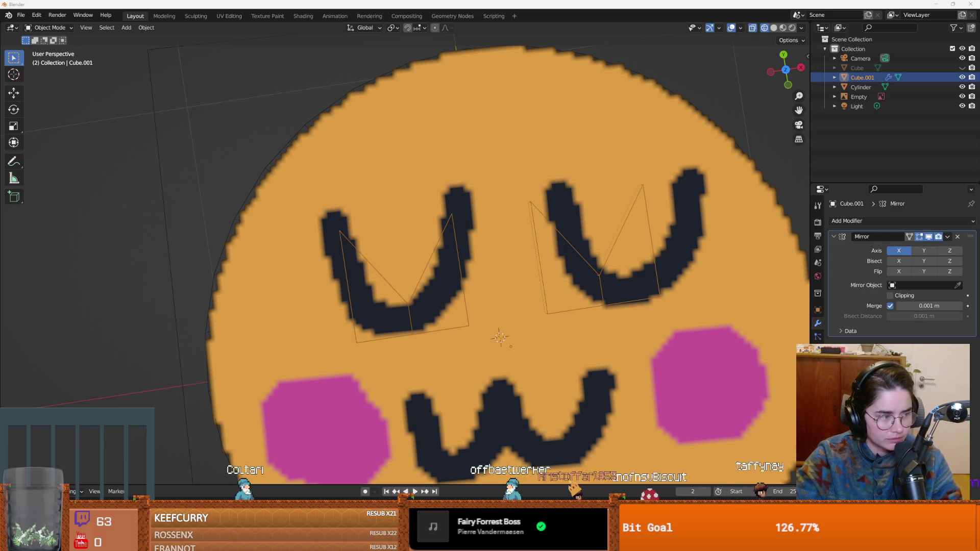
Make the Cylinder the active object in the Outliner.
scroll(352, 263, up, 2)
shift+click(458, 214)
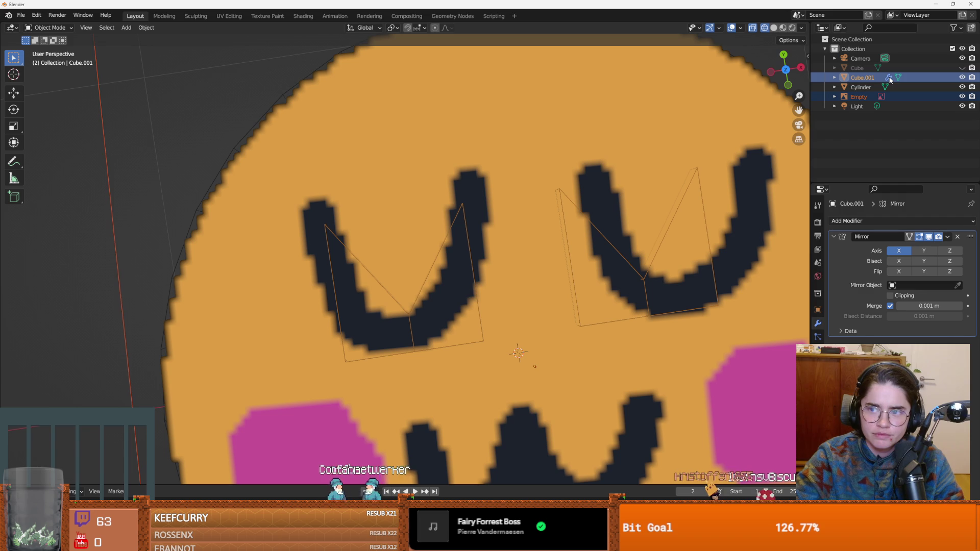
click(865, 87)
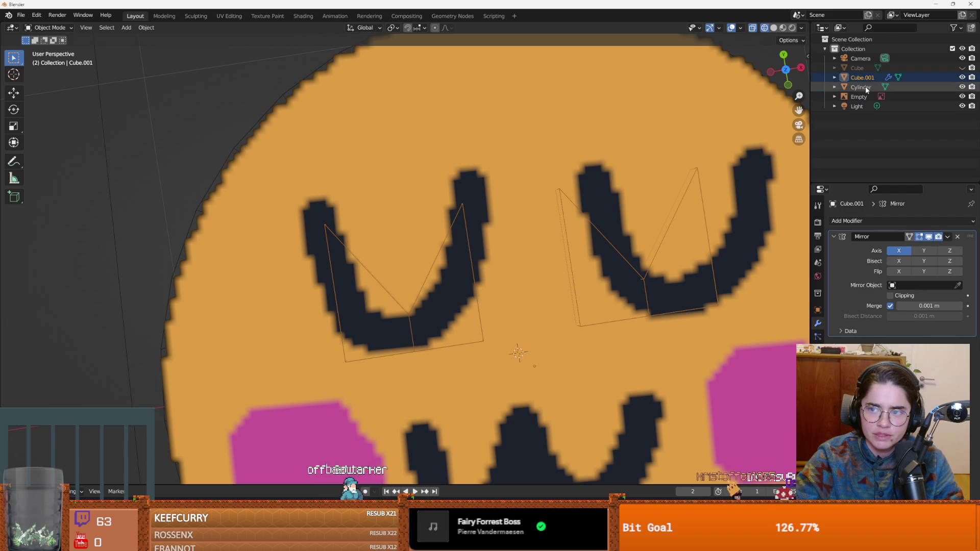
click(962, 86)
click(961, 86)
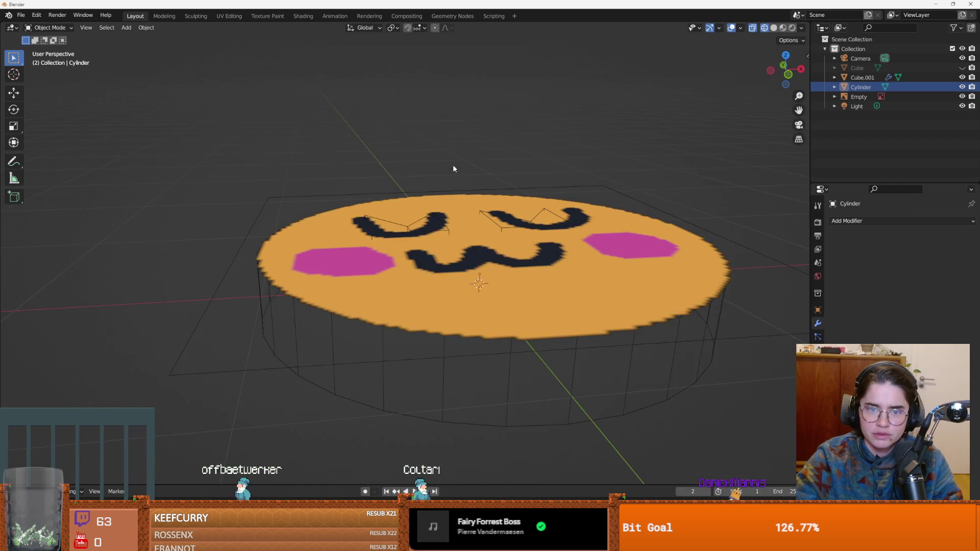
Switch the viewport to Material Preview shading and frame the badge's face.
mouse_move(453, 169)
mouse_down()
mouse_move(442, 197)
mouse_move(493, 187)
mouse_move(502, 201)
mouse_move(501, 187)
mouse_move(485, 236)
mouse_up()
scroll(442, 197, down, 2)
click(783, 29)
scroll(459, 267, up, 3)
drag(459, 266, 436, 274)
scroll(436, 273, down, 3)
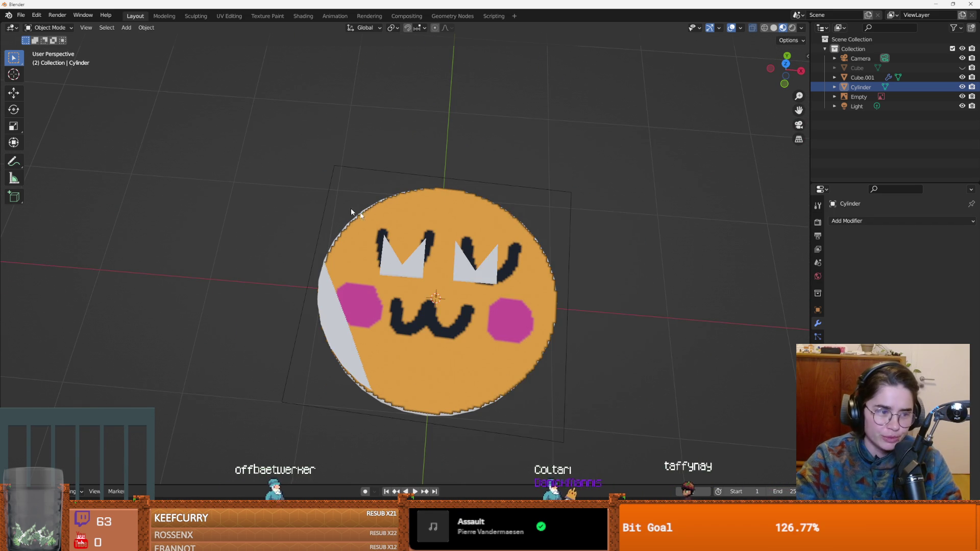
scroll(479, 218, up, 2)
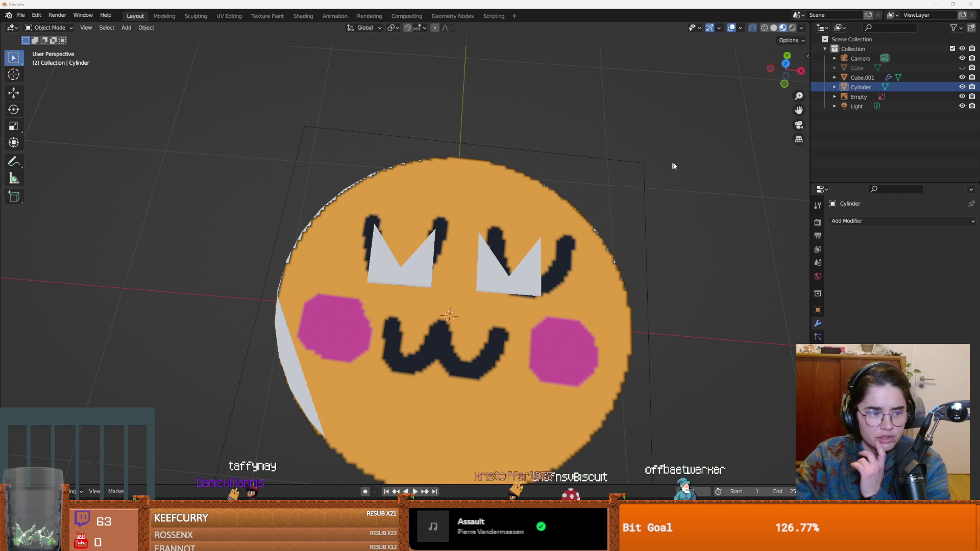
key(alt+Tab)
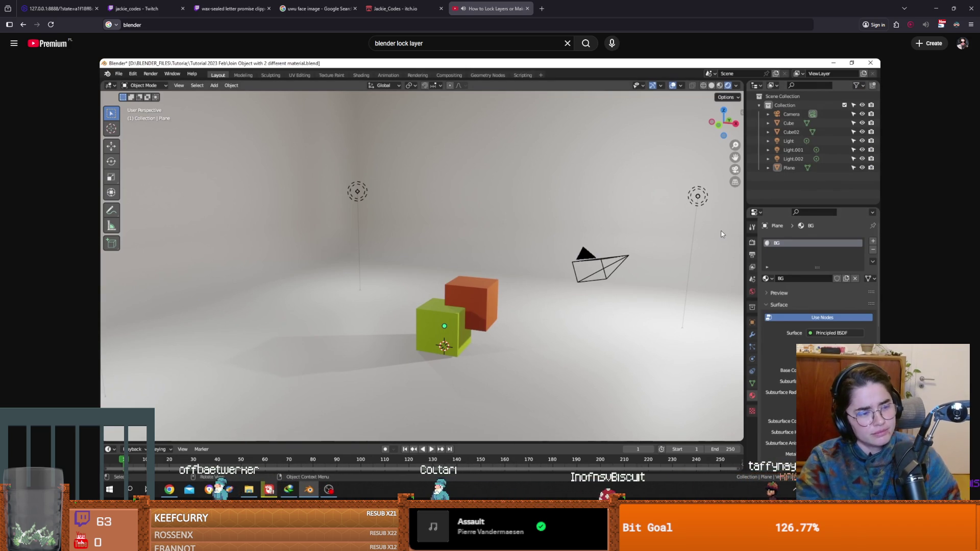
click(464, 351)
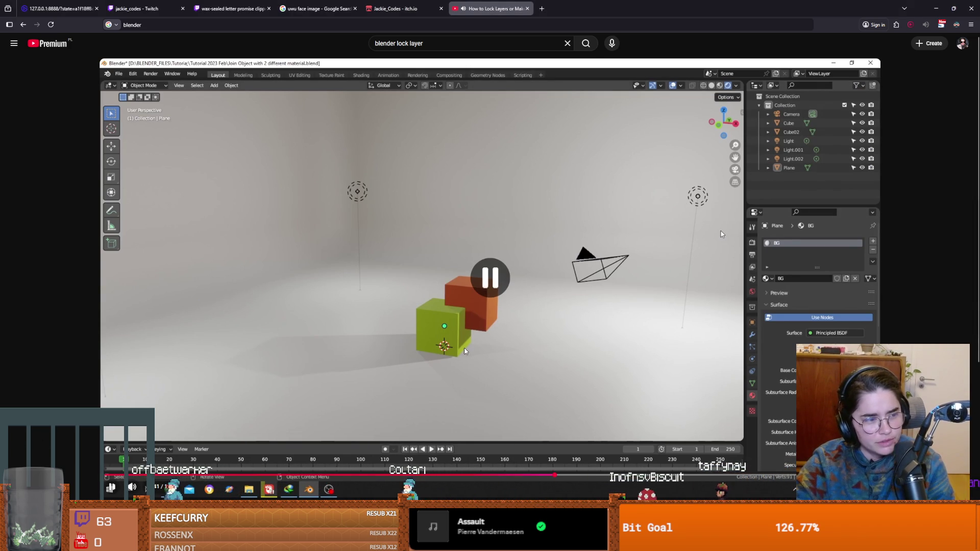
click(461, 350)
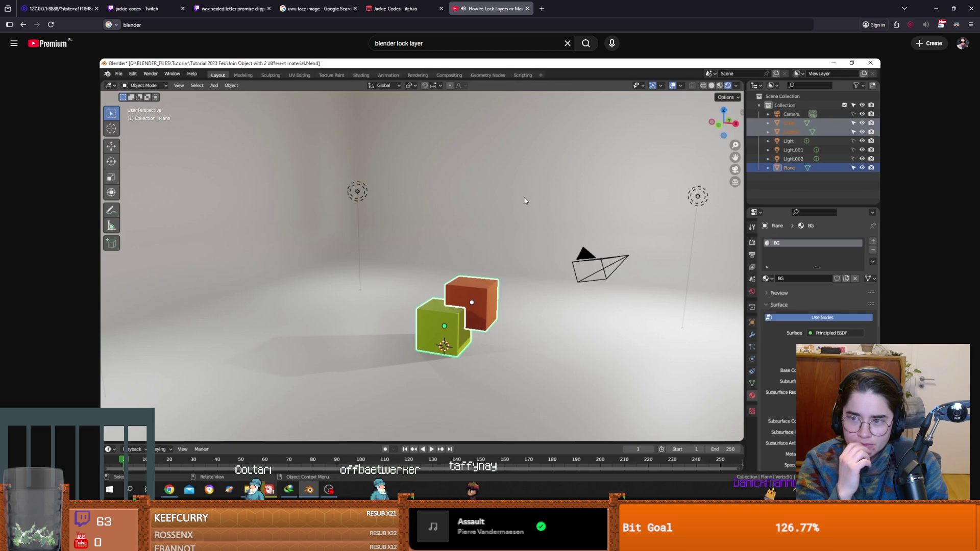
click(368, 307)
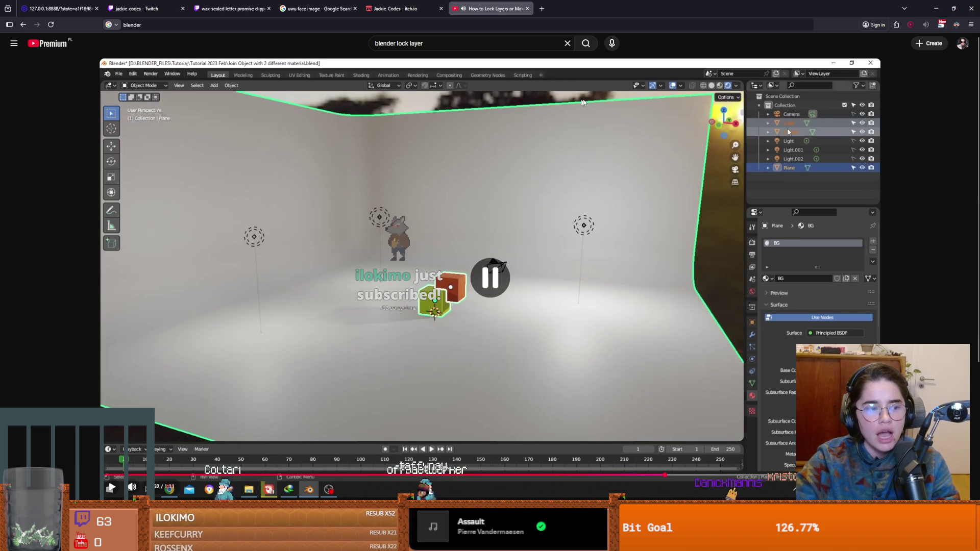
key(alt+Tab)
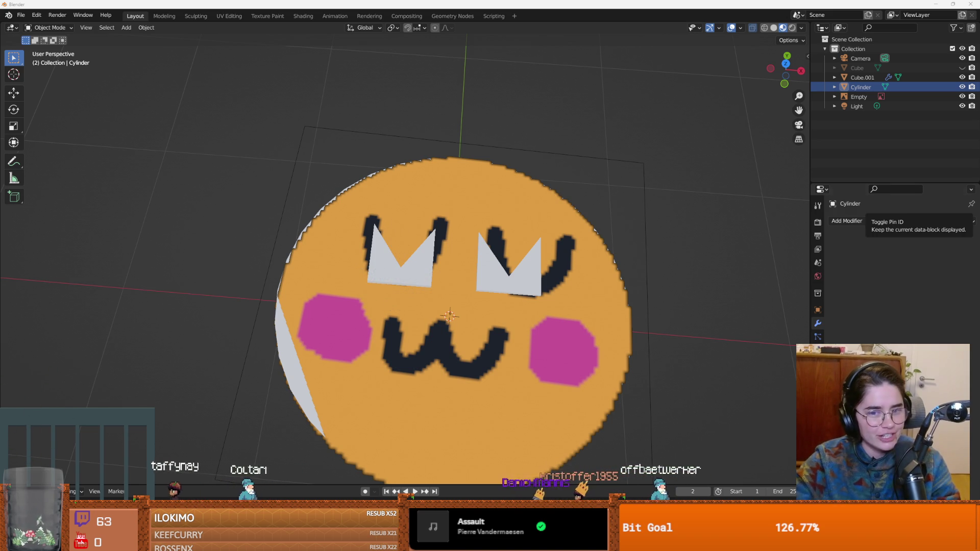
Turn on the Outliner's Selectable filter to show per-object selectability toggles.
drag(561, 357, 516, 378)
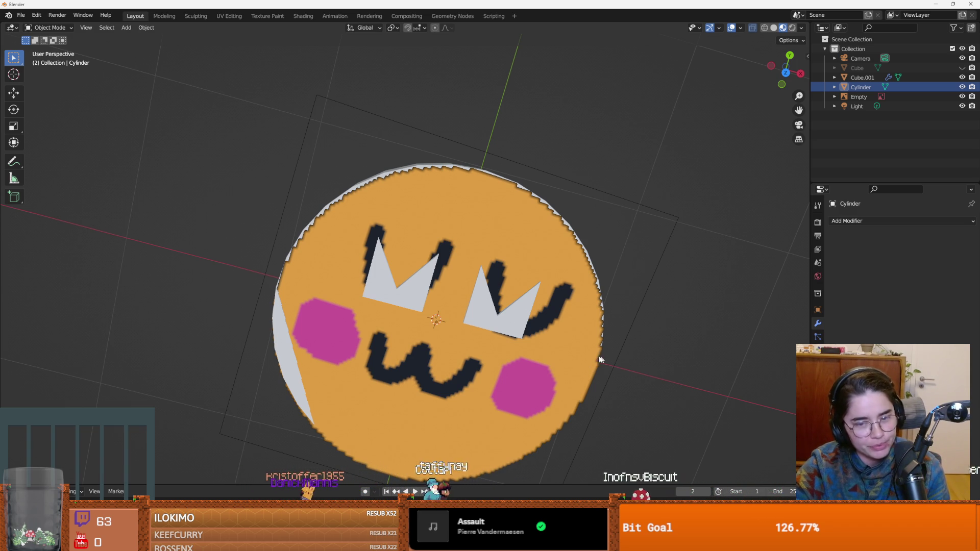
drag(579, 374, 459, 335)
scroll(460, 338, up, 1)
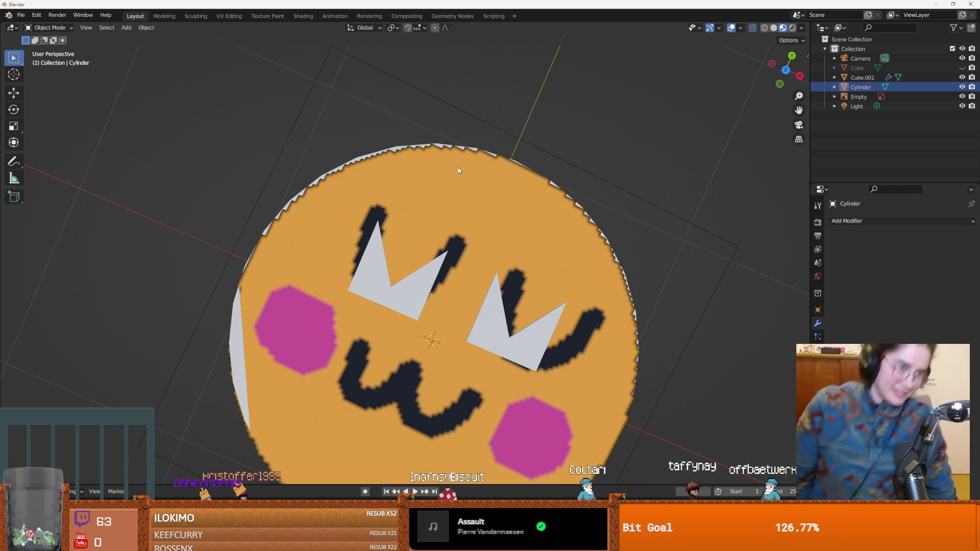
drag(281, 166, 622, 289)
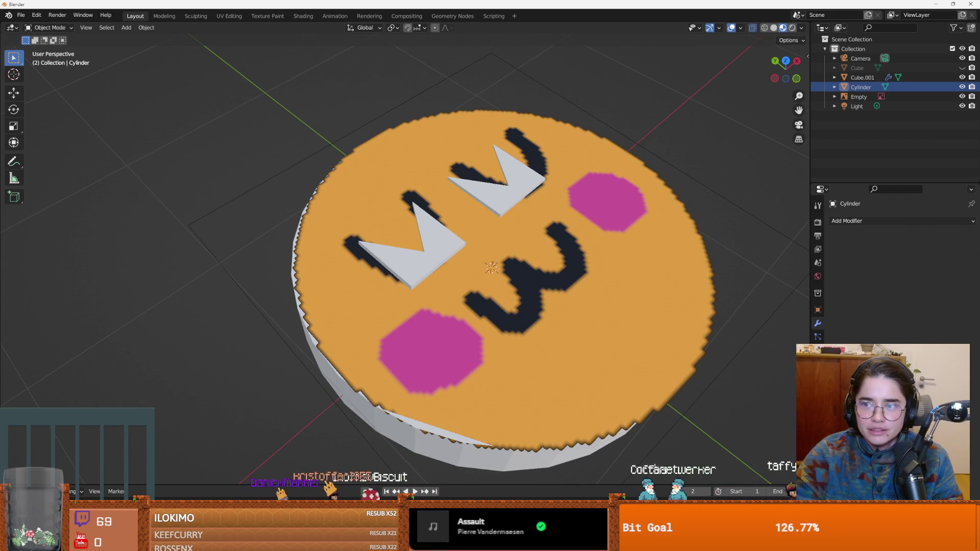
click(958, 30)
click(891, 59)
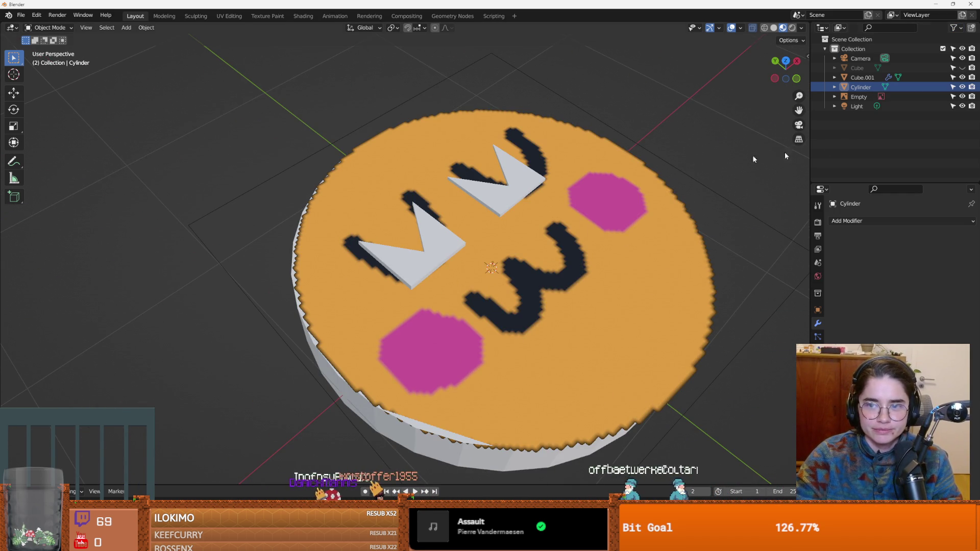
Use see-through wireframe shading and make the Empty and Cylinder unselectable.
drag(683, 167, 463, 222)
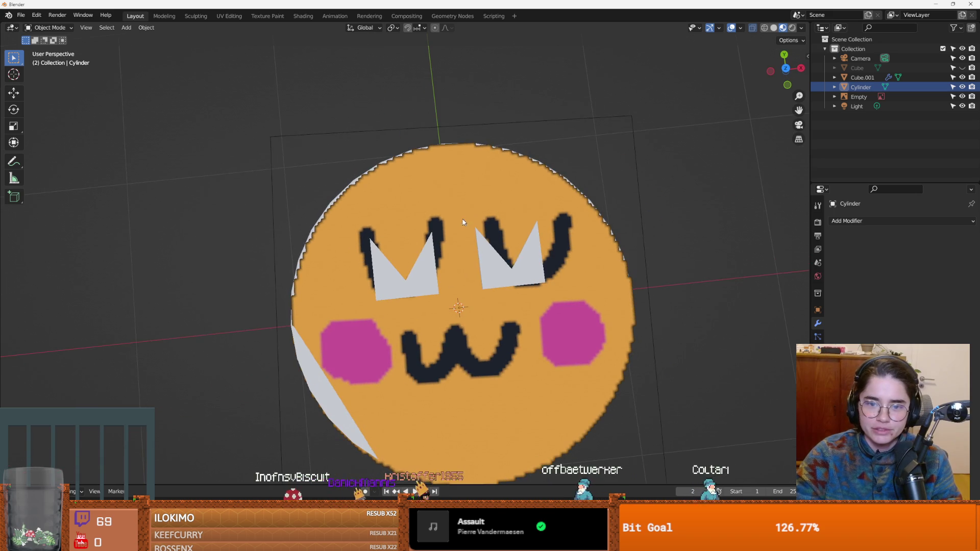
click(763, 28)
scroll(510, 225, up, 2)
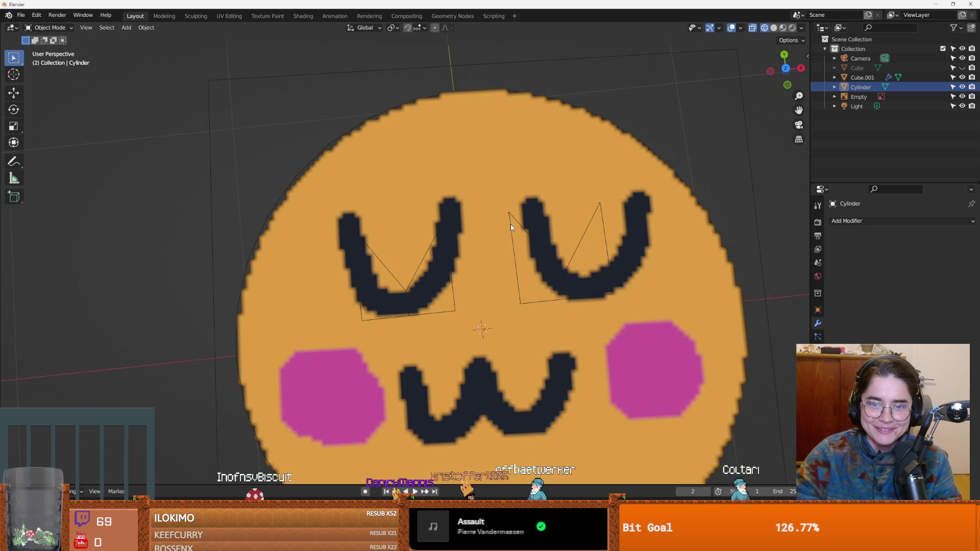
drag(561, 223, 594, 241)
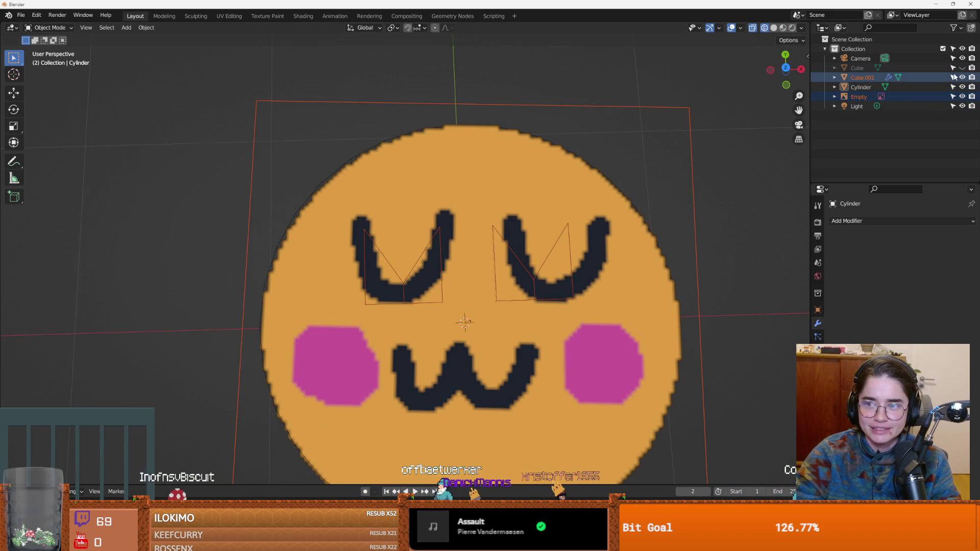
click(952, 96)
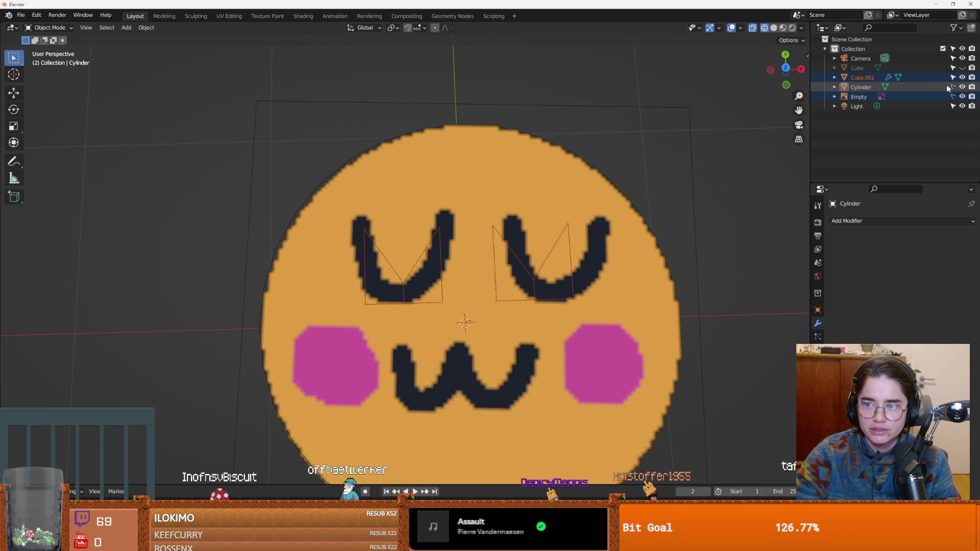
click(952, 87)
Make the eye crown object Cube.001 active.
click(527, 261)
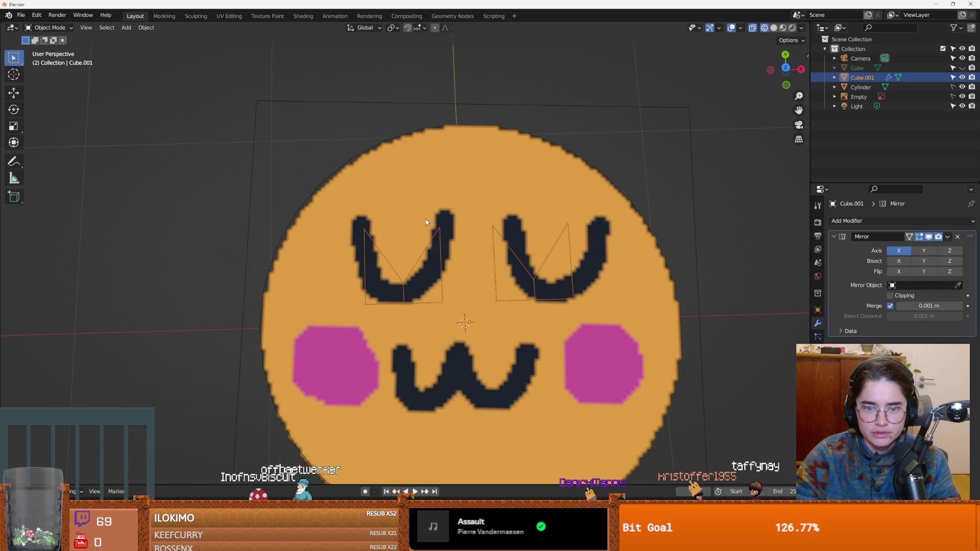
scroll(463, 251, up, 3)
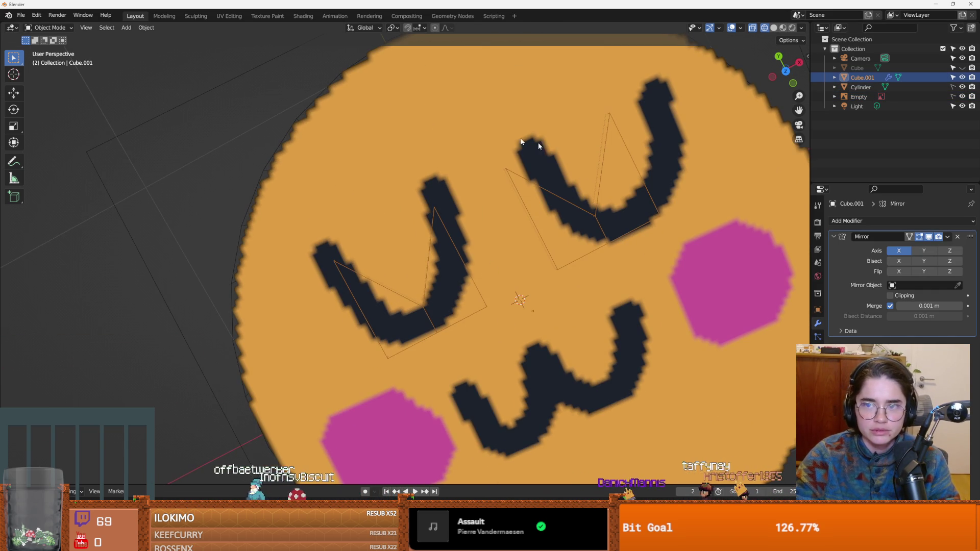
click(49, 28)
Enter Edit Mode on the crown mesh and raise its tip vertex along Y.
click(49, 43)
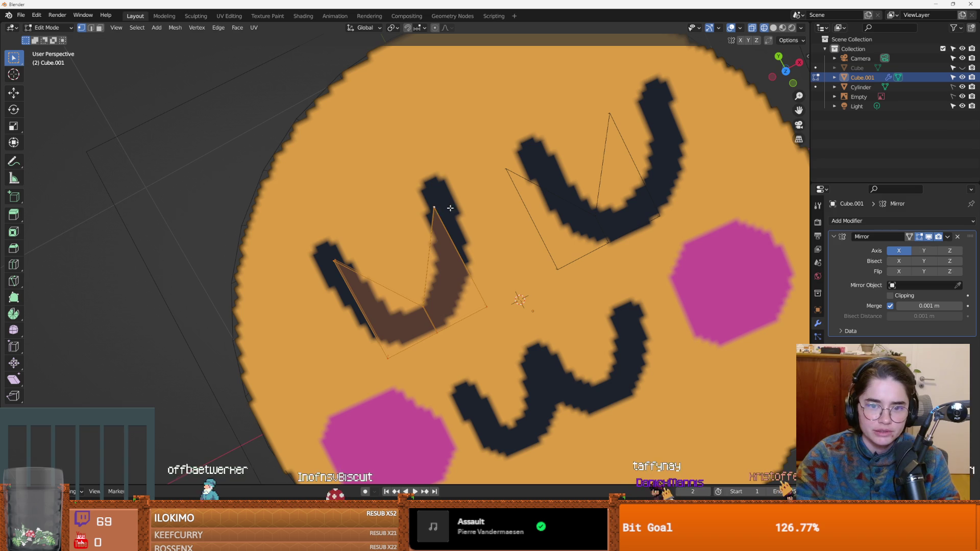
drag(391, 213, 432, 189)
mouse_move(420, 234)
mouse_down()
mouse_move(457, 168)
mouse_move(439, 187)
mouse_move(511, 243)
mouse_up()
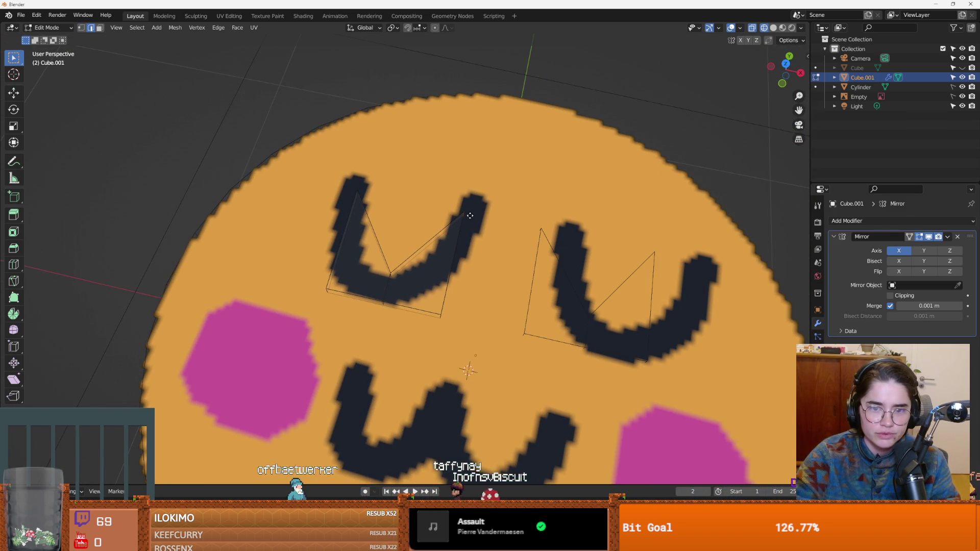
key(g)
key(Escape)
drag(489, 204, 477, 229)
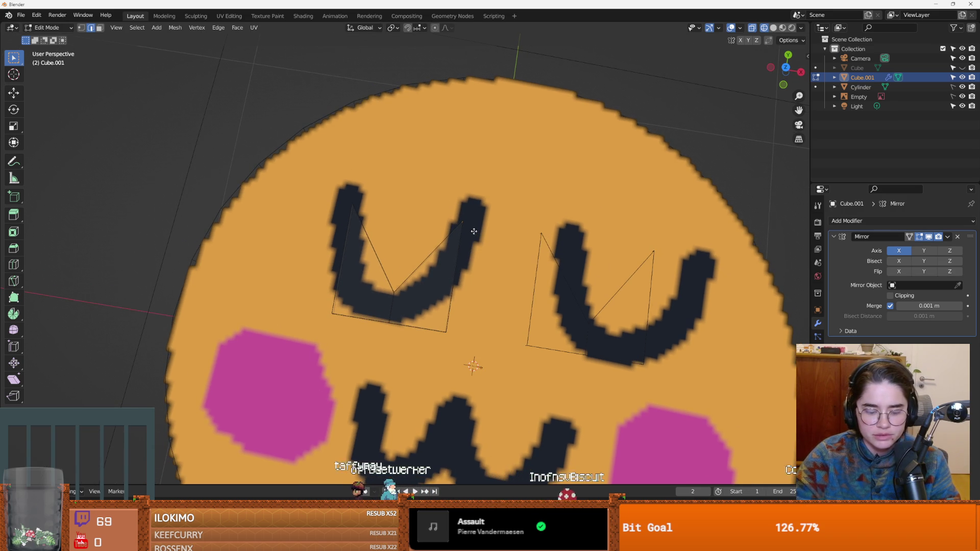
key(g)
key(y)
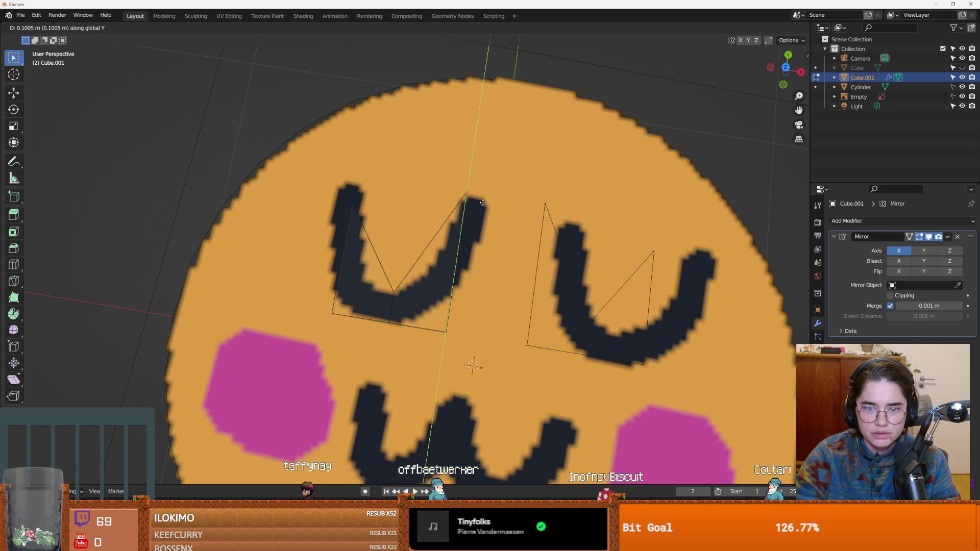
click(482, 202)
key(g)
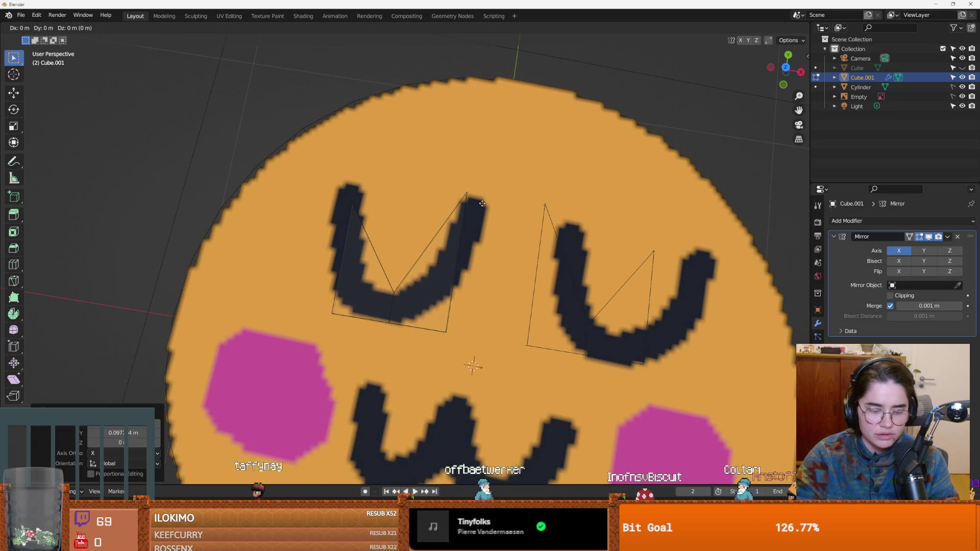
click(483, 203)
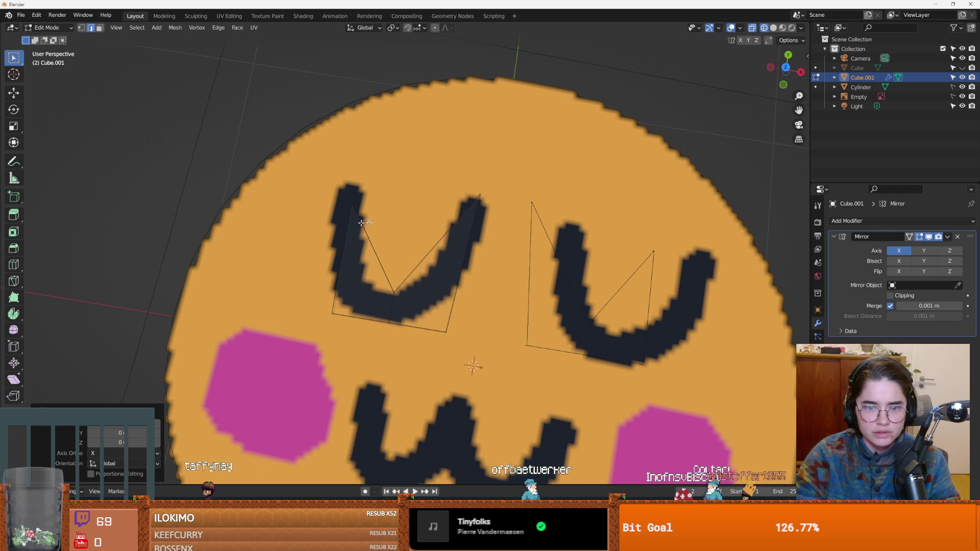
Move the selected crown vertex sideways along the X axis.
drag(482, 203, 360, 227)
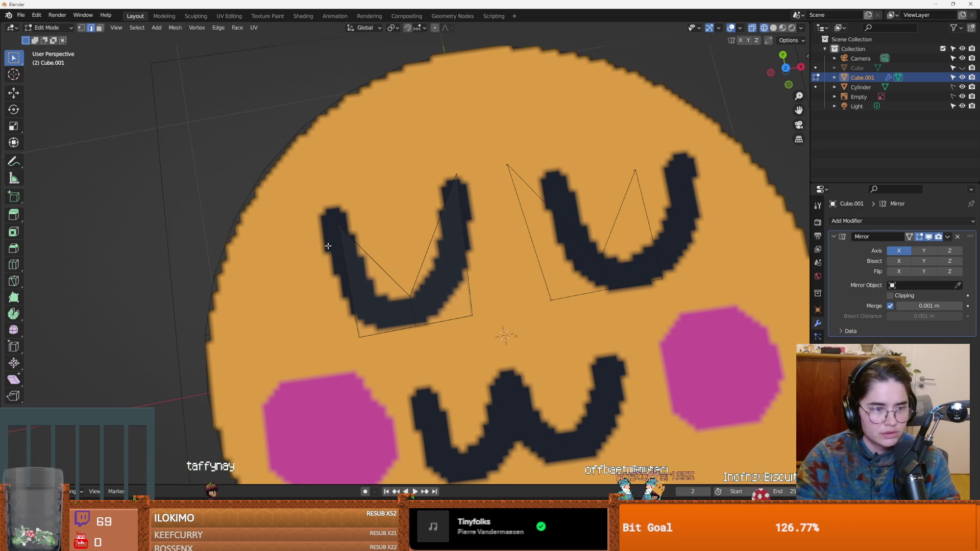
key(g)
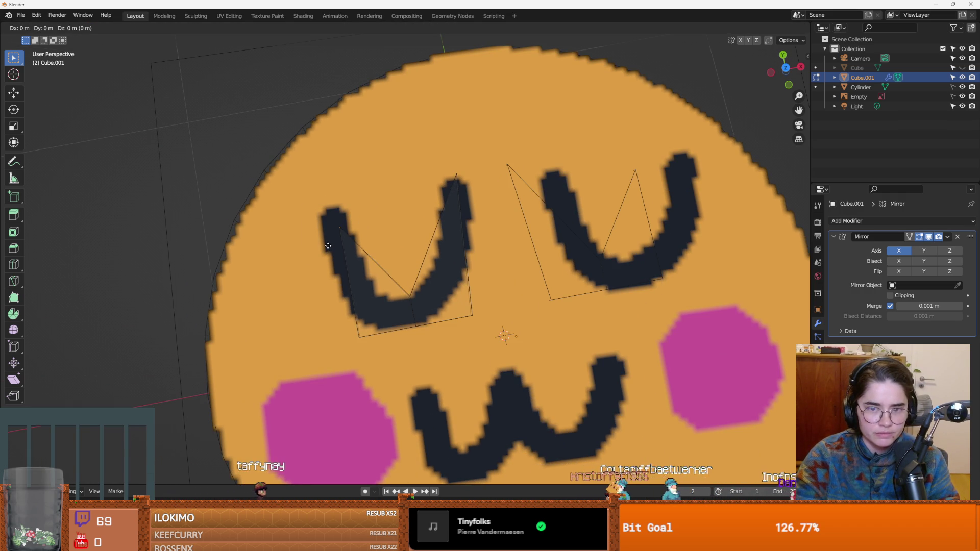
key(x)
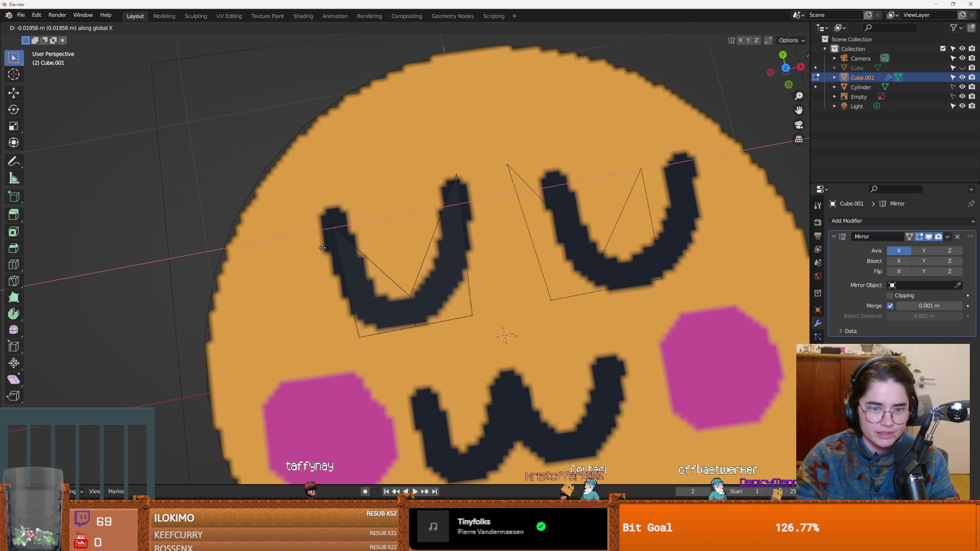
click(322, 248)
key(g)
key(Escape)
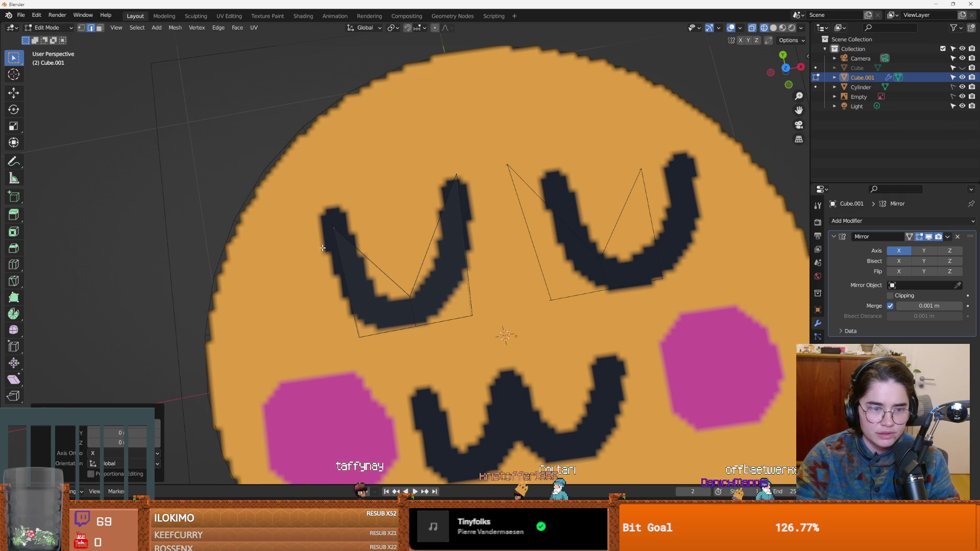
Raise and shift the eye vertices left so they follow the eye outline.
key(g)
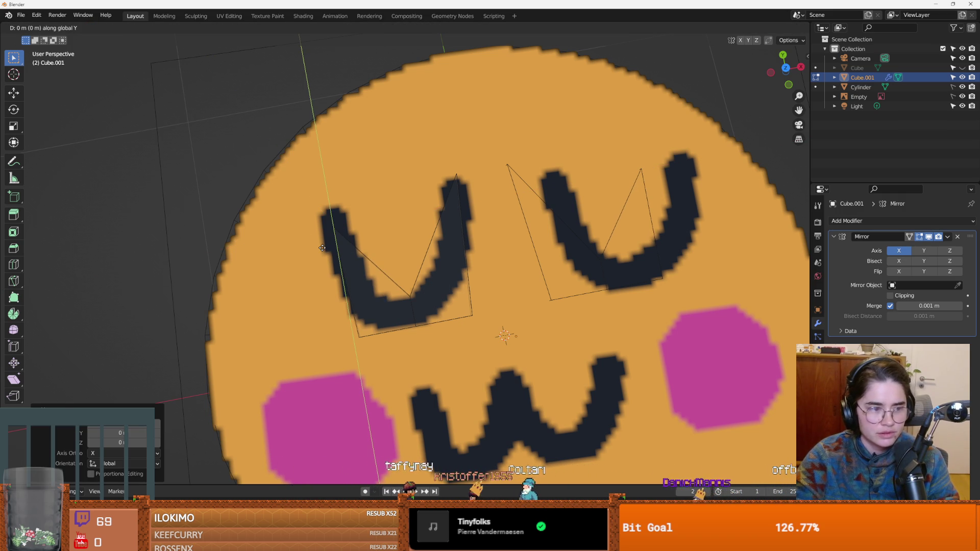
click(352, 242)
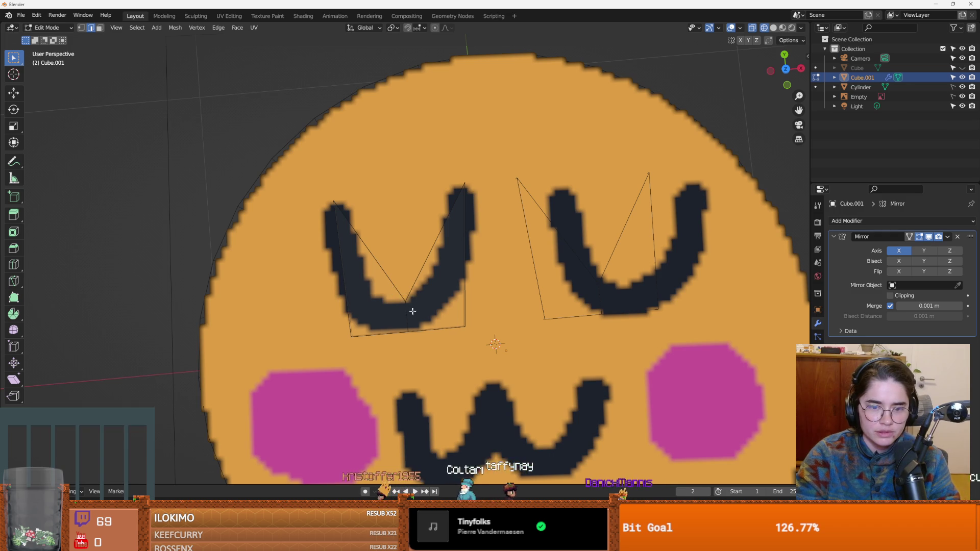
scroll(408, 304, up, 4)
scroll(480, 410, down, 3)
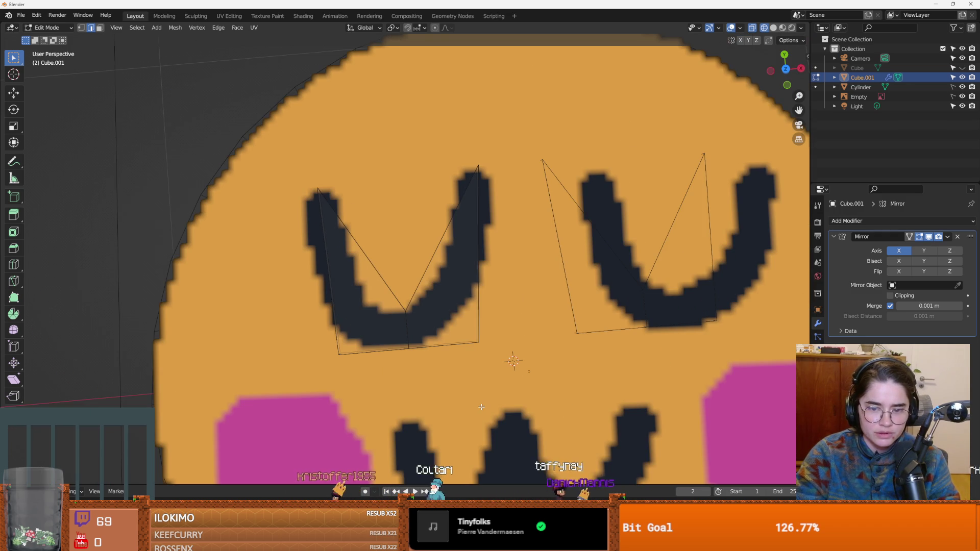
key(g)
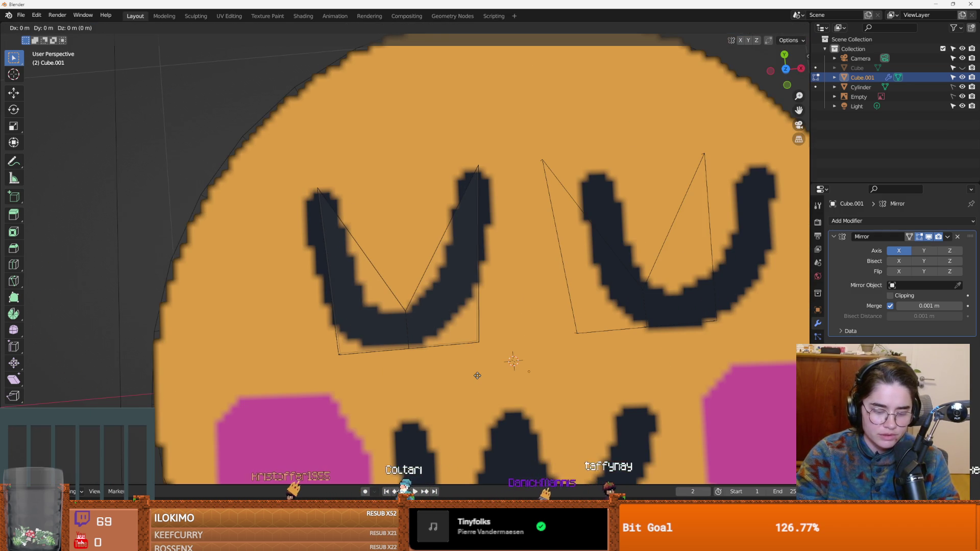
click(462, 374)
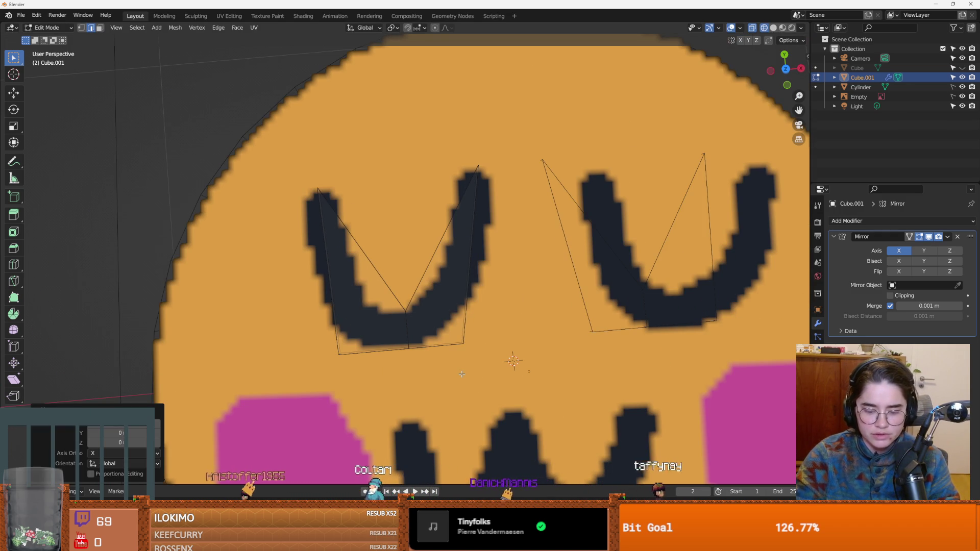
key(g)
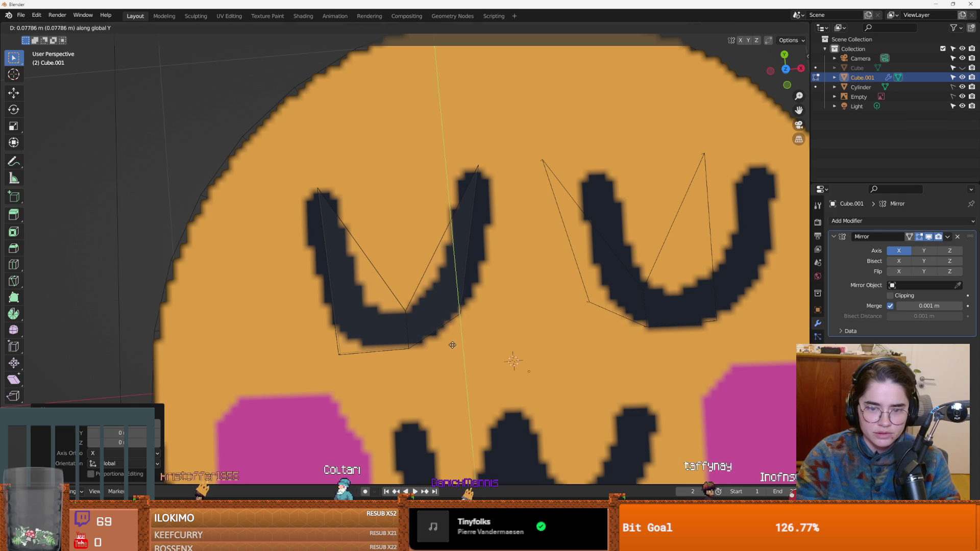
click(473, 263)
click(337, 364)
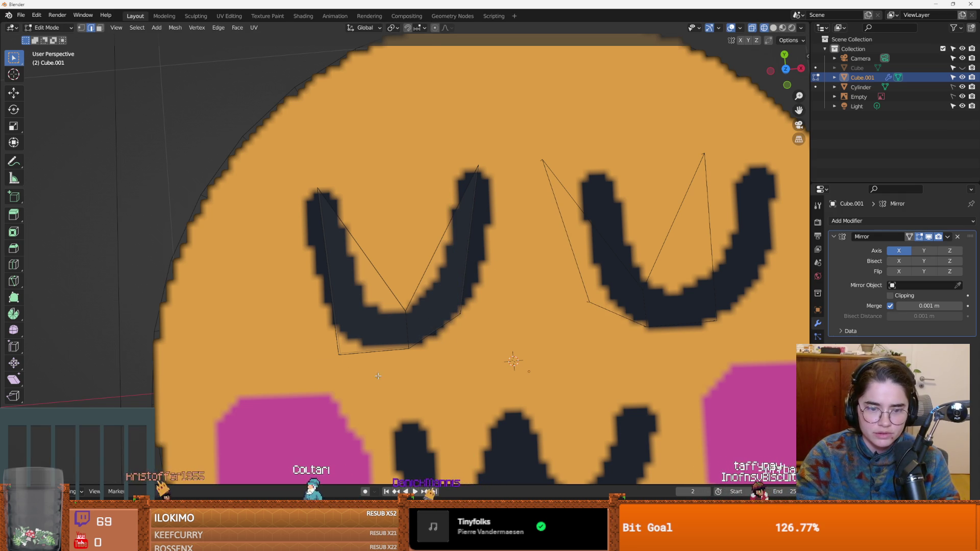
Raise the left eye's lower-left corner along the Y axis.
key(g)
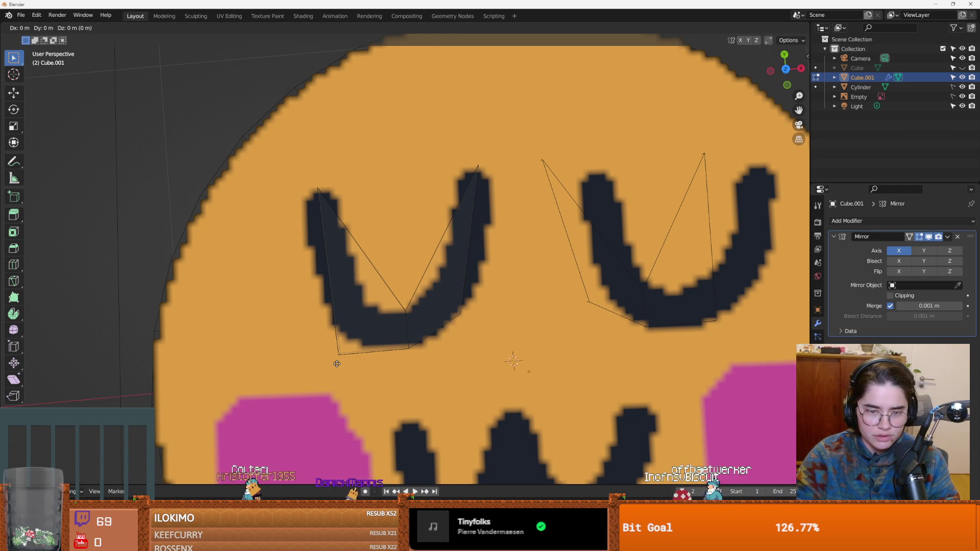
key(y)
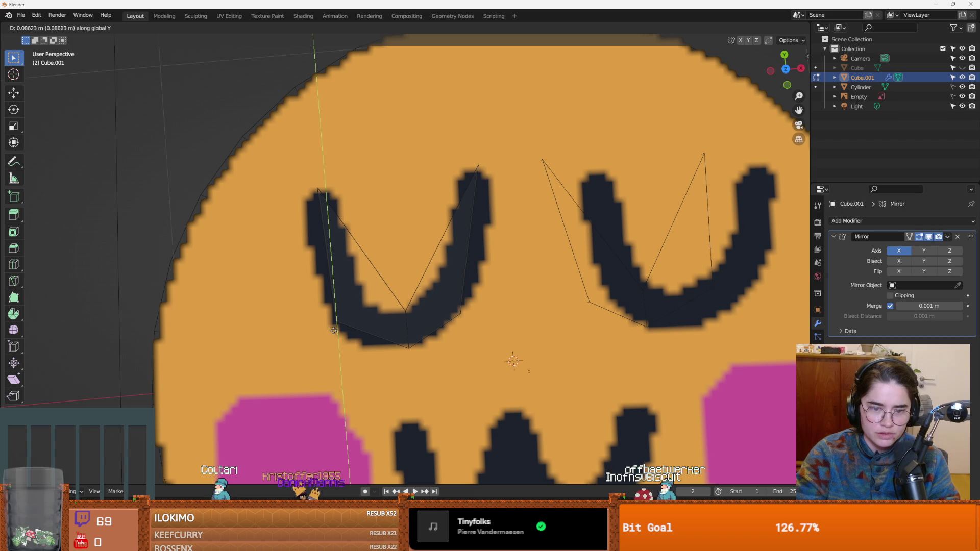
click(333, 331)
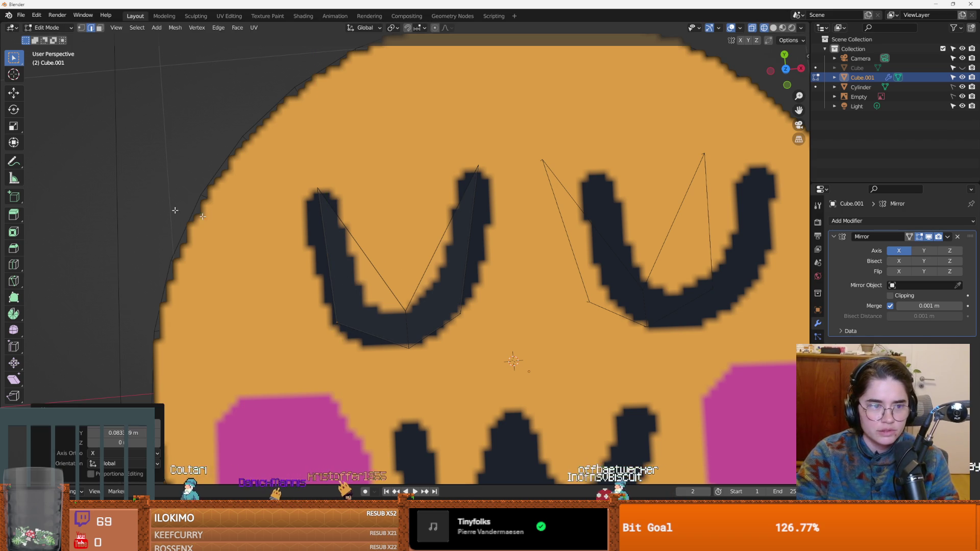
Add edge loops across the left eye.
click(11, 267)
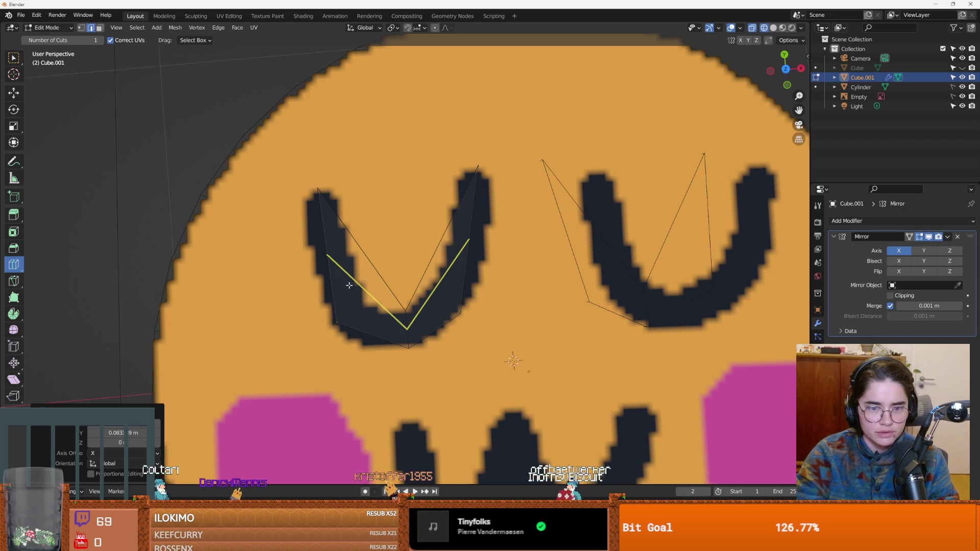
click(351, 331)
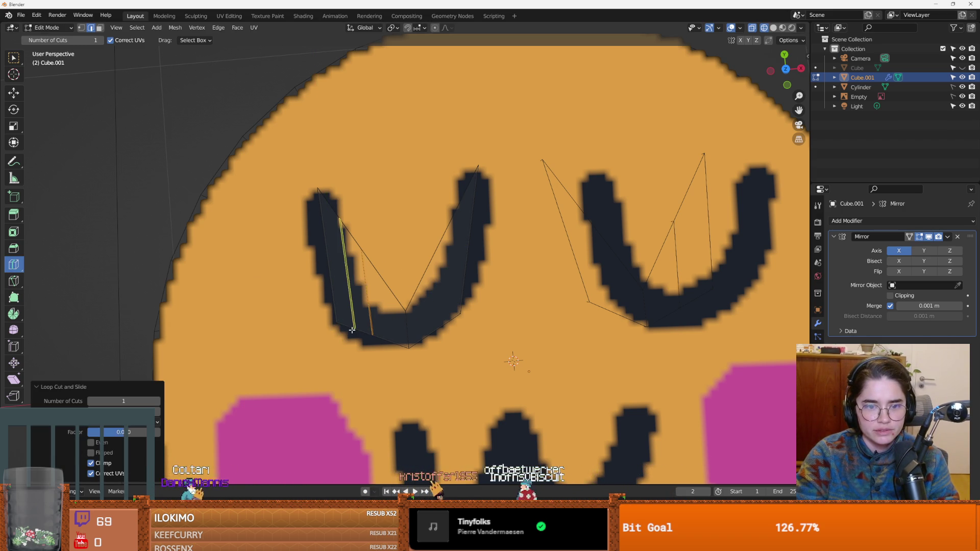
click(442, 320)
right_click(311, 246)
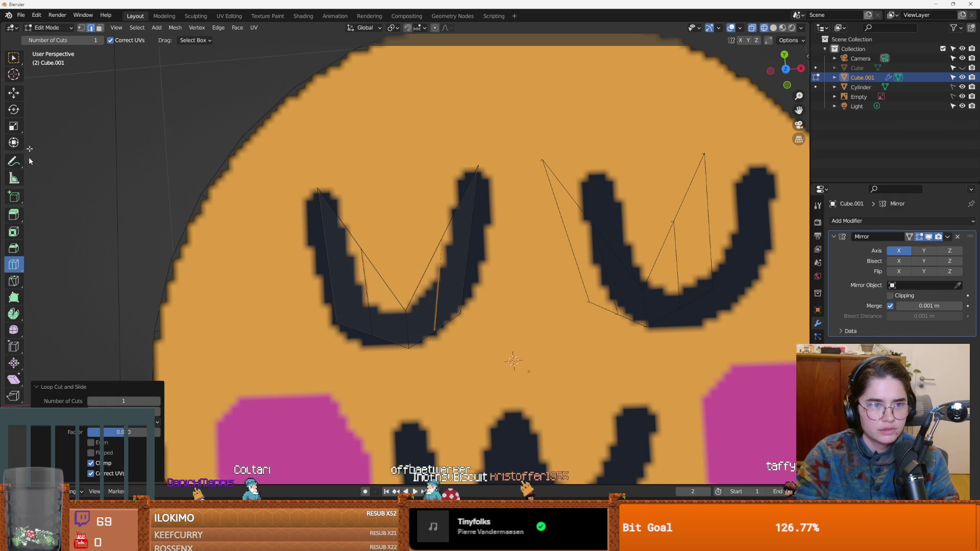
click(14, 57)
click(373, 237)
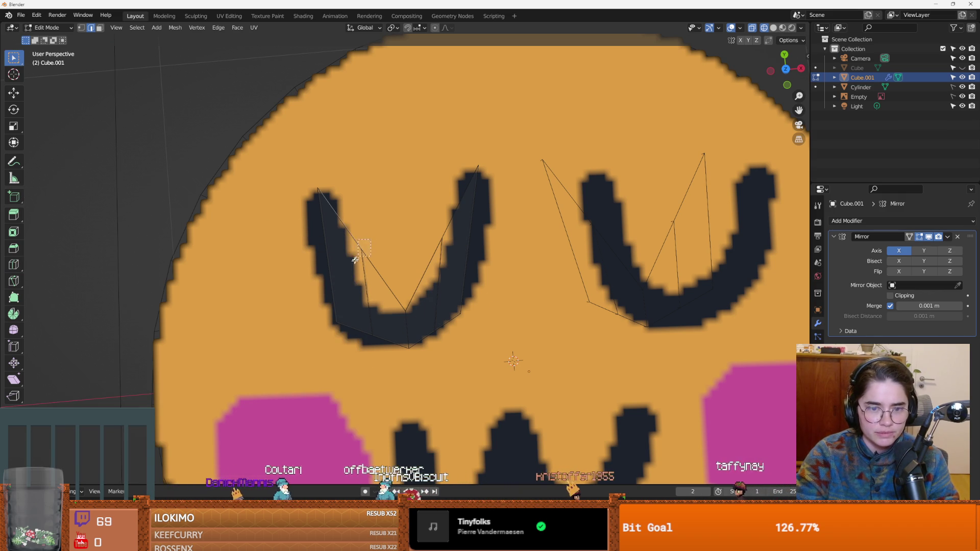
Shift an eye vertex left onto the outline and return to Material Preview.
scroll(299, 304, up, 5)
drag(299, 303, 354, 196)
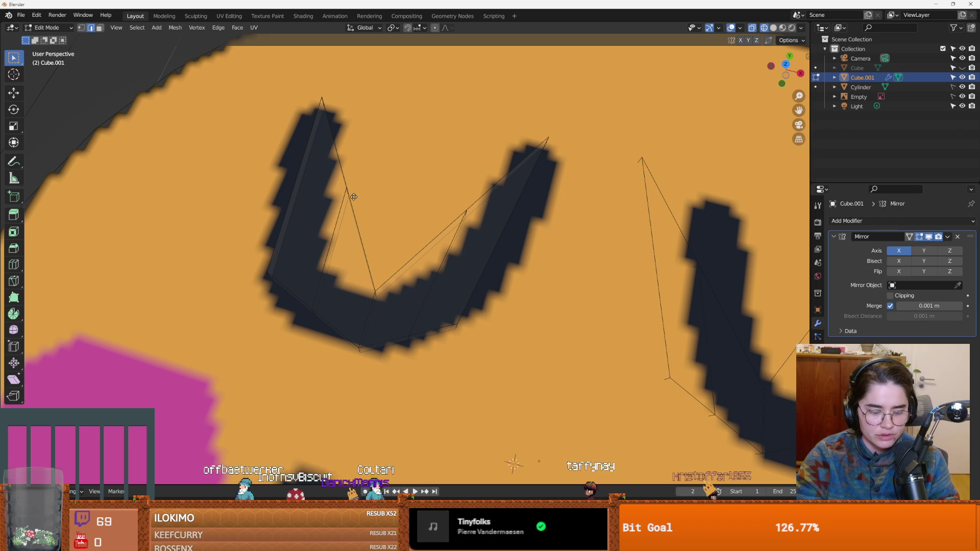
key(g)
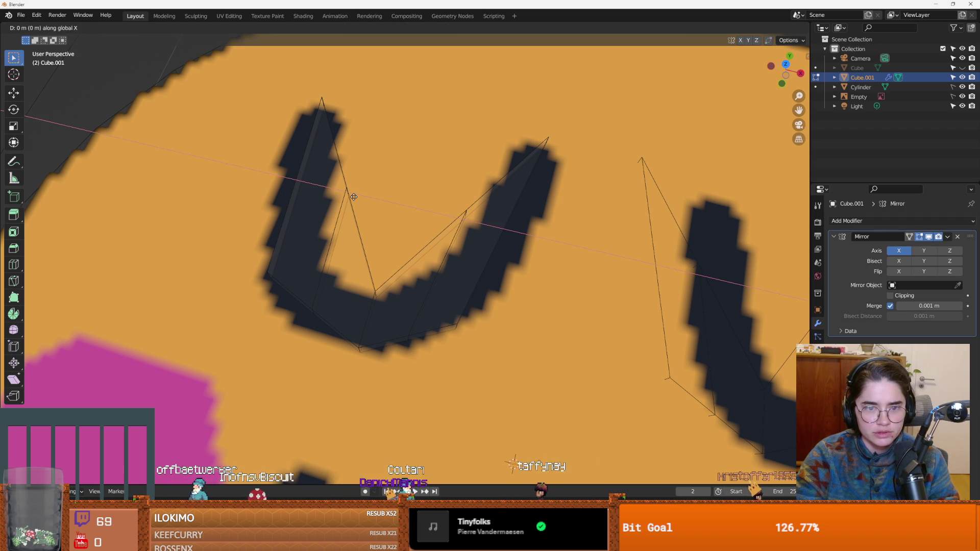
click(333, 192)
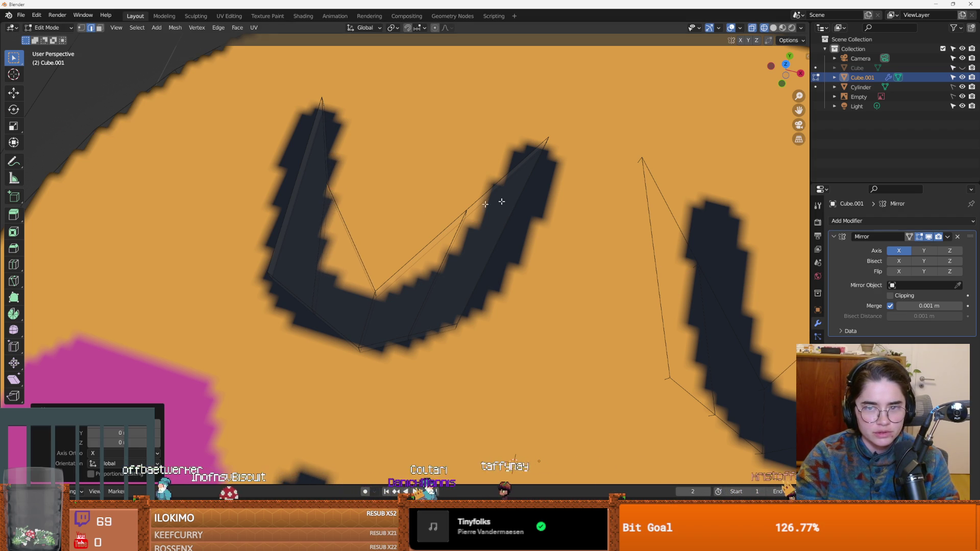
click(773, 29)
click(782, 27)
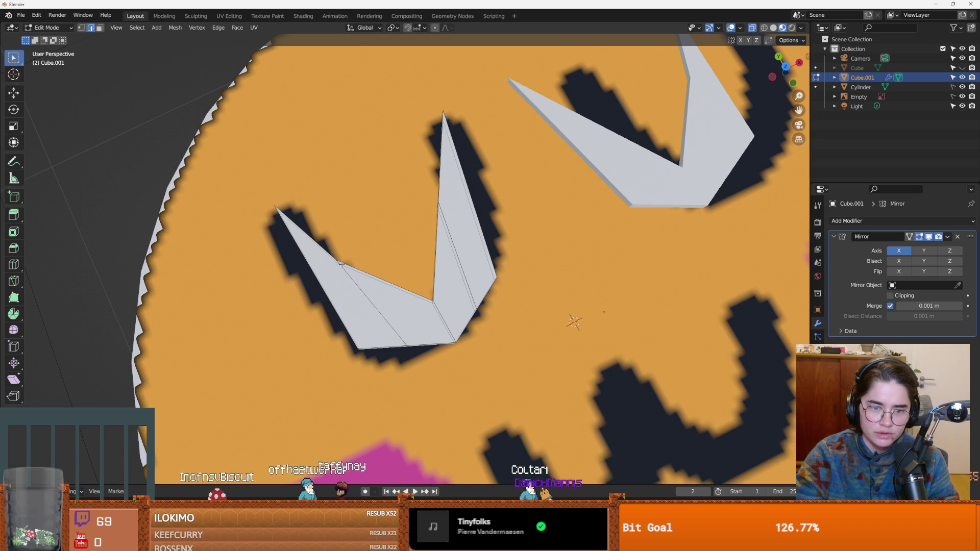
Move the selected eye vertices along Y to fit the eye outline.
scroll(341, 265, down, 5)
mouse_move(459, 177)
mouse_down()
mouse_move(474, 204)
mouse_move(583, 284)
mouse_up()
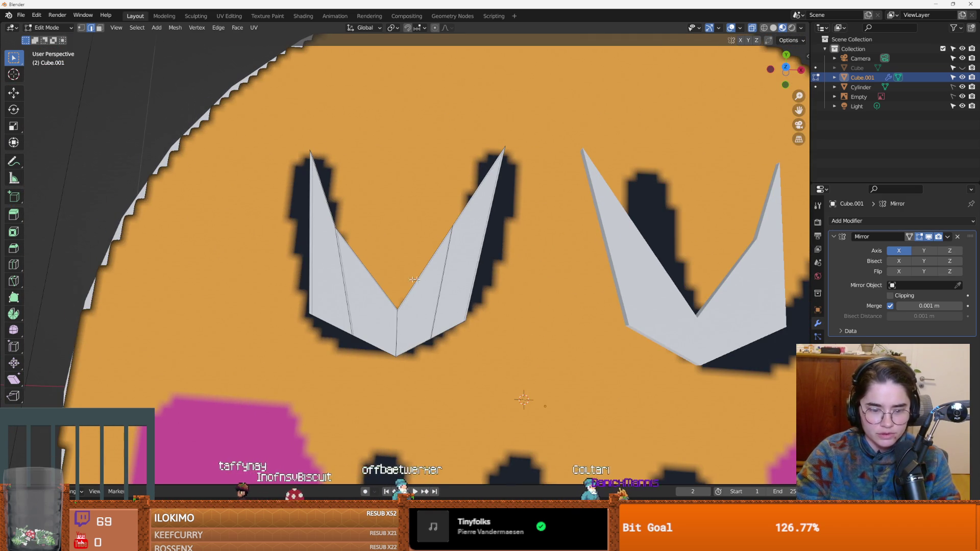
key(g)
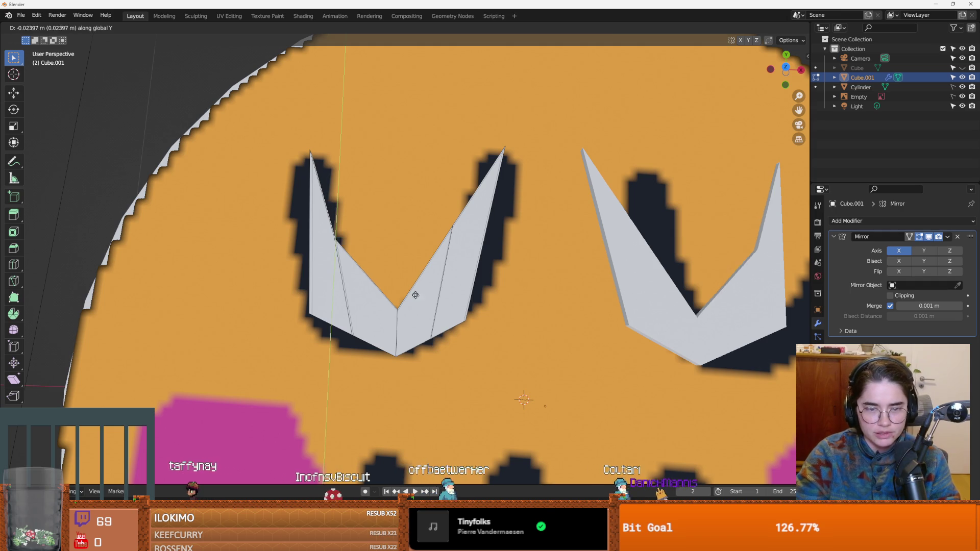
click(443, 302)
click(413, 217)
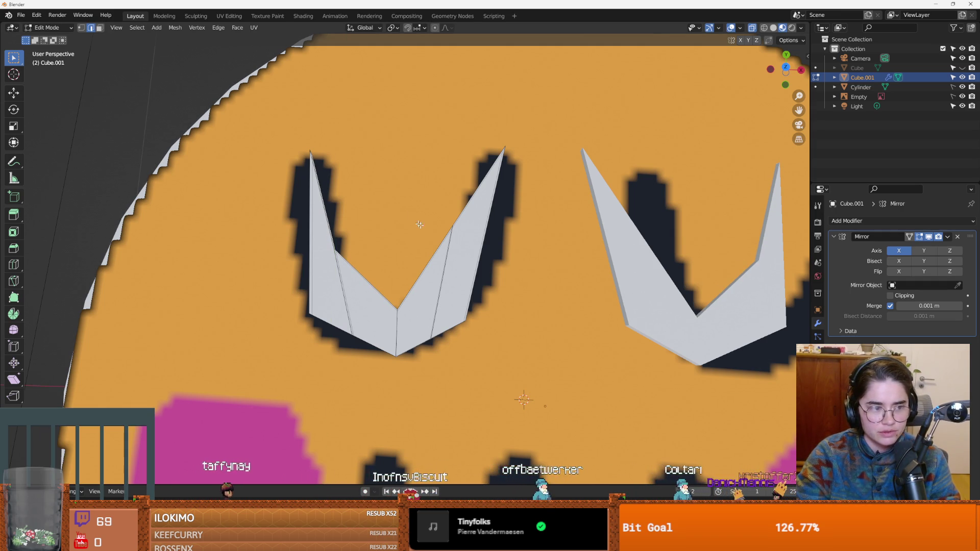
drag(443, 241, 516, 228)
drag(401, 183, 404, 239)
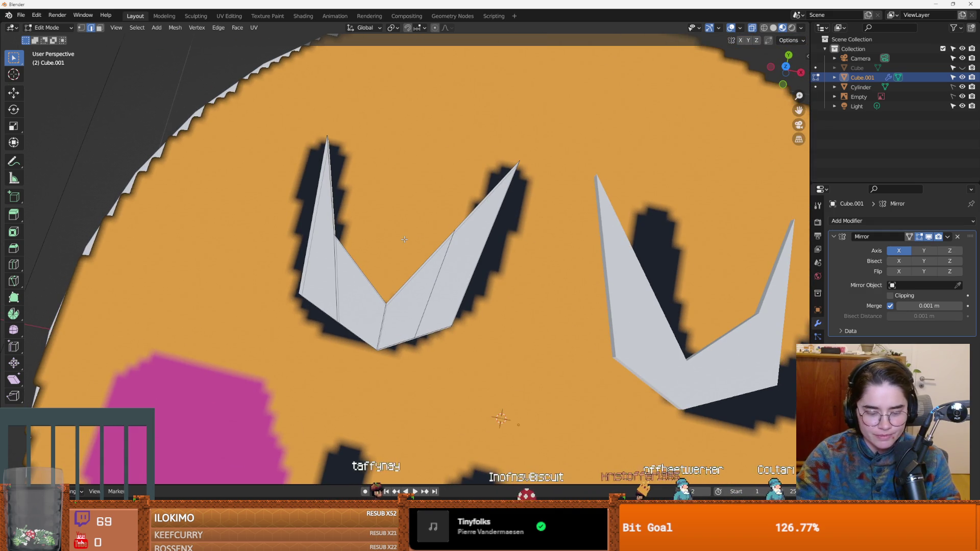
Move the left eye's bottom vertex along the Y axis.
key(g)
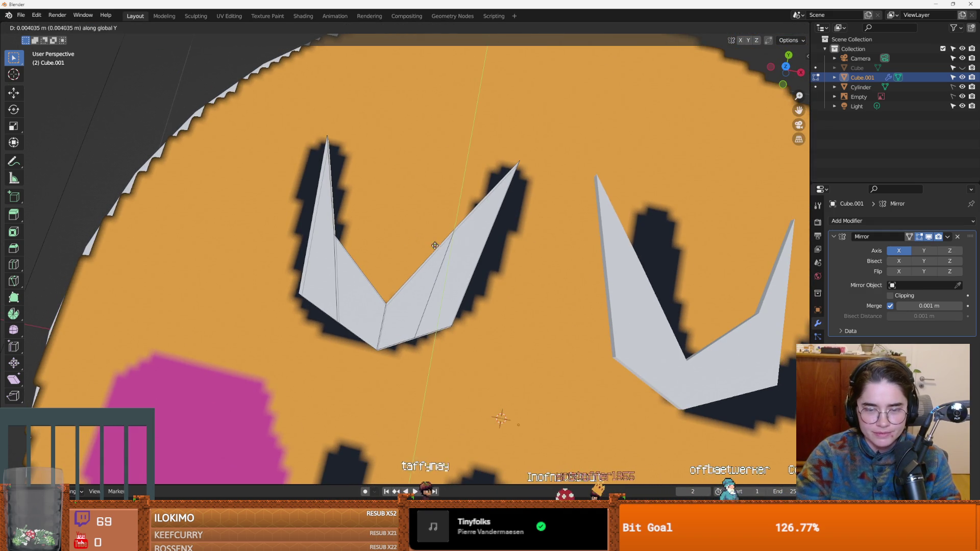
right_click(428, 290)
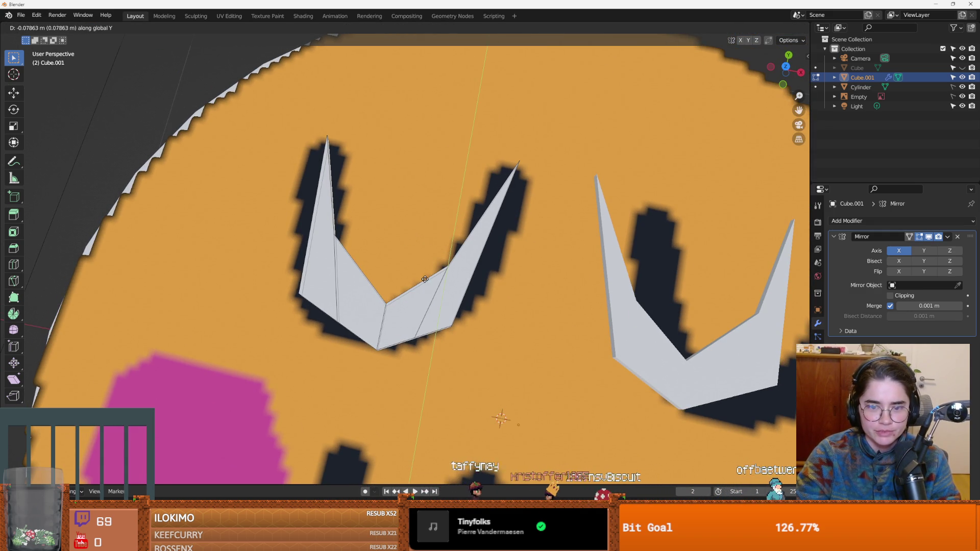
scroll(347, 334, down, 3)
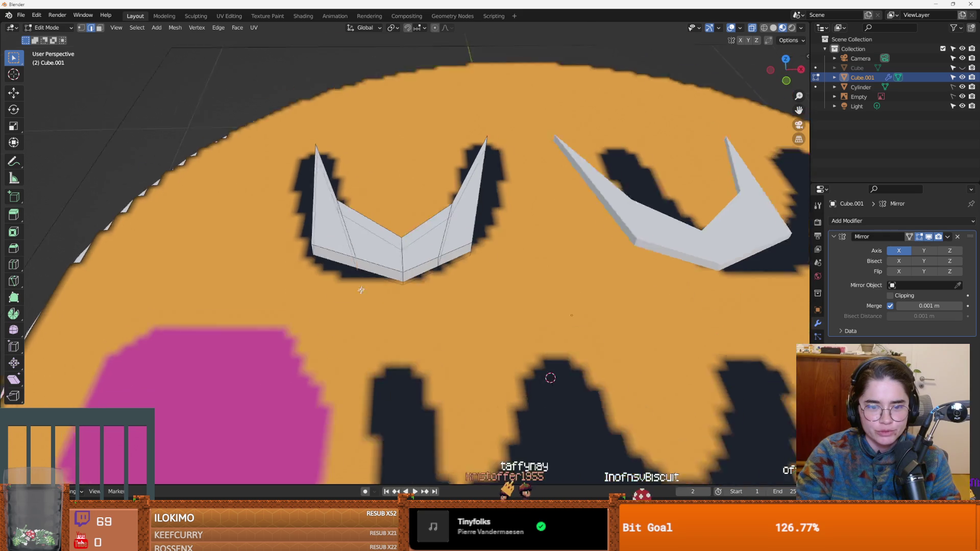
drag(366, 242, 370, 306)
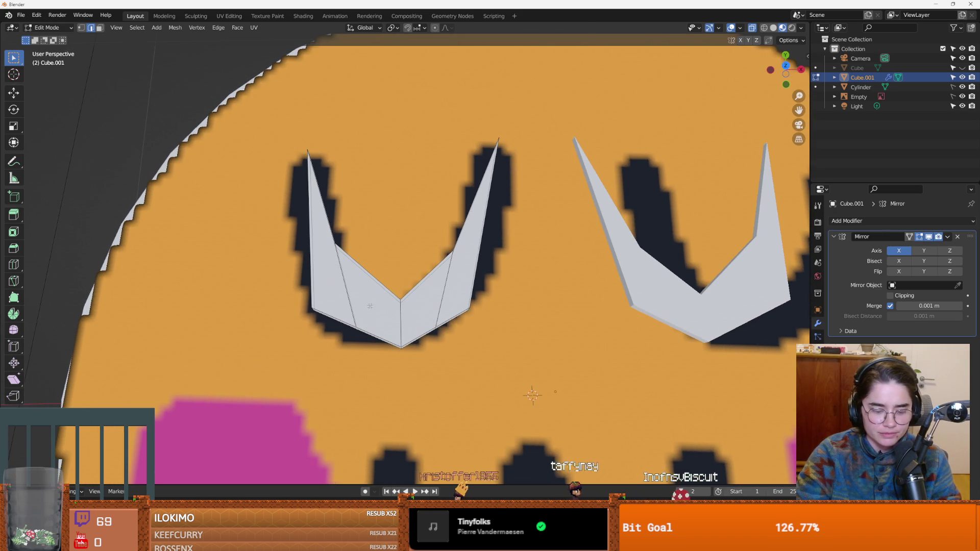
key(g)
key(y)
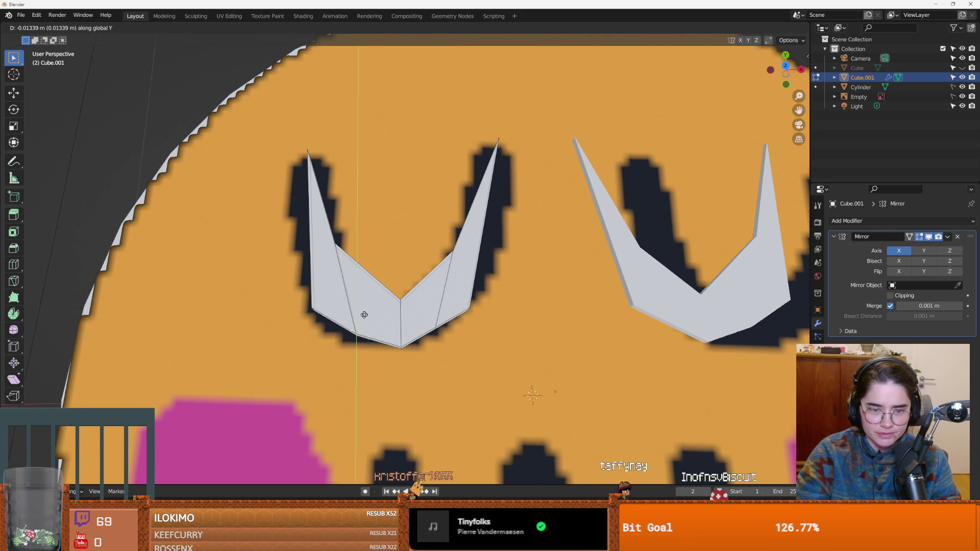
click(353, 323)
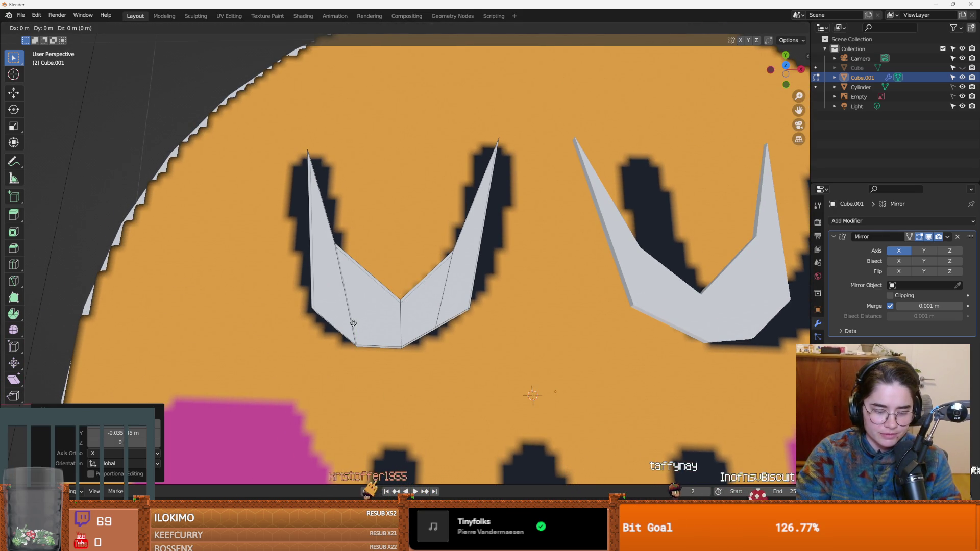
Shift the left eye's bottom-left vertex left onto the outline.
key(g)
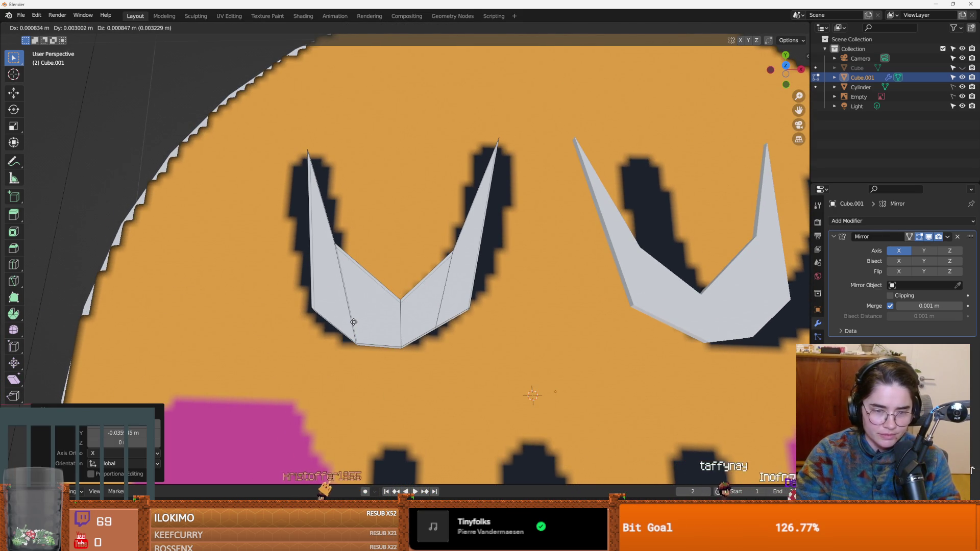
click(339, 313)
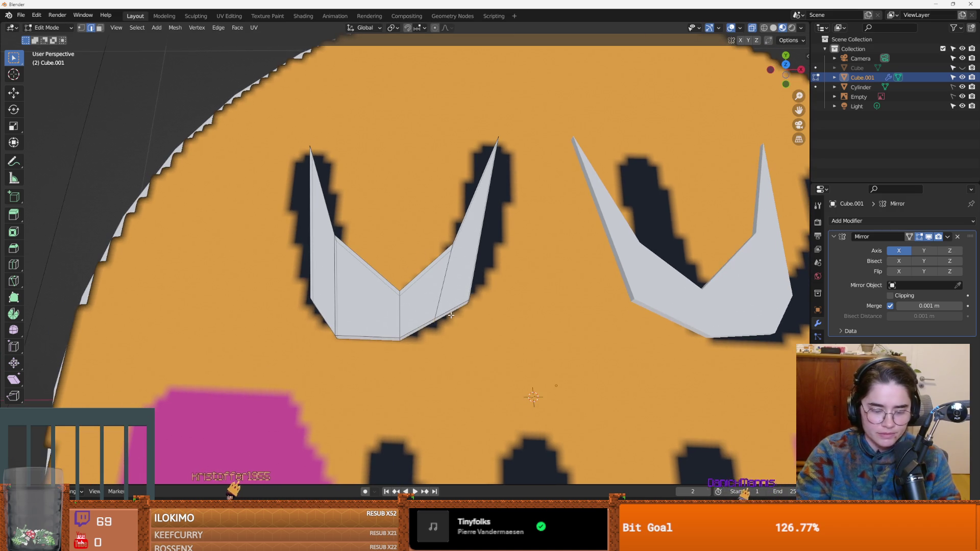
key(g)
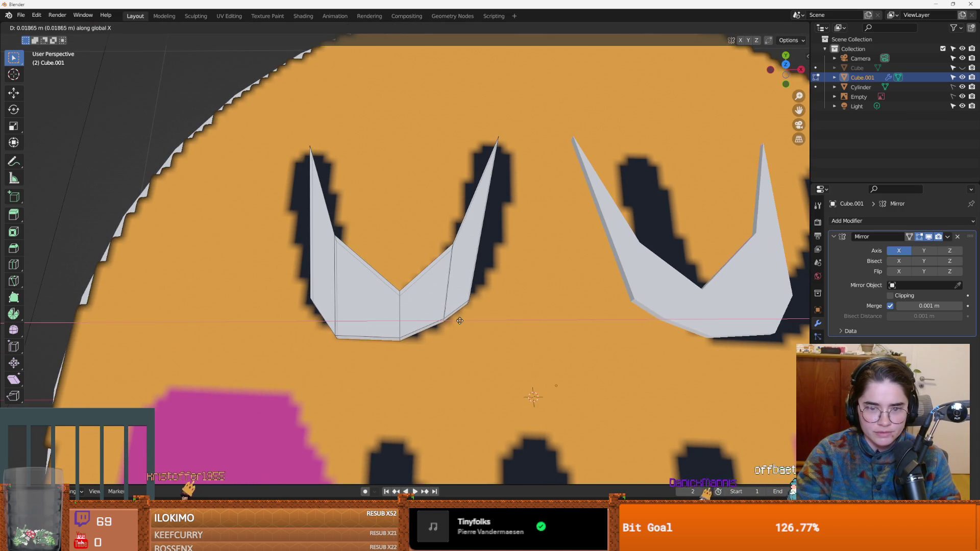
click(424, 295)
mouse_move(423, 295)
mouse_down()
mouse_move(466, 319)
mouse_move(449, 279)
mouse_up()
Cut a new edge loop along the left eye arm with Ctrl+R.
key(ctrl+r)
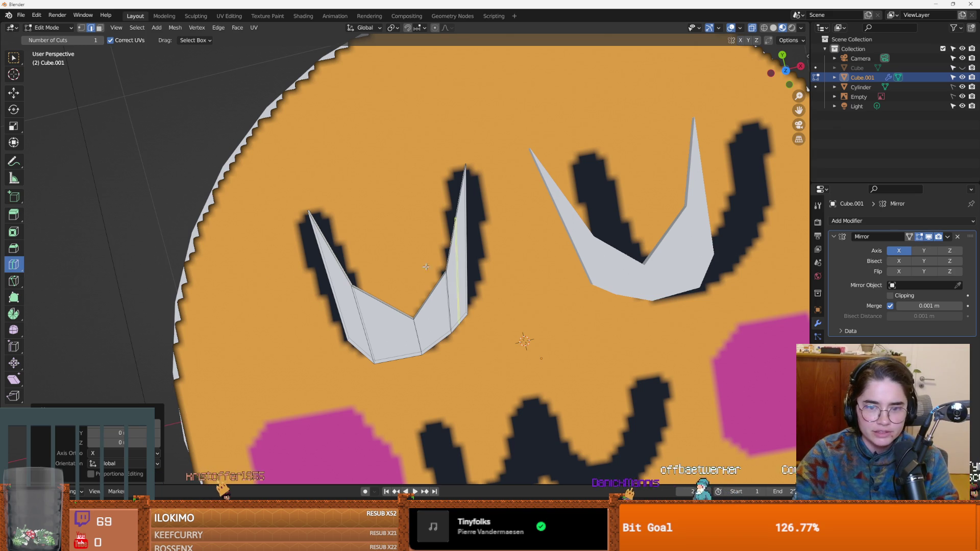
scroll(445, 259, up, 3)
mouse_move(445, 259)
mouse_down()
mouse_move(600, 257)
mouse_move(452, 255)
mouse_up()
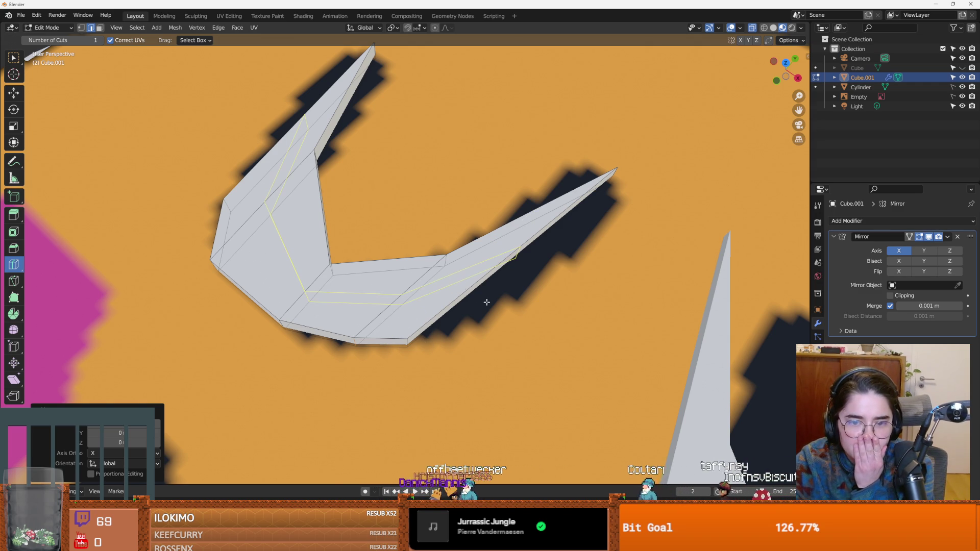
click(473, 270)
right_click(378, 273)
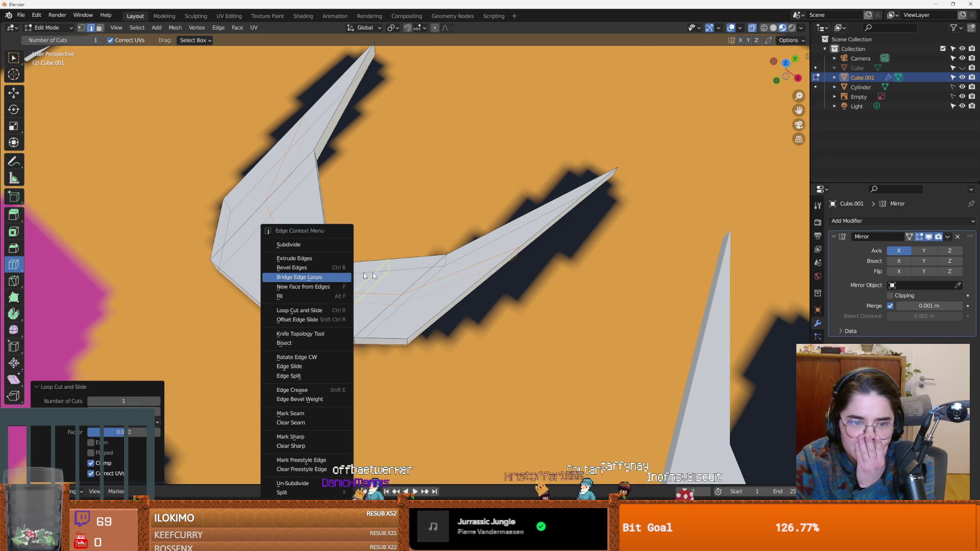
click(15, 62)
Edge-slide the new loop along the eye surface.
scroll(535, 261, up, 2)
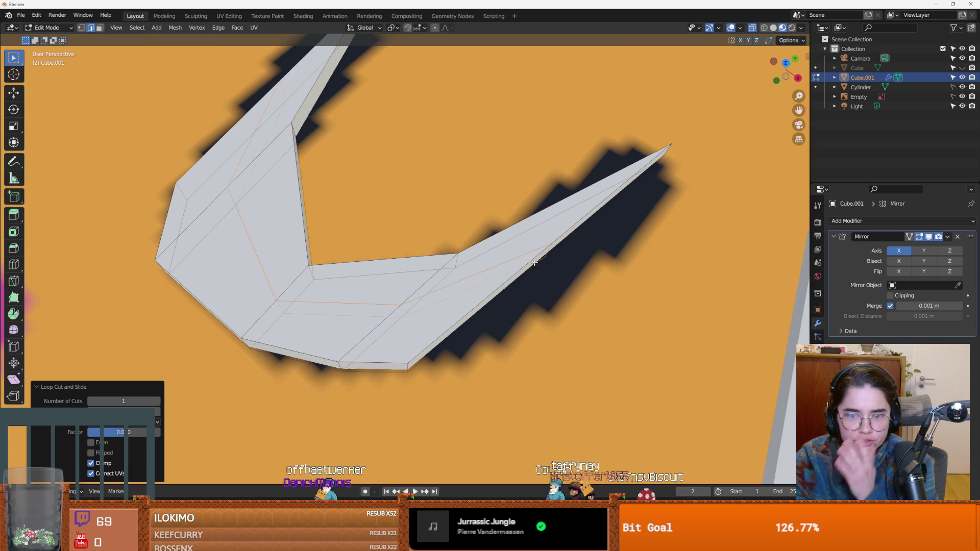
drag(598, 295, 557, 270)
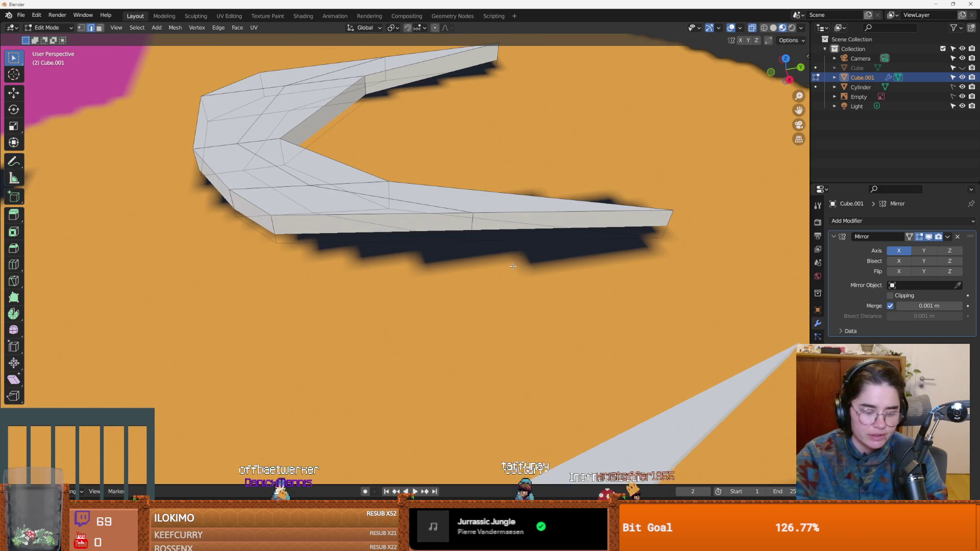
drag(482, 238, 559, 283)
key(g)
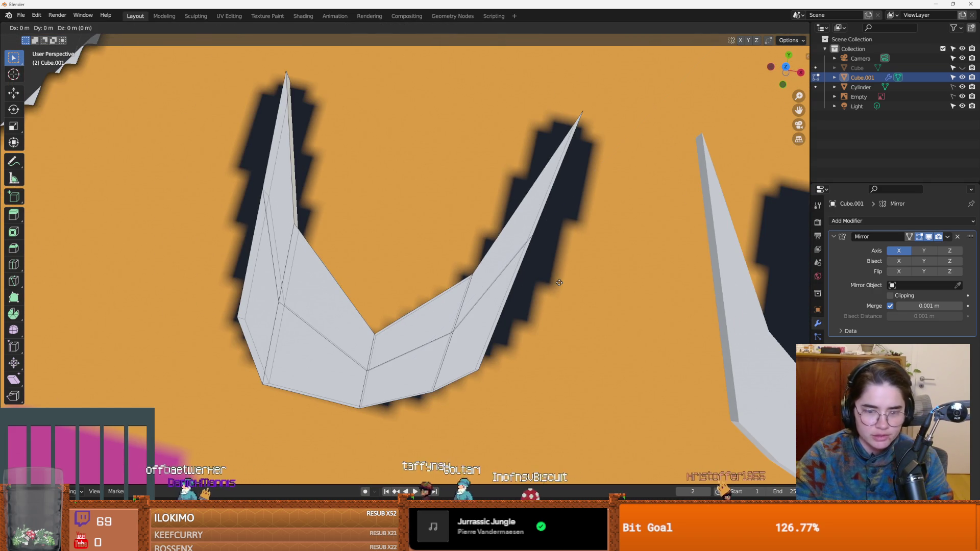
key(g)
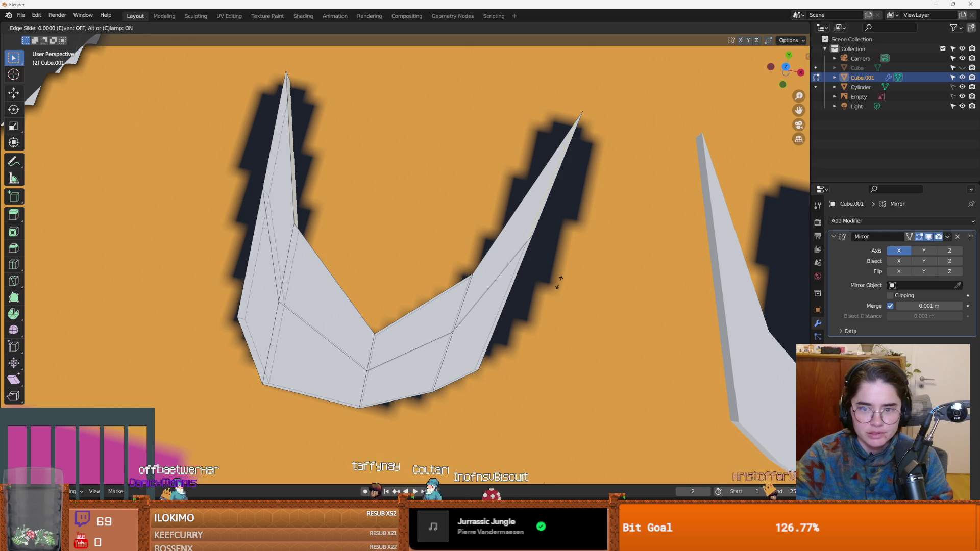
click(585, 288)
Nudge an eye vertex and the left arm's lower-left edge onto the outline.
mouse_move(554, 264)
mouse_down()
mouse_move(493, 226)
mouse_move(491, 247)
mouse_move(579, 302)
mouse_move(484, 393)
mouse_move(342, 282)
mouse_move(365, 222)
mouse_move(317, 232)
mouse_move(301, 252)
mouse_up()
key(g)
click(509, 273)
scroll(509, 272, down, 3)
click(336, 210)
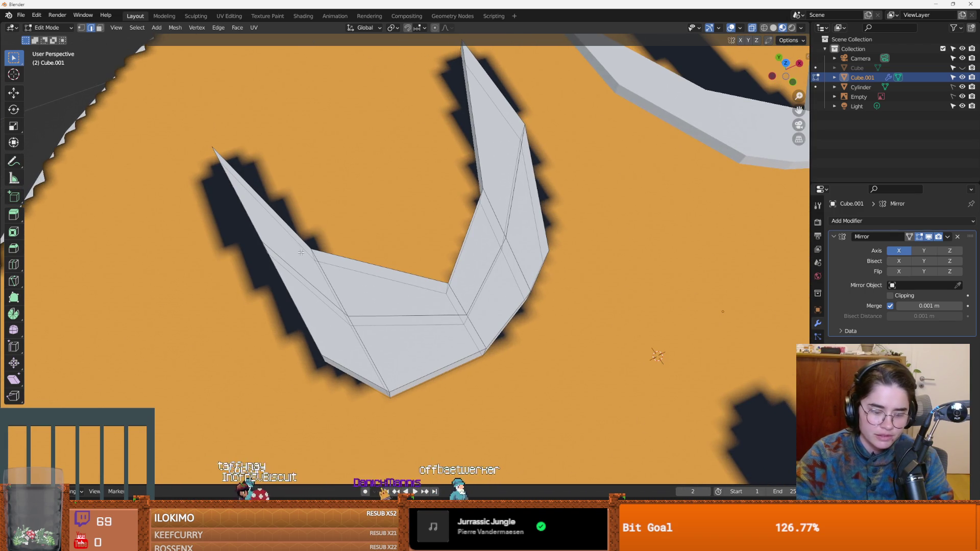
key(g)
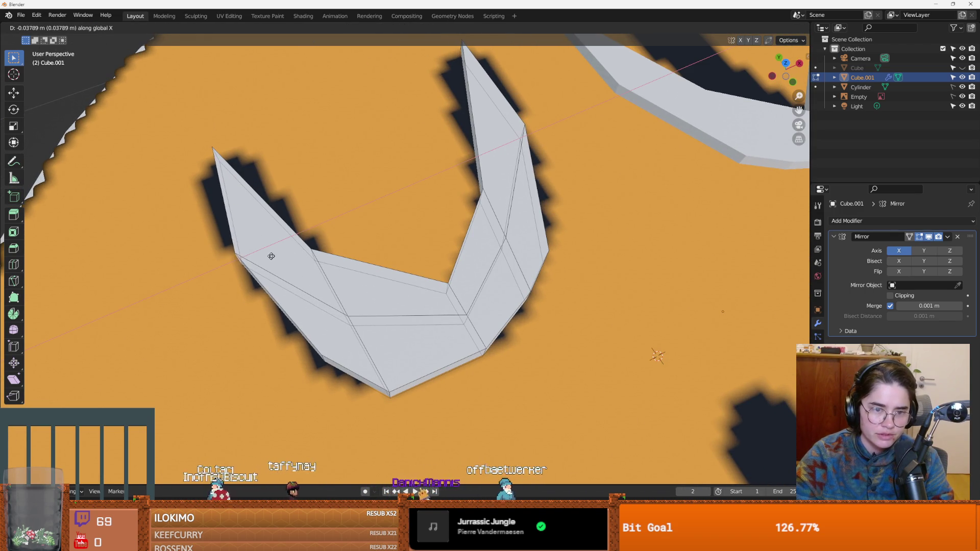
click(270, 256)
View both eyes from the top and select the Knife tool.
drag(271, 256, 336, 254)
scroll(336, 254, down, 8)
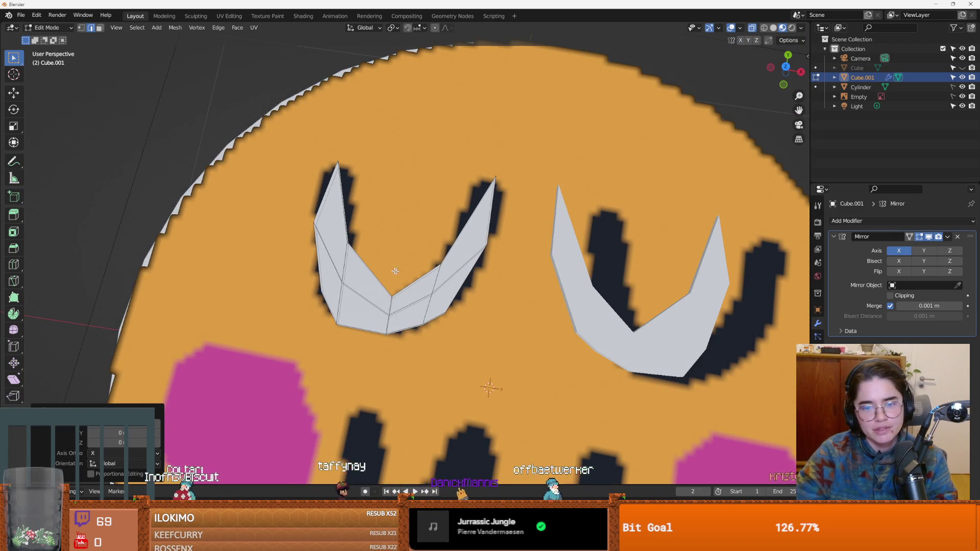
scroll(479, 217, up, 5)
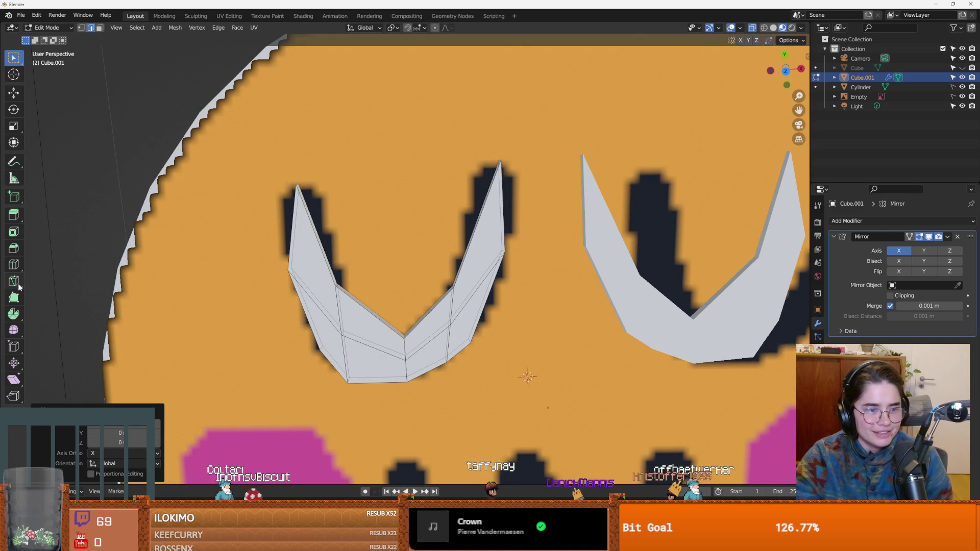
click(14, 265)
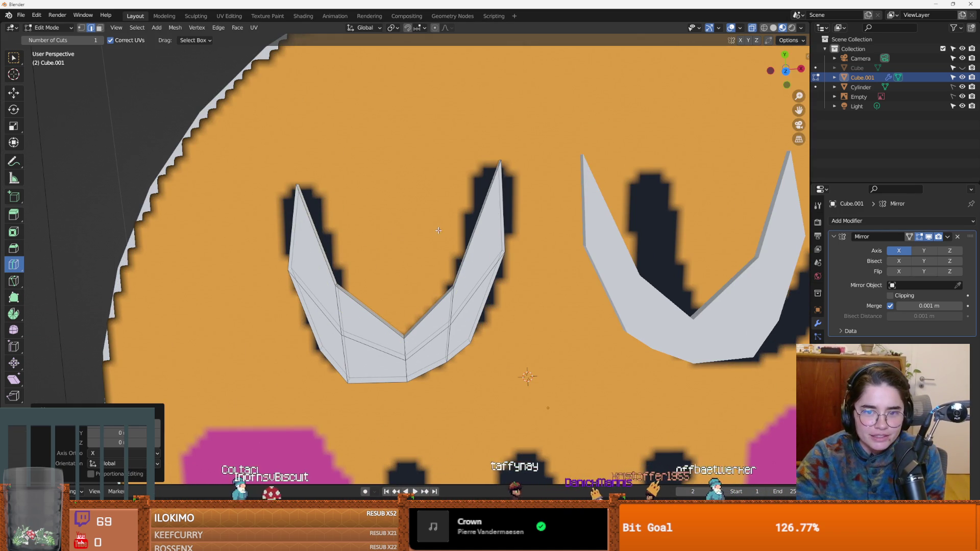
click(14, 281)
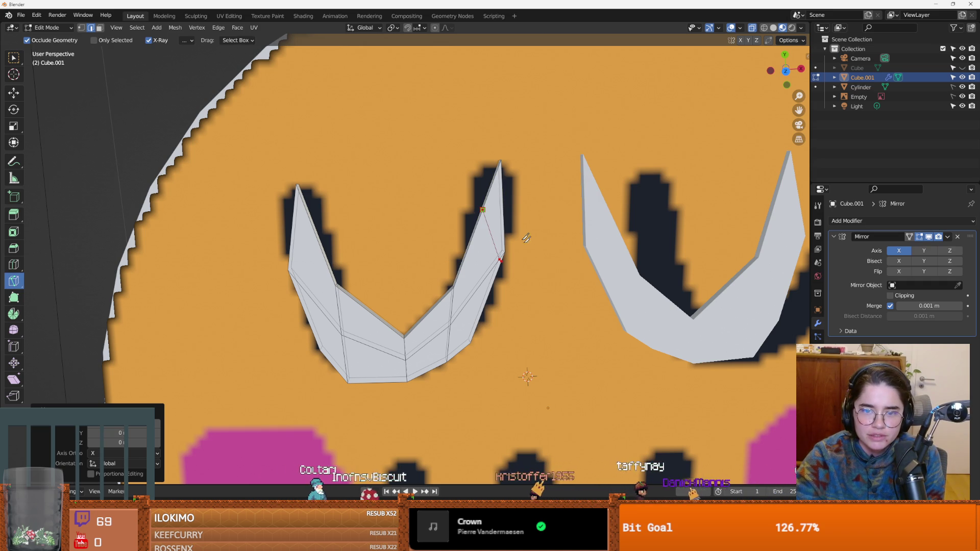
scroll(474, 234, up, 3)
mouse_move(396, 212)
mouse_down()
mouse_move(437, 191)
mouse_move(272, 147)
mouse_move(307, 215)
mouse_move(284, 272)
mouse_up()
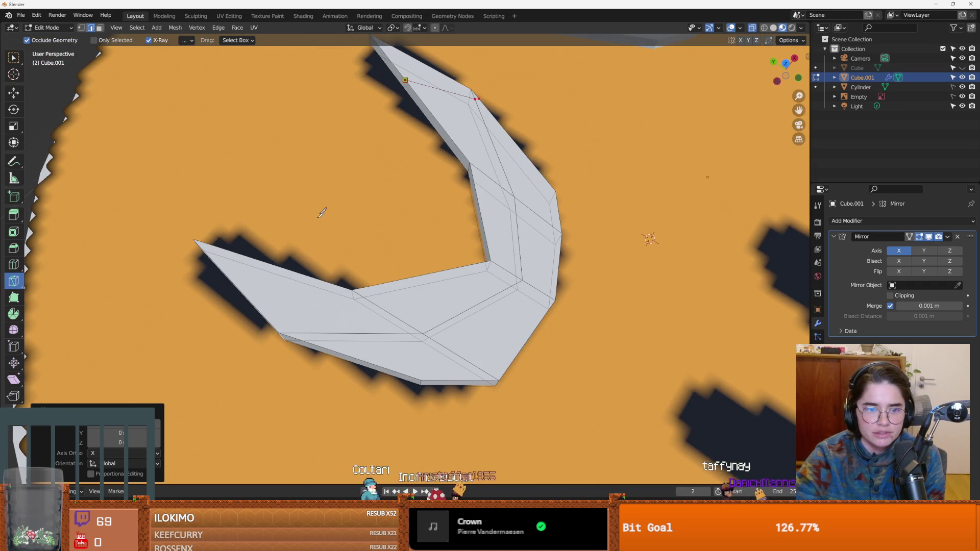
click(283, 267)
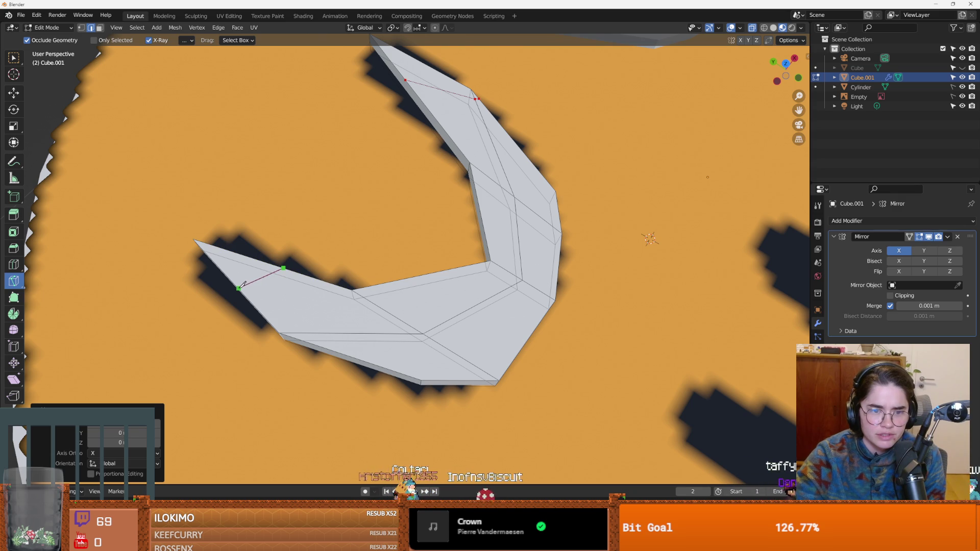
mouse_move(238, 284)
mouse_down()
mouse_move(278, 274)
mouse_move(306, 218)
mouse_move(312, 235)
mouse_move(269, 250)
mouse_up()
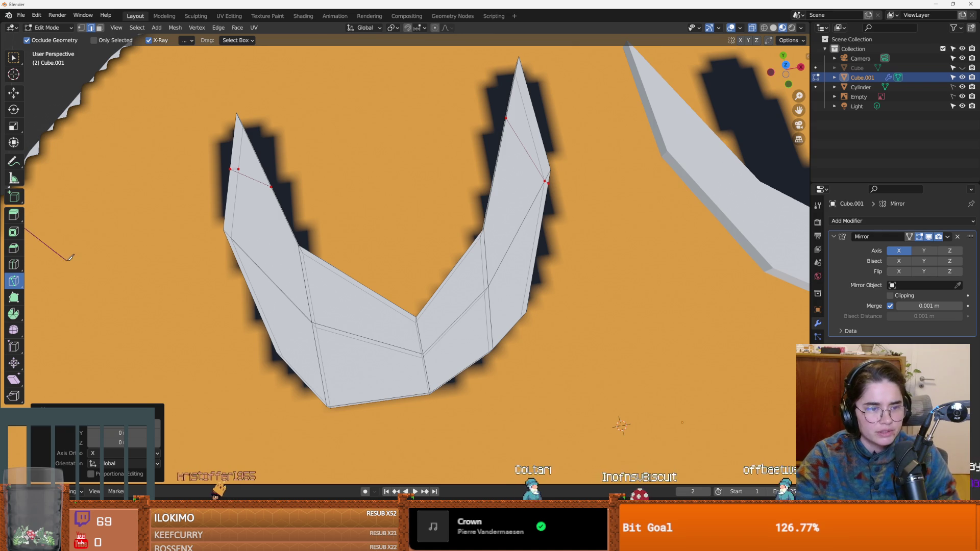
key(Escape)
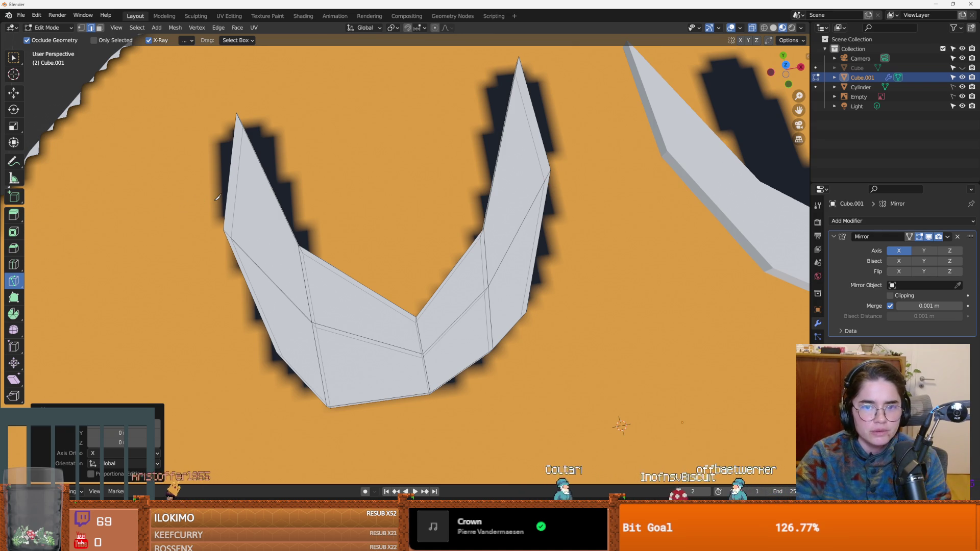
key(ctrl+z)
key(ctrl+shift+z)
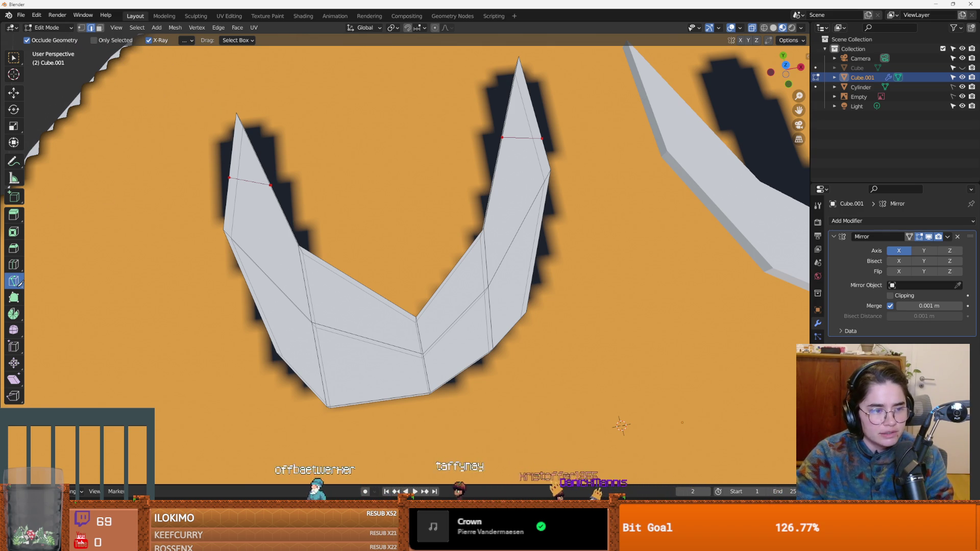
scroll(249, 241, down, 3)
scroll(249, 242, up, 3)
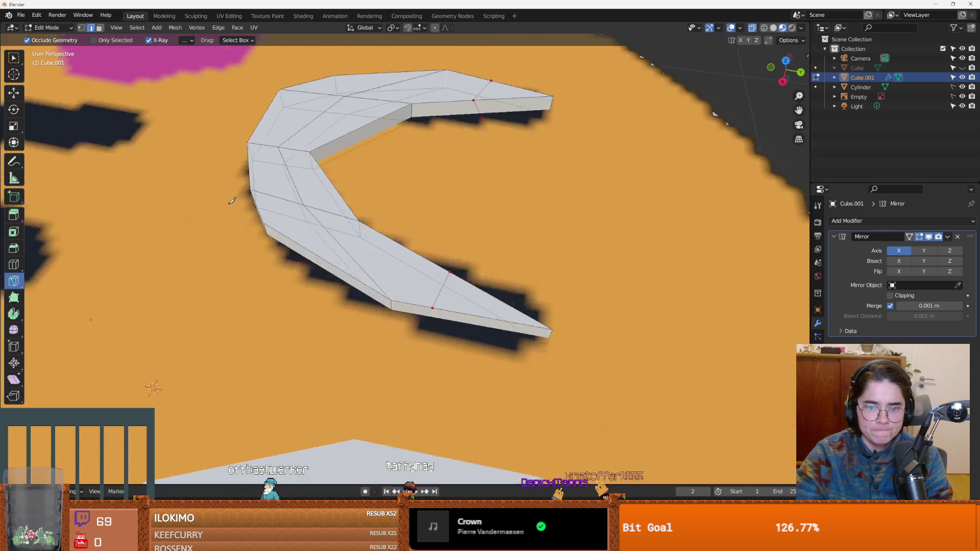
drag(226, 174, 363, 221)
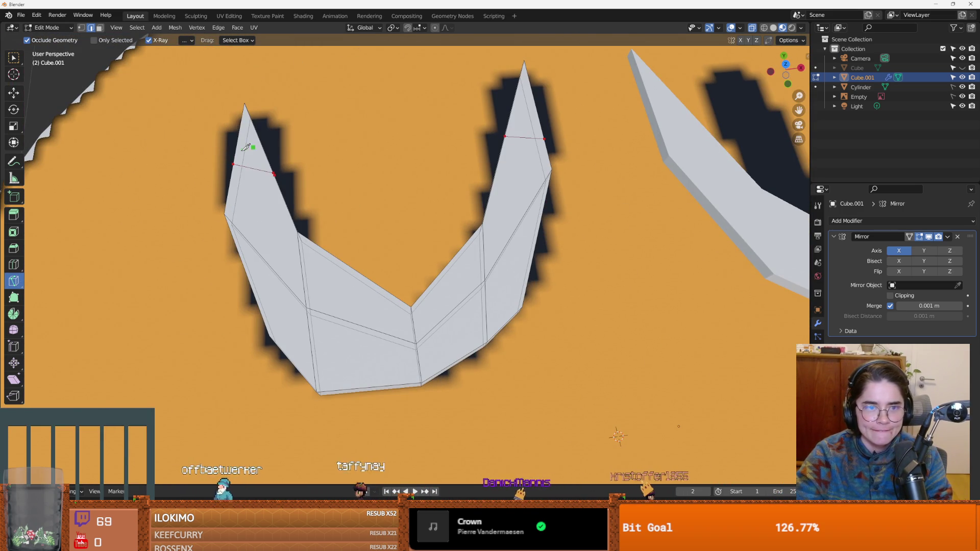
key(ctrl+z)
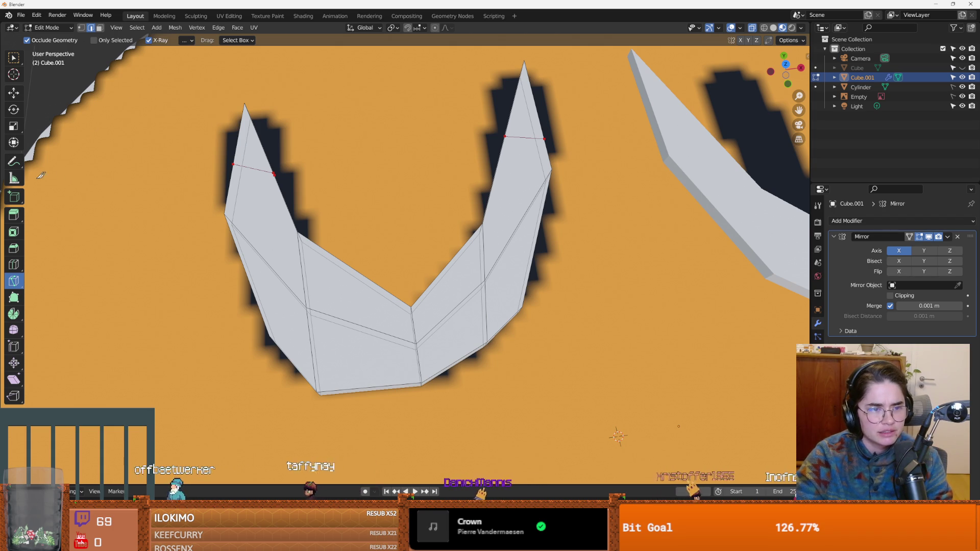
key(Escape)
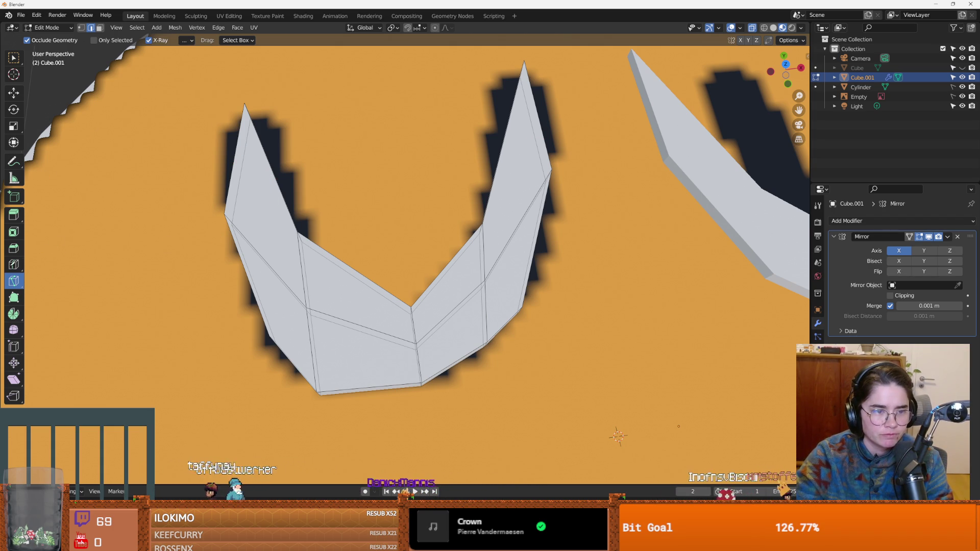
key(ctrl+z)
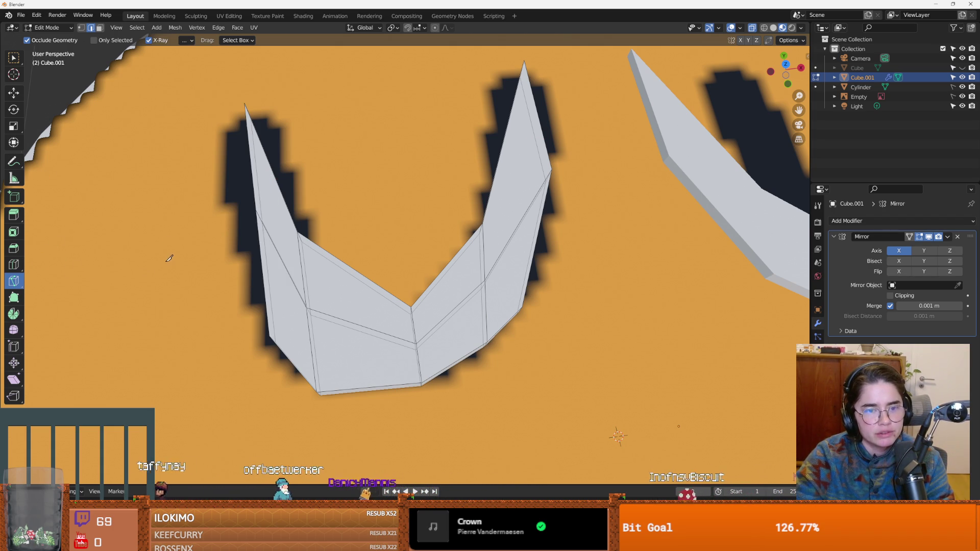
key(ctrl+shift+z)
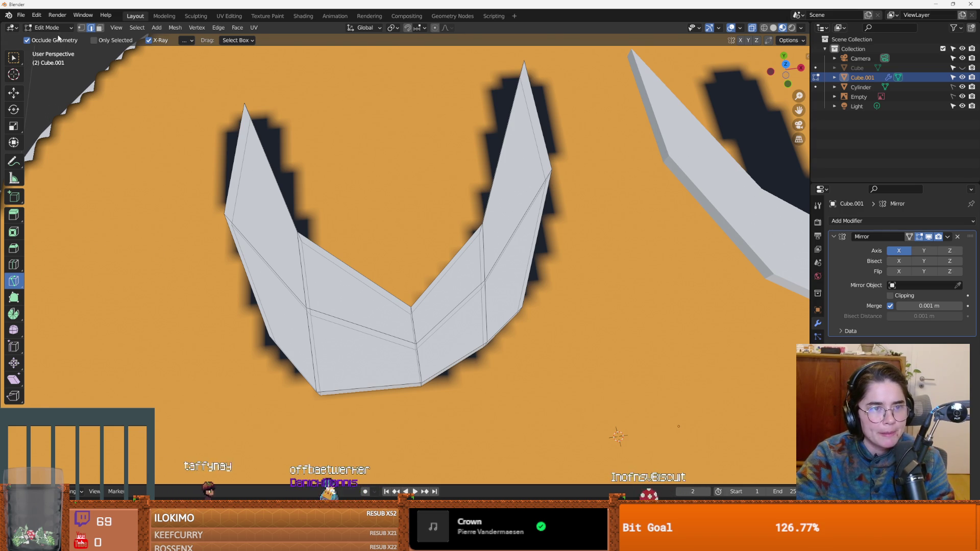
key(Tab)
key(Tab)
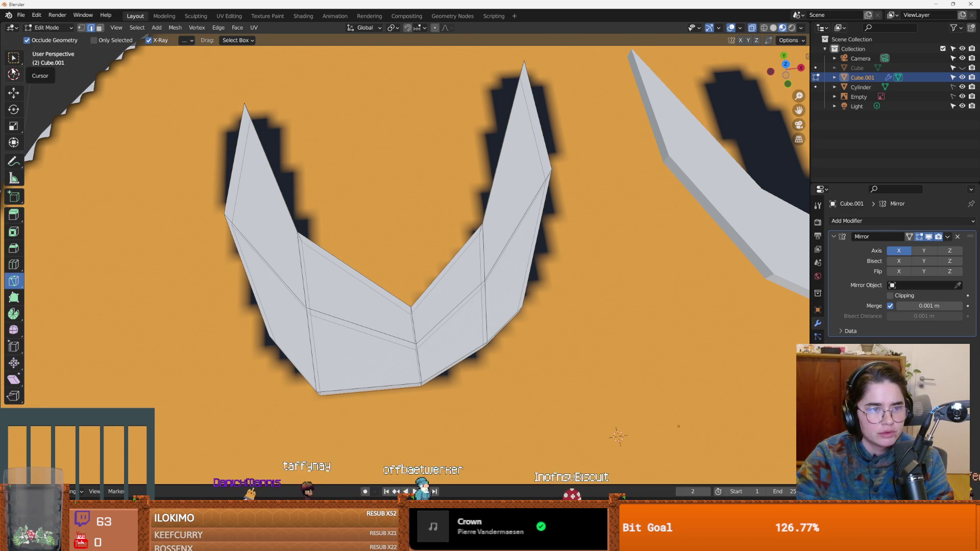
click(14, 58)
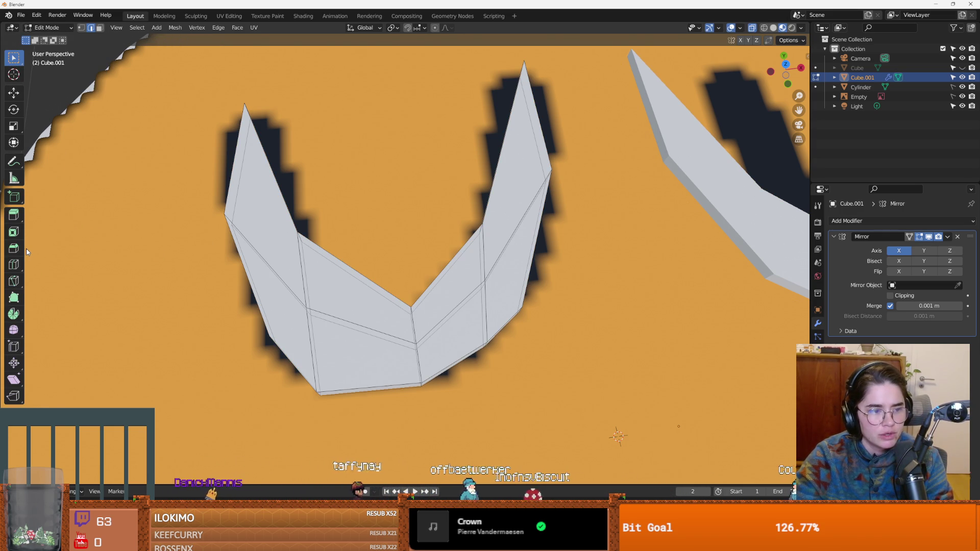
Cut a new edge loop along the eye mesh.
click(15, 267)
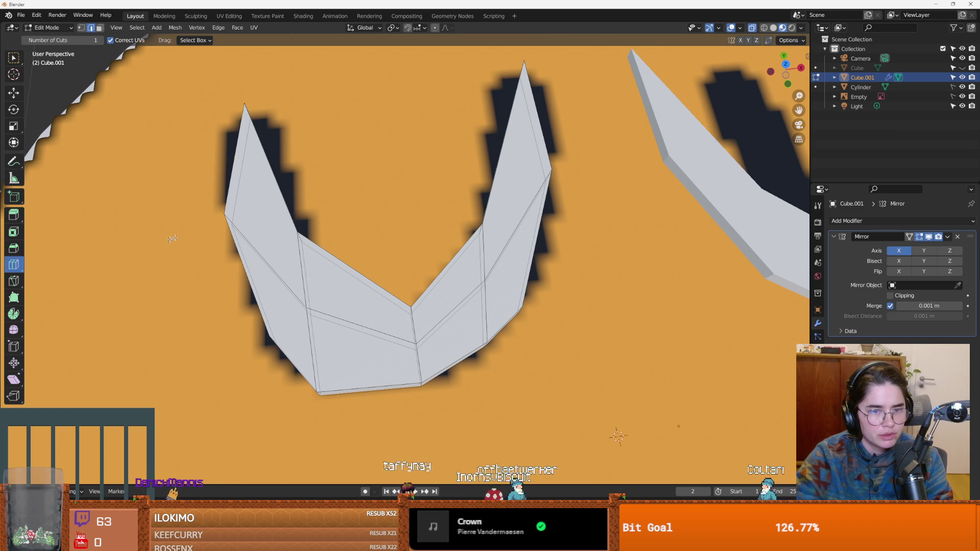
click(237, 174)
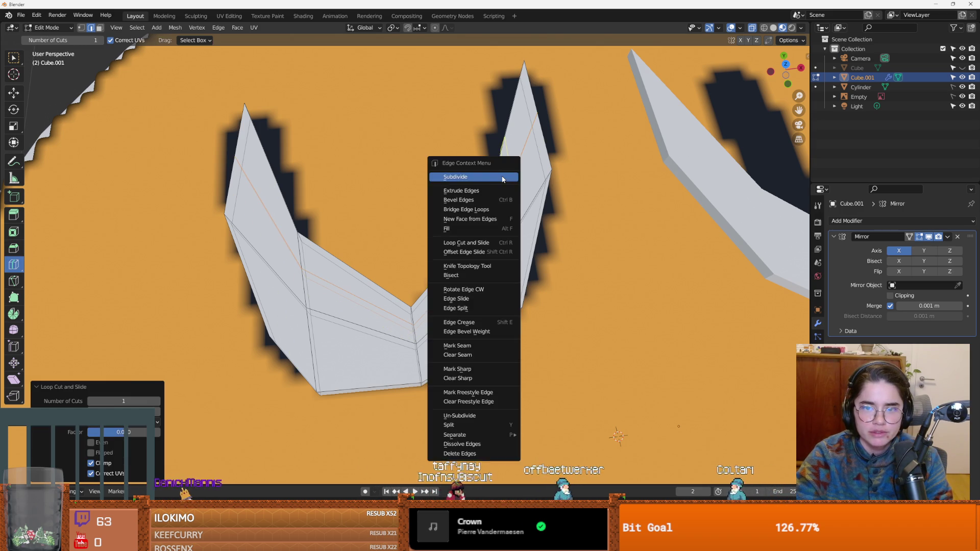
scroll(263, 102, up, 1)
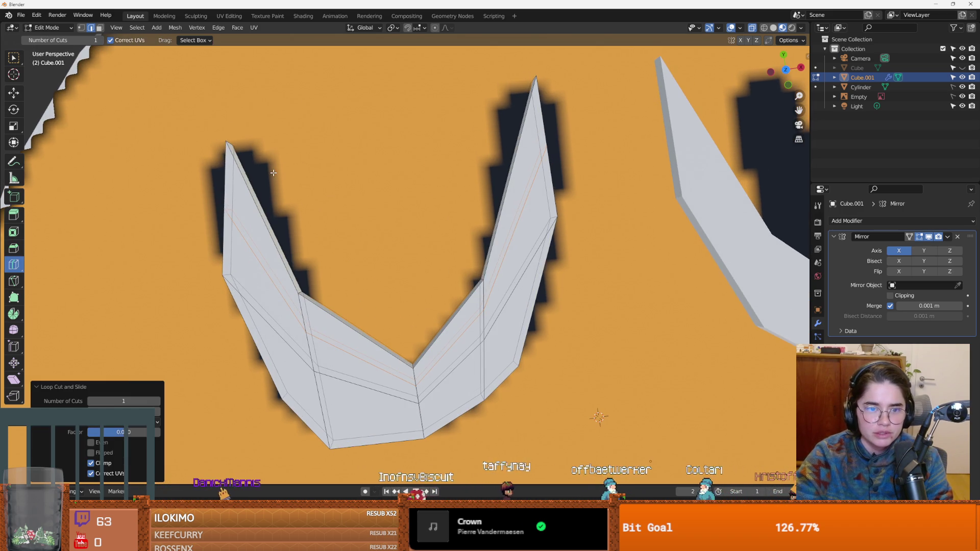
key(w)
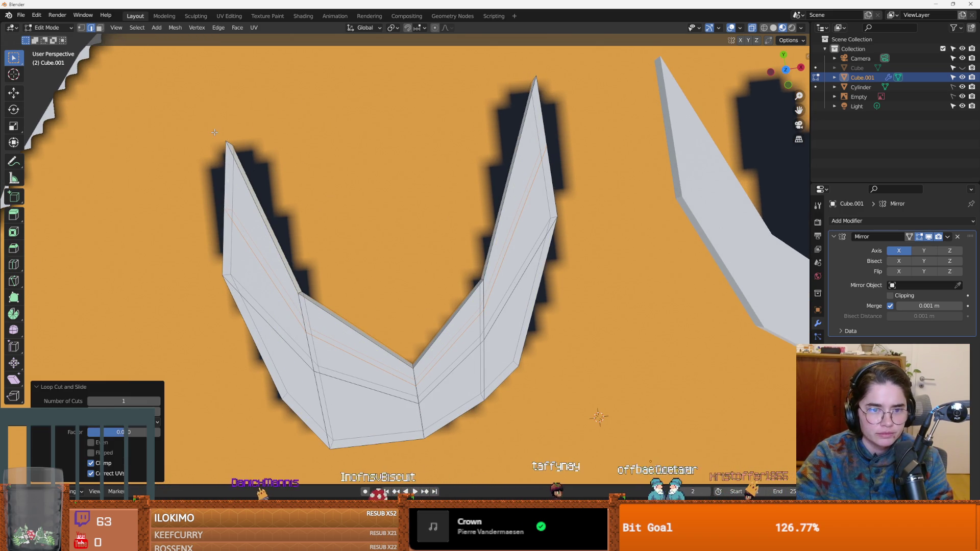
Move the left arm's top vertices right and along Y to widen its tip.
click(242, 144)
mouse_move(243, 144)
mouse_down()
mouse_move(352, 197)
mouse_move(609, 188)
mouse_move(439, 243)
mouse_up()
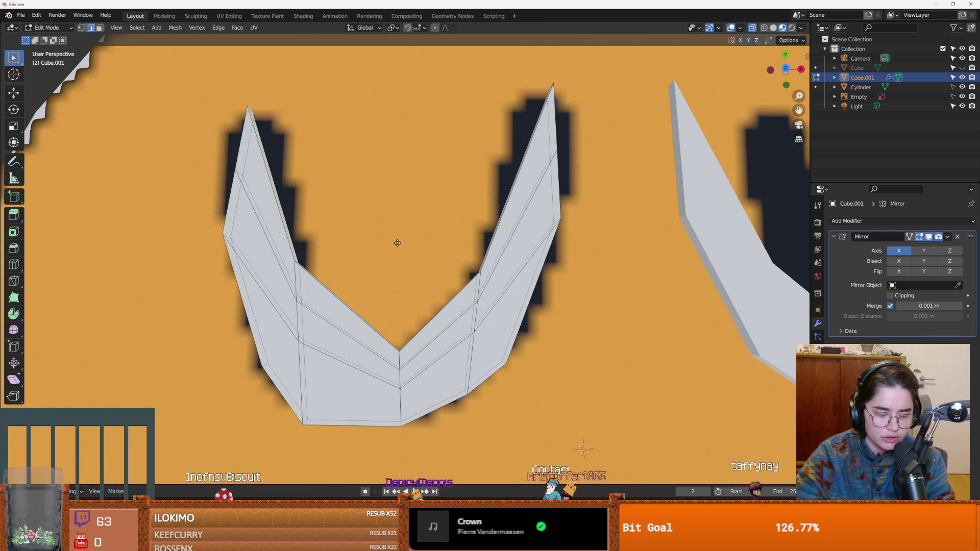
key(g)
click(427, 250)
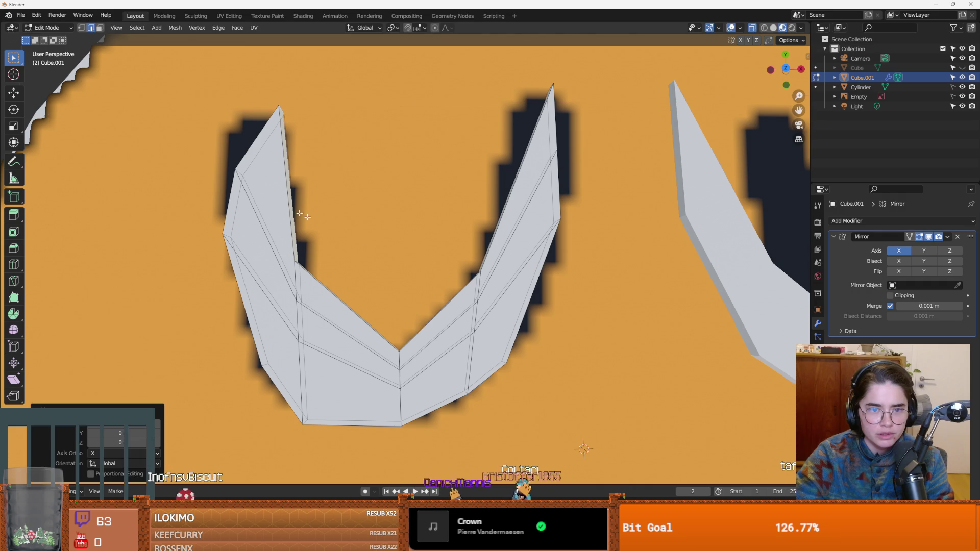
mouse_move(228, 168)
mouse_down()
mouse_move(329, 251)
mouse_move(286, 266)
mouse_up()
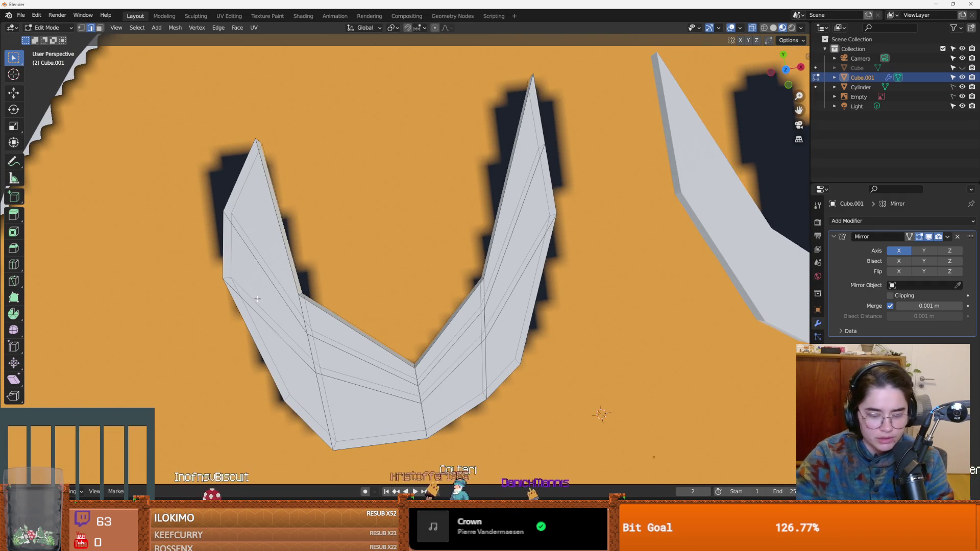
key(g)
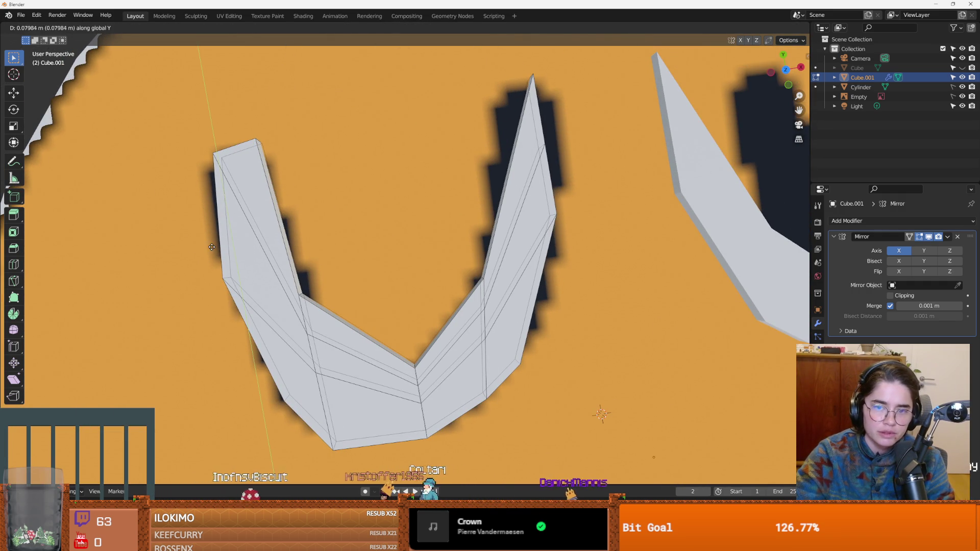
click(209, 244)
scroll(226, 237, down, 5)
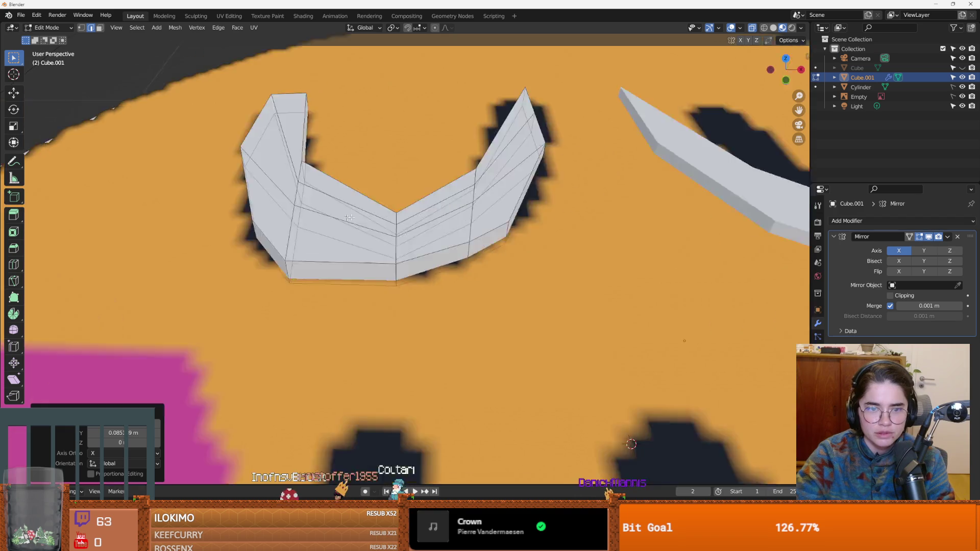
scroll(420, 263, down, 3)
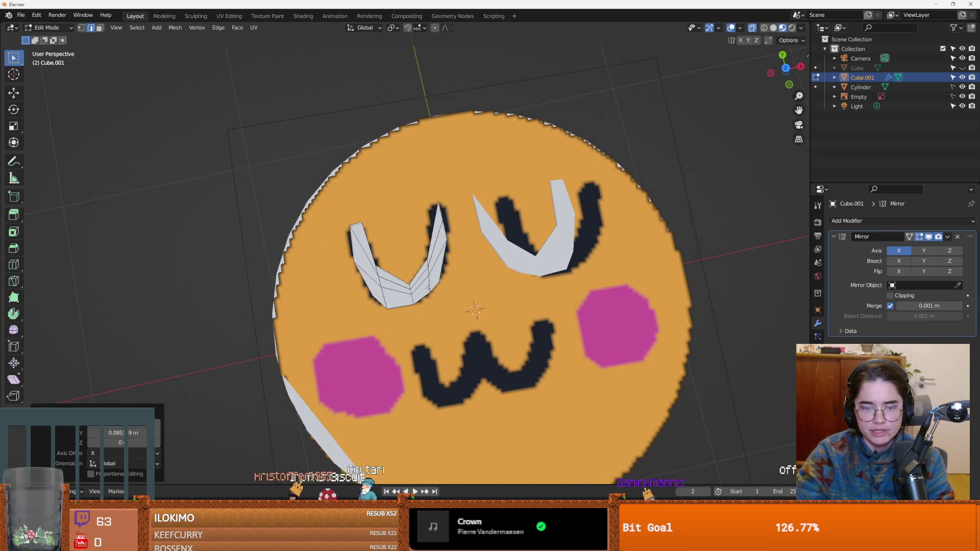
Give the eye mesh a new material with a near-black base colour.
scroll(398, 252, up, 7)
mouse_move(390, 248)
mouse_down()
mouse_move(398, 219)
mouse_move(443, 237)
mouse_move(372, 321)
mouse_move(356, 301)
mouse_move(332, 308)
mouse_move(481, 209)
mouse_up()
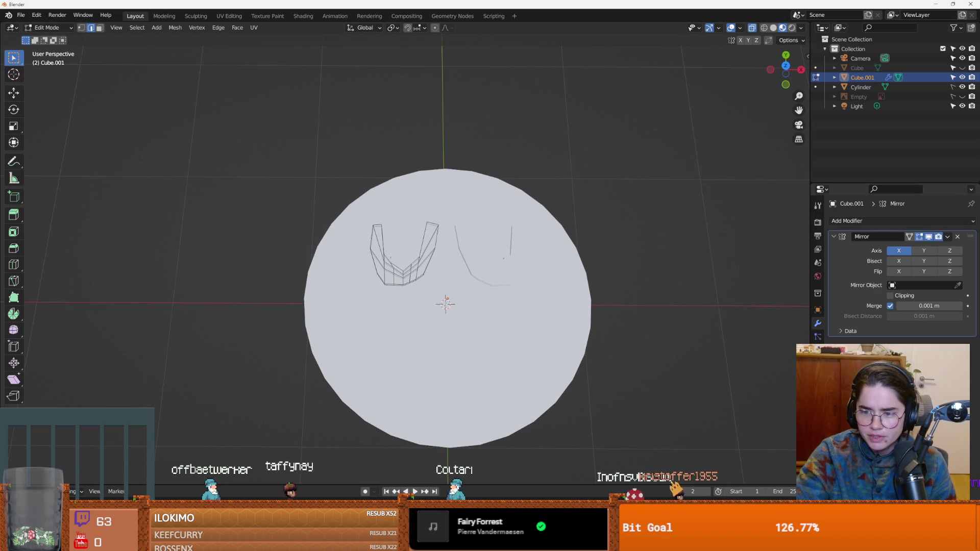
click(817, 350)
click(886, 262)
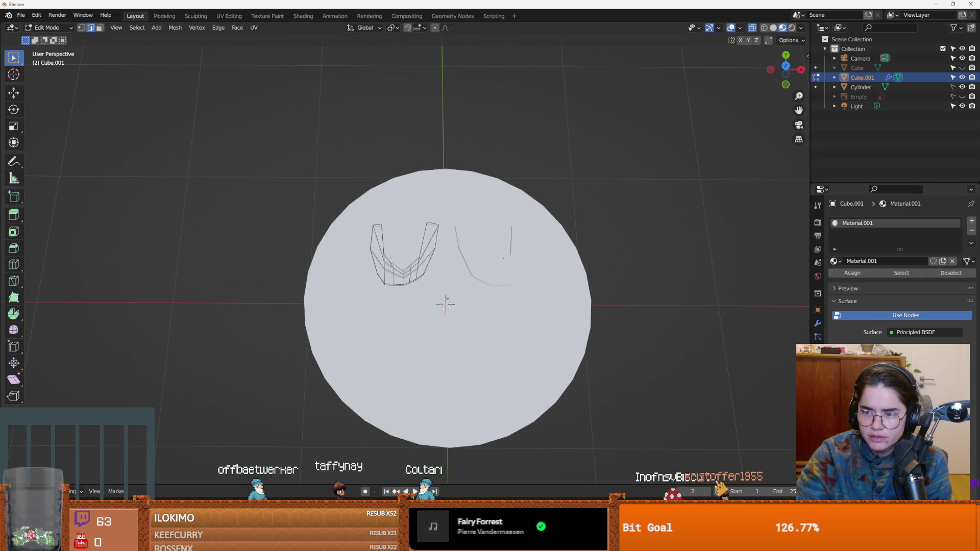
click(914, 360)
drag(955, 264, 955, 301)
Zoom over the darkened eyes, then switch to the Discord window.
scroll(665, 217, down, 3)
scroll(648, 232, up, 3)
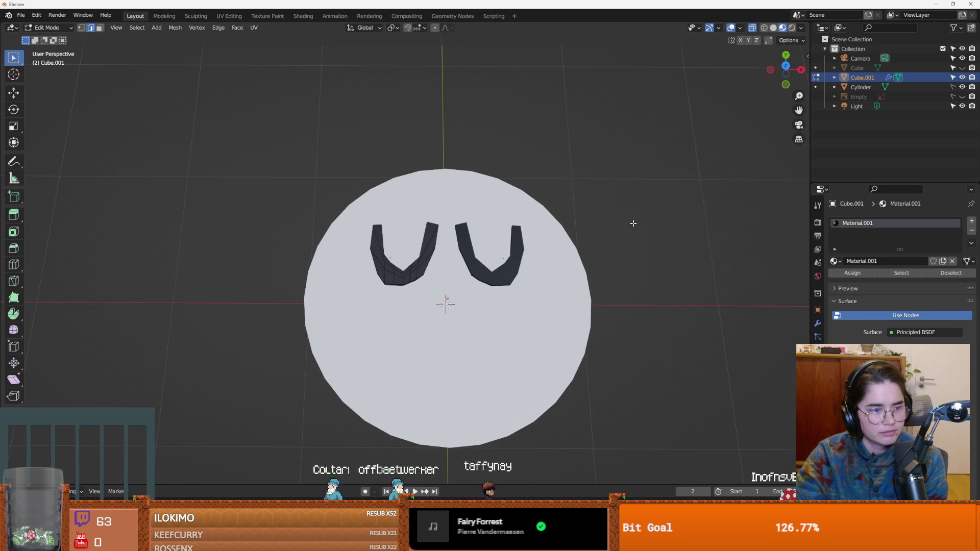
scroll(626, 248, down, 2)
scroll(626, 247, up, 1)
scroll(626, 240, down, 1)
scroll(618, 246, up, 1)
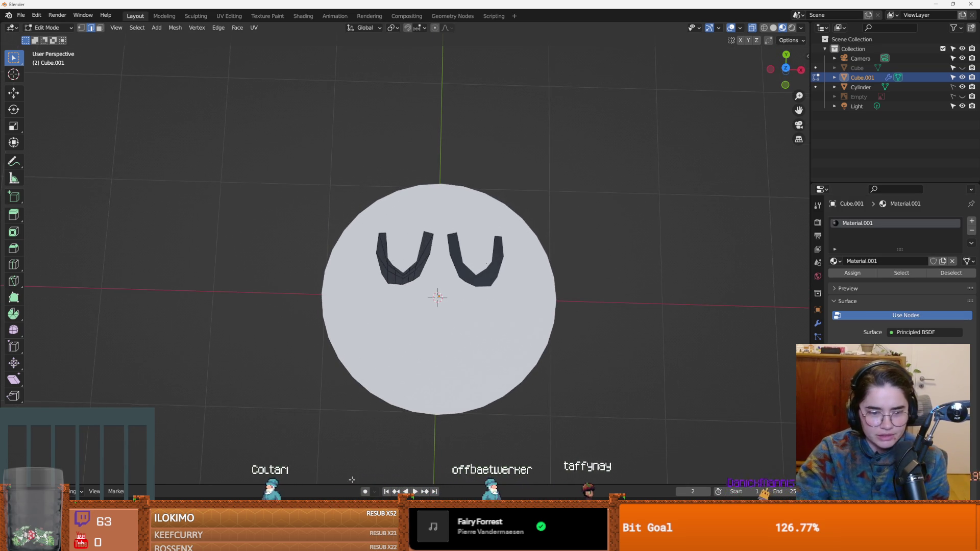
key(alt+Tab)
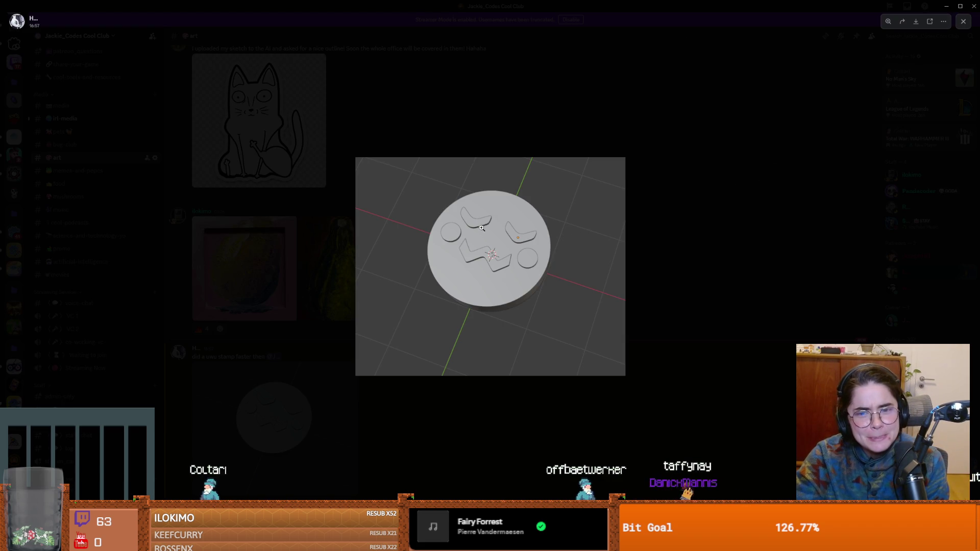
key(alt+Tab)
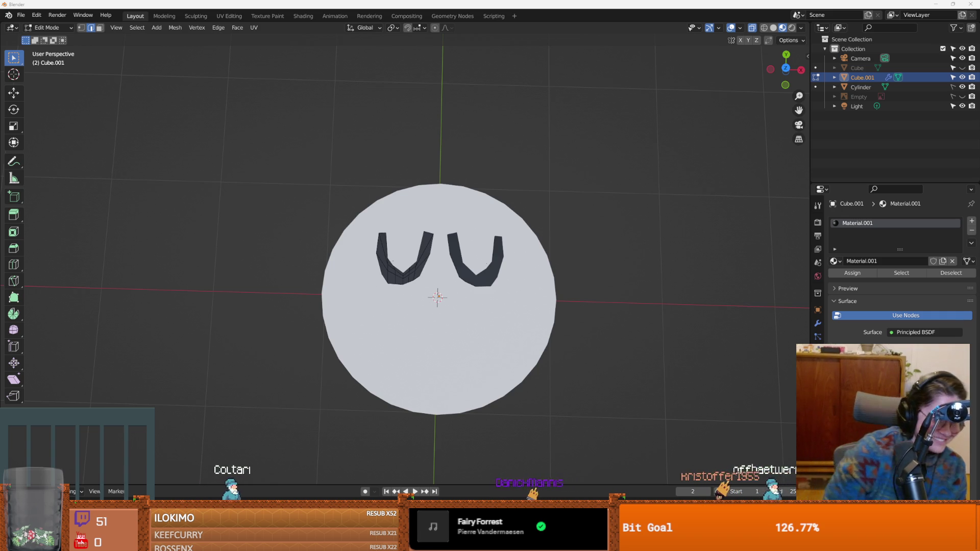
From a side view, select the left eye piece and raise it along Z.
mouse_move(678, 158)
mouse_down()
mouse_move(489, 212)
mouse_move(488, 197)
mouse_move(484, 209)
mouse_up()
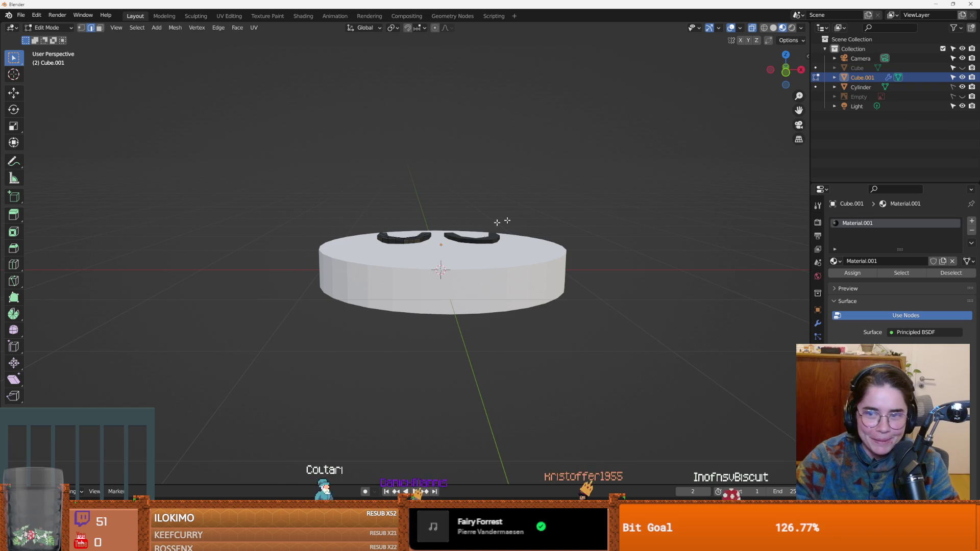
key(ctrl+l)
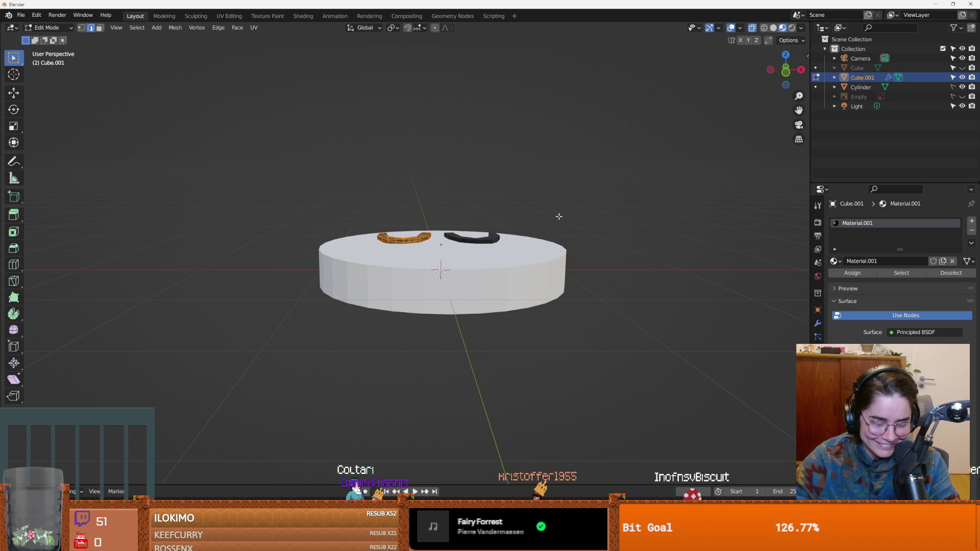
key(g)
key(z)
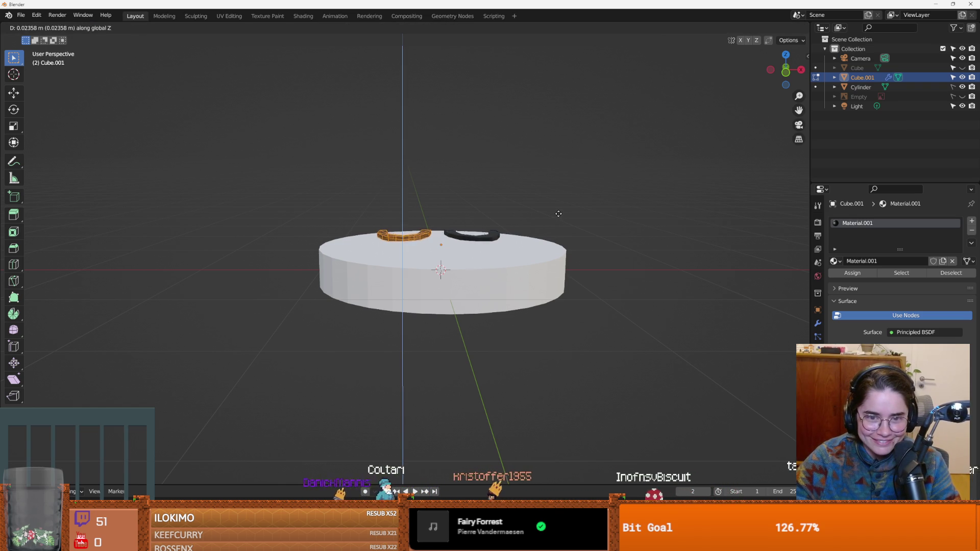
click(558, 211)
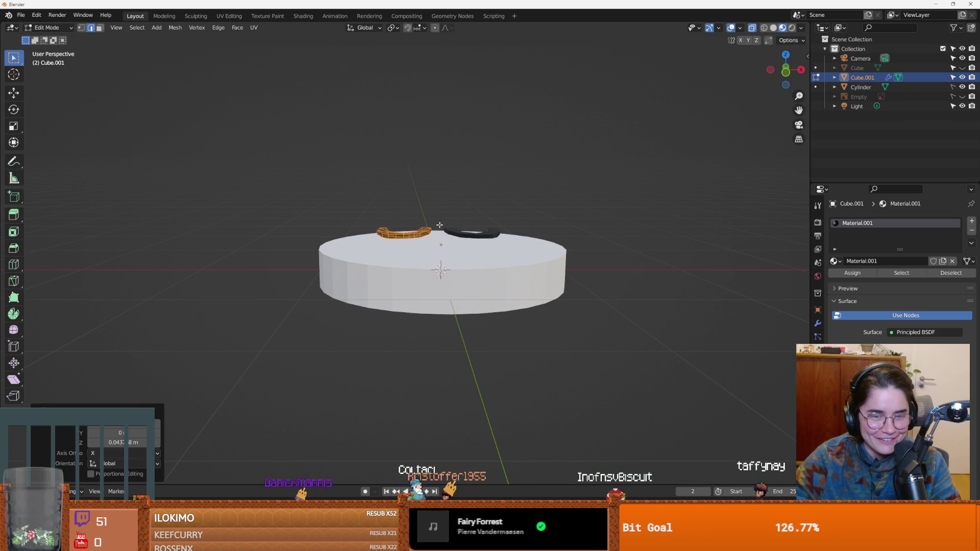
Reselect the left eye piece and scale it taller.
scroll(412, 224, up, 5)
click(425, 165)
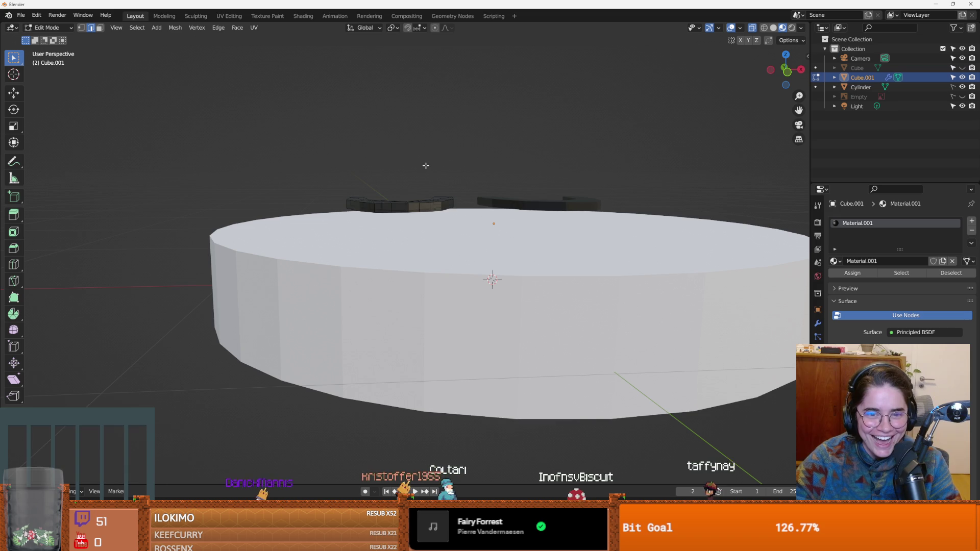
mouse_move(425, 166)
mouse_down()
mouse_move(347, 225)
mouse_move(348, 250)
mouse_move(357, 225)
mouse_up()
key(s)
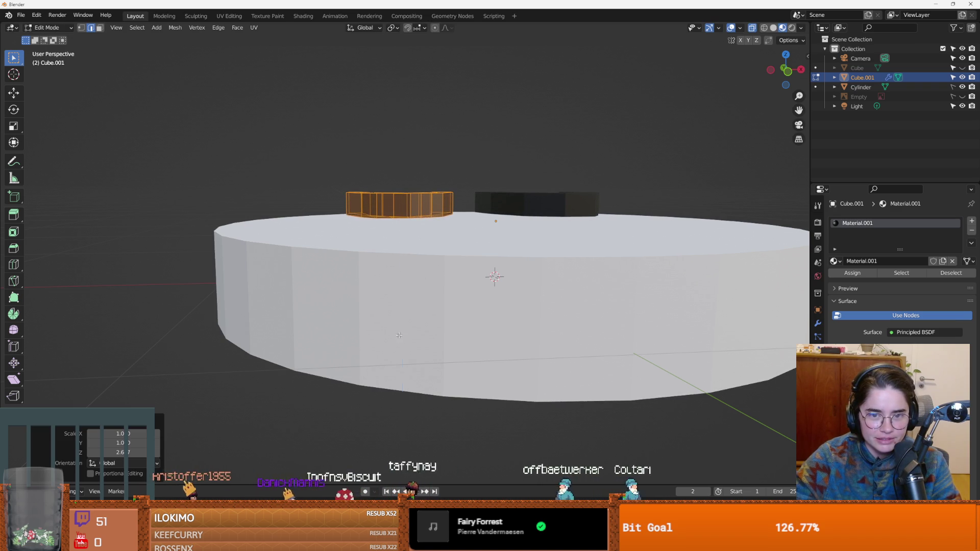
click(399, 333)
Lower the eye piece onto the disc top and open the eye object's actions menu.
drag(429, 198, 425, 210)
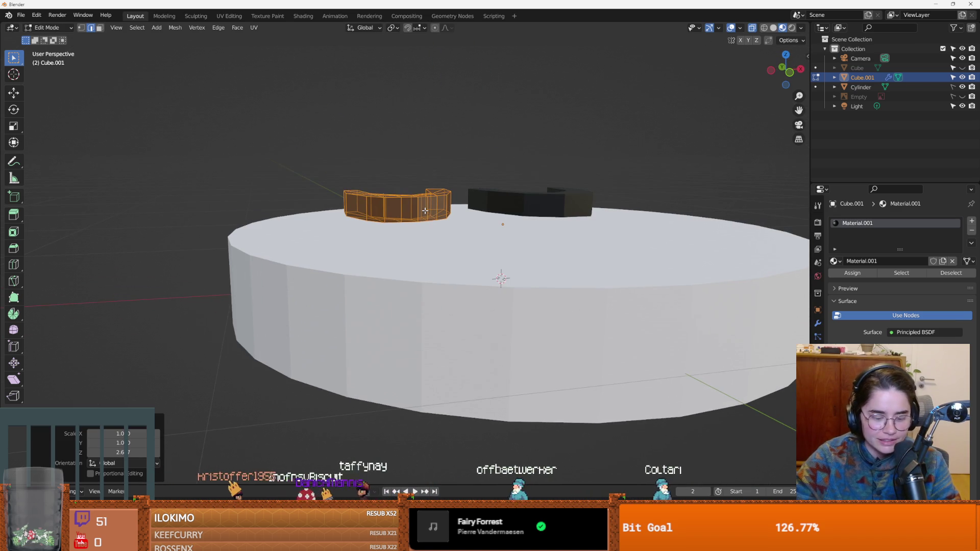
key(g)
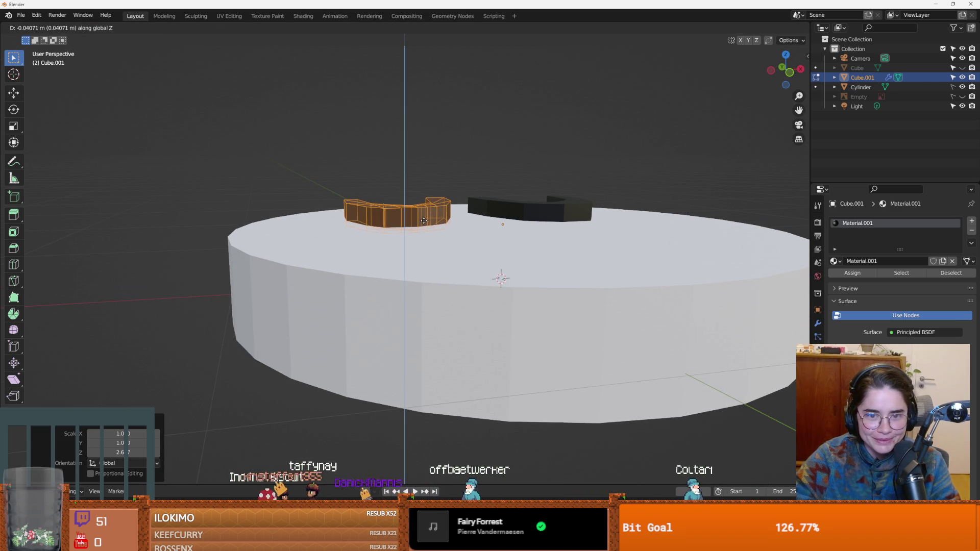
click(425, 212)
mouse_move(425, 212)
mouse_down()
mouse_move(508, 286)
mouse_move(523, 279)
mouse_up()
click(867, 80)
right_click(866, 80)
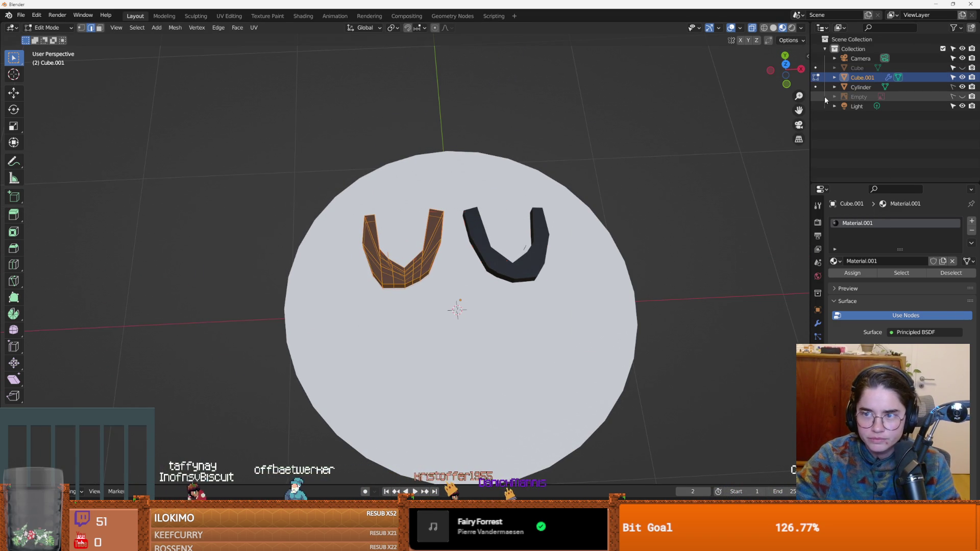
Duplicate the eye object, cancelling the sideways X move.
click(860, 87)
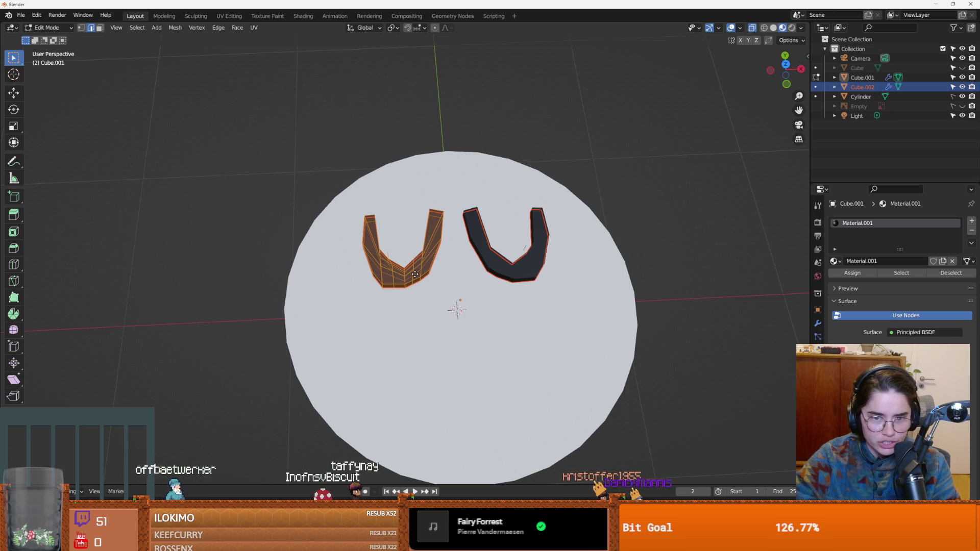
key(g)
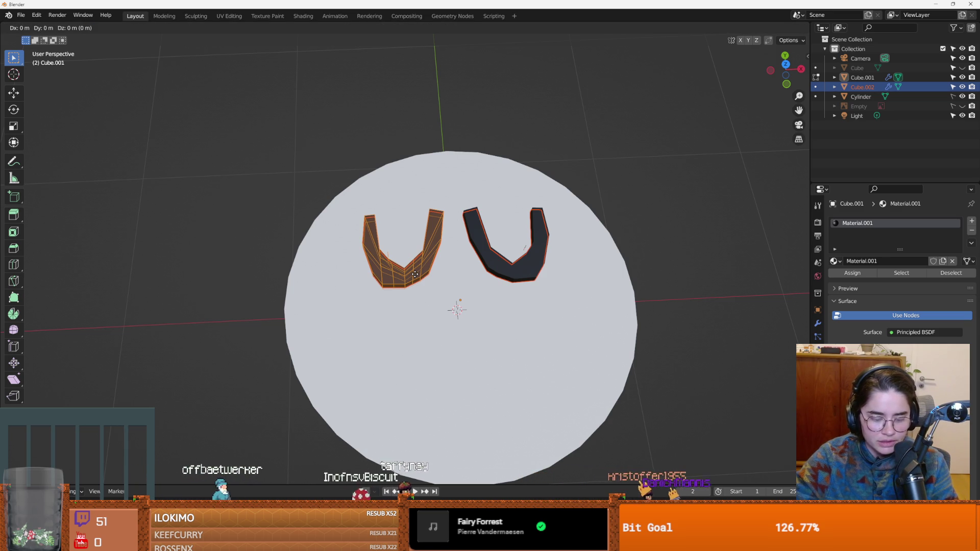
key(x)
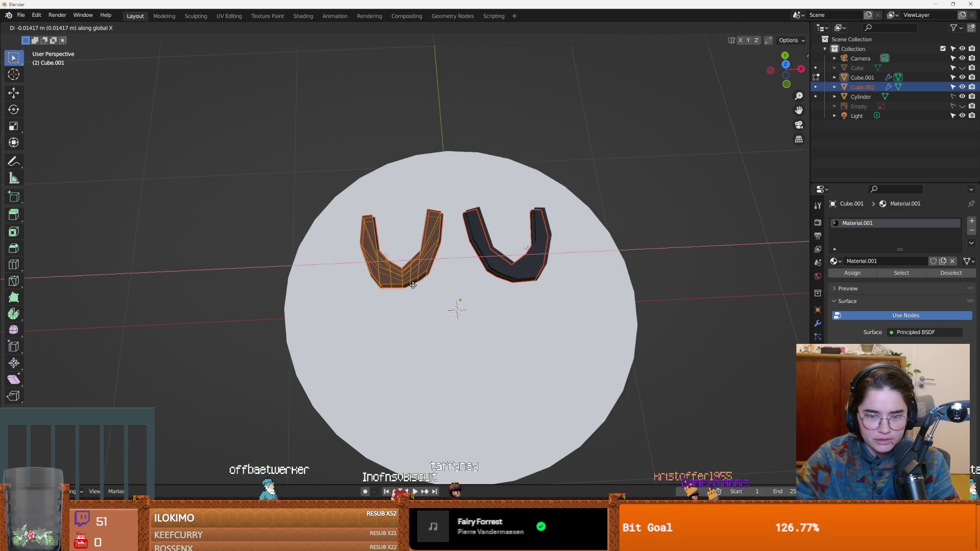
right_click(413, 284)
Duplicate the left U mesh along Y and place it over the reference mouth.
key(shift+d)
key(y)
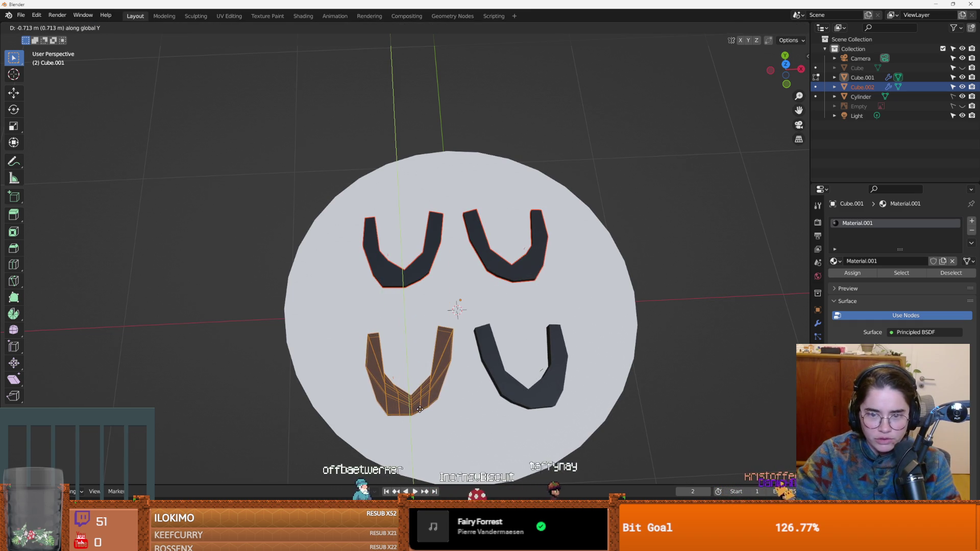
click(419, 411)
click(962, 106)
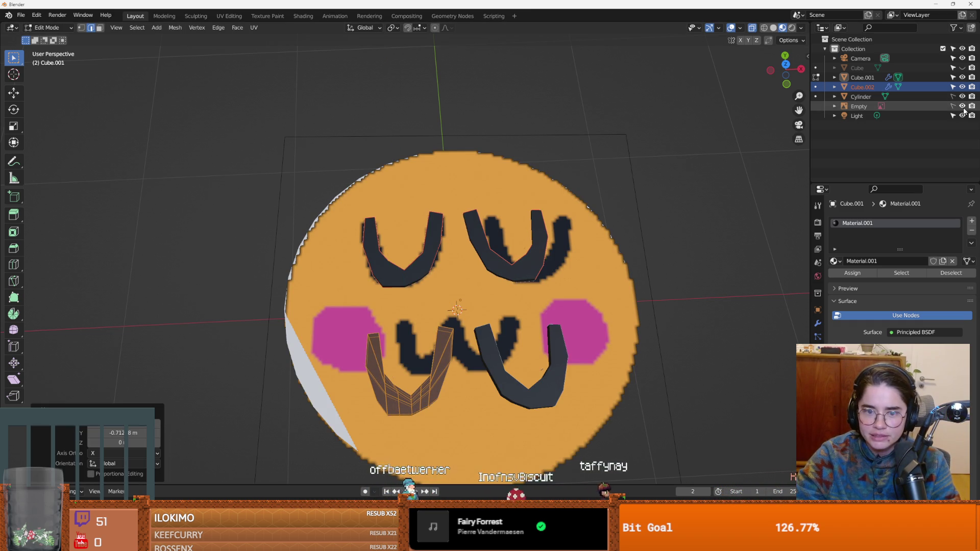
scroll(445, 366, up, 3)
drag(445, 366, 443, 374)
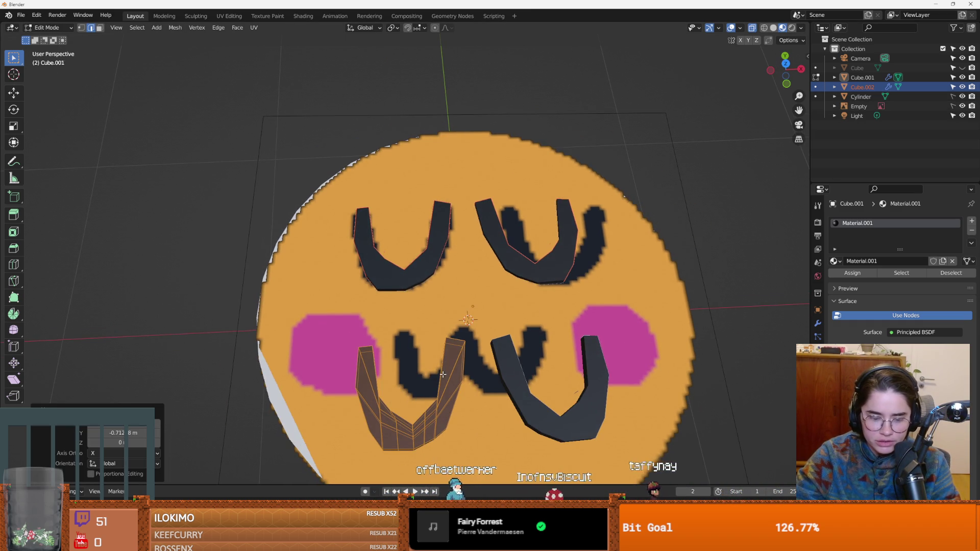
key(g)
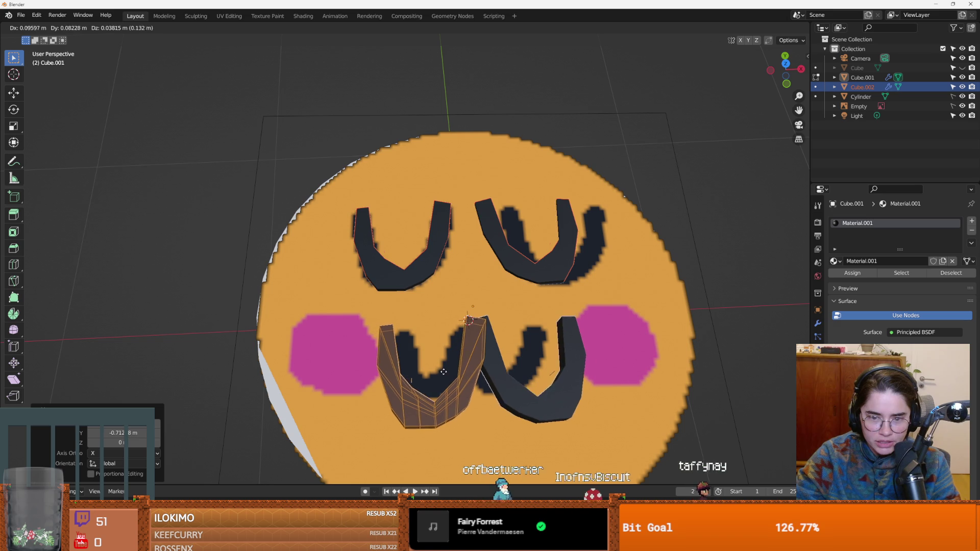
click(472, 368)
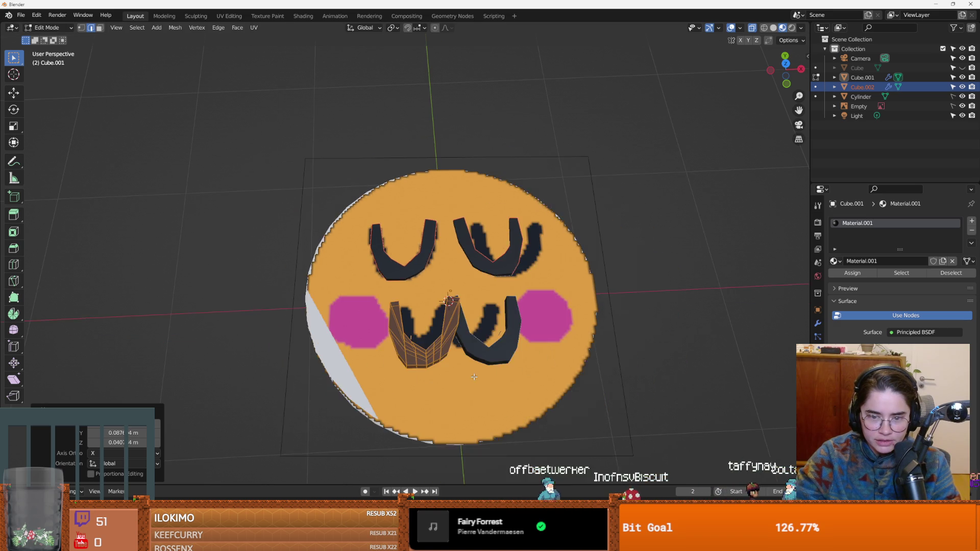
drag(473, 368, 437, 391)
Shrink the mouth piece to about 0.73 scale.
key(s)
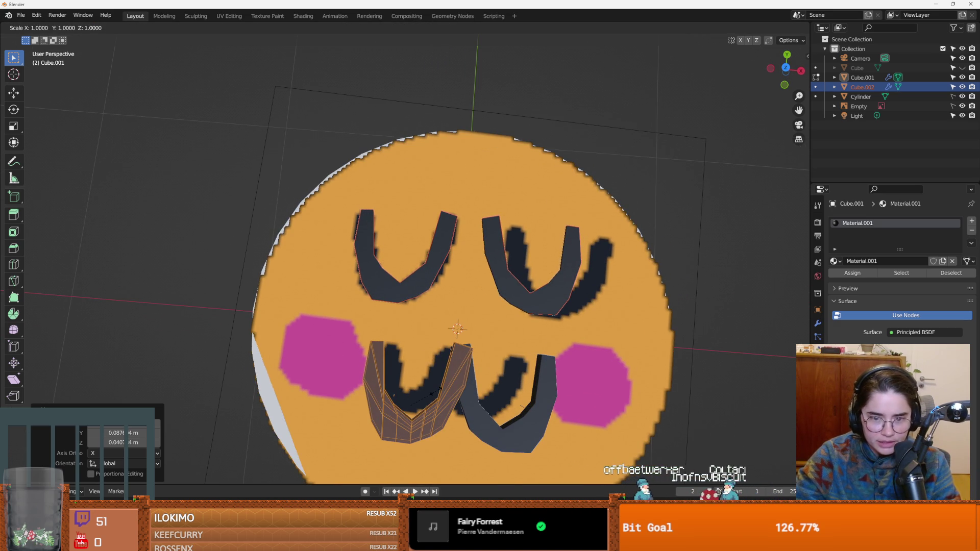
click(432, 386)
mouse_move(432, 386)
mouse_down()
mouse_move(445, 305)
mouse_move(553, 321)
mouse_up()
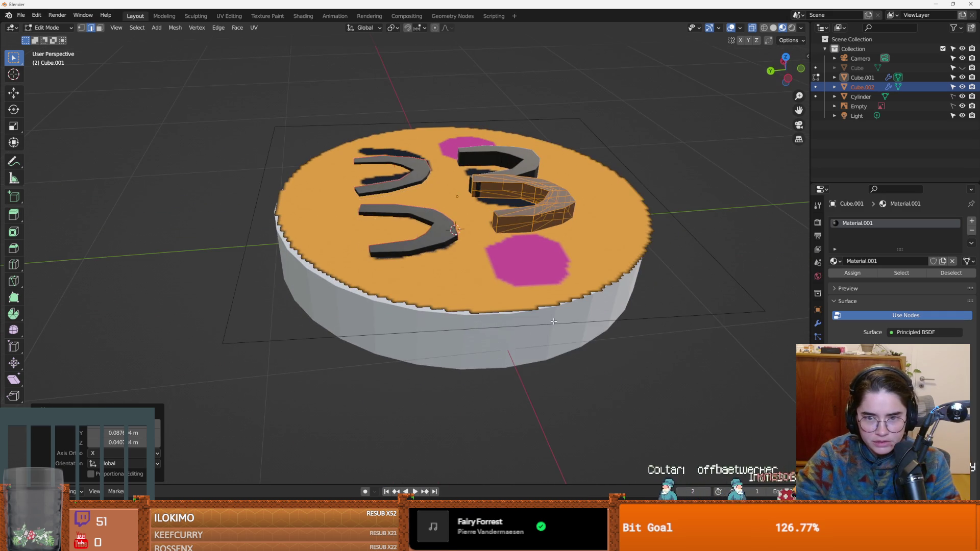
key(s)
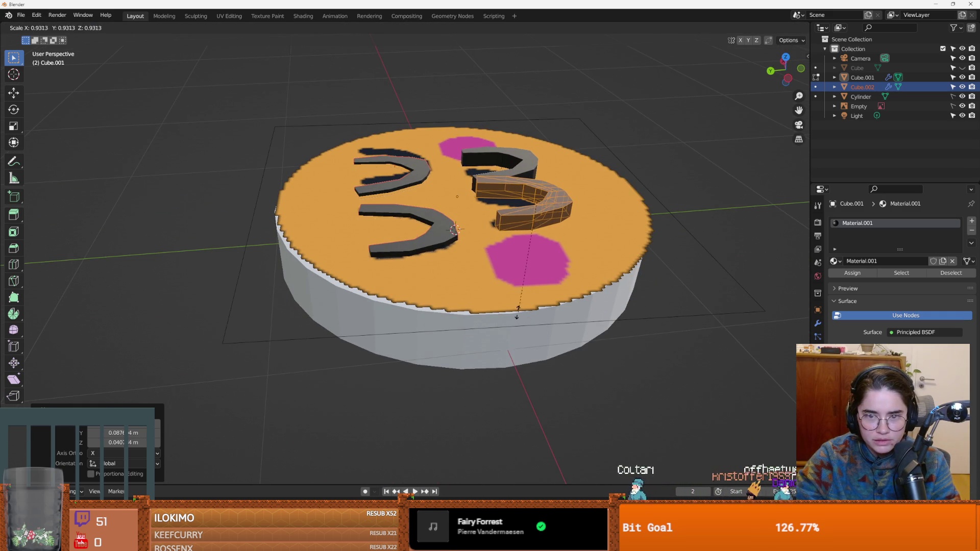
click(608, 237)
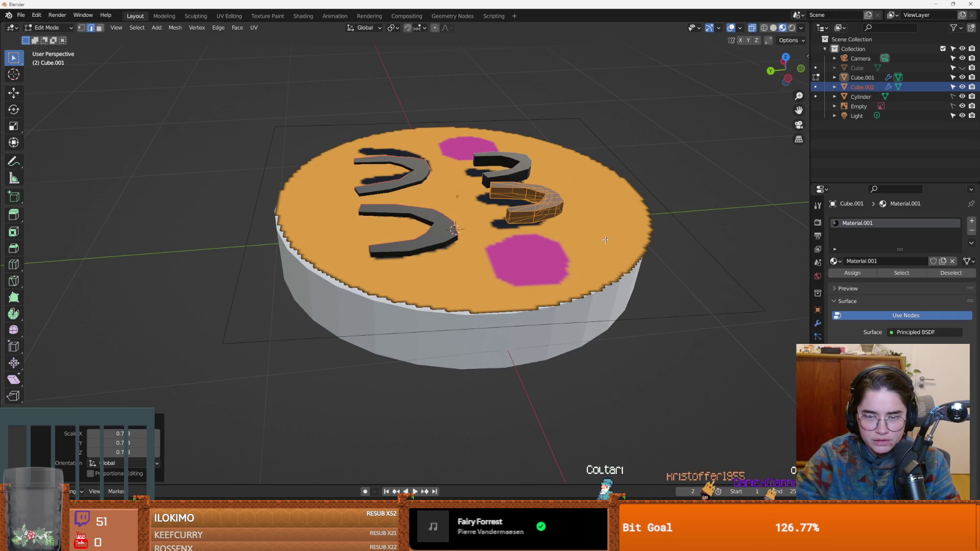
drag(607, 237, 536, 307)
scroll(452, 392, up, 4)
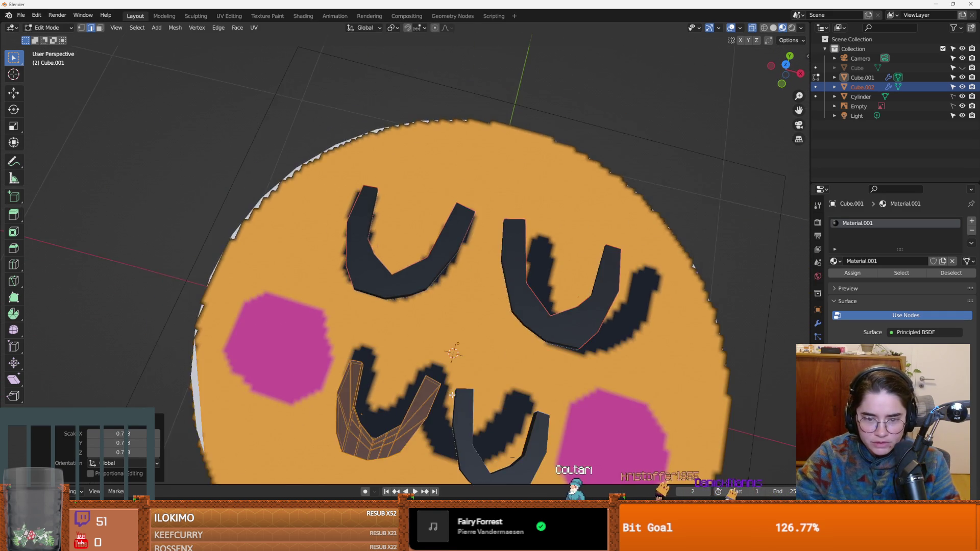
drag(452, 391, 460, 408)
Nudge the mouth piece up along Y and sideways along X.
key(g)
key(y)
click(492, 414)
scroll(492, 414, down, 1)
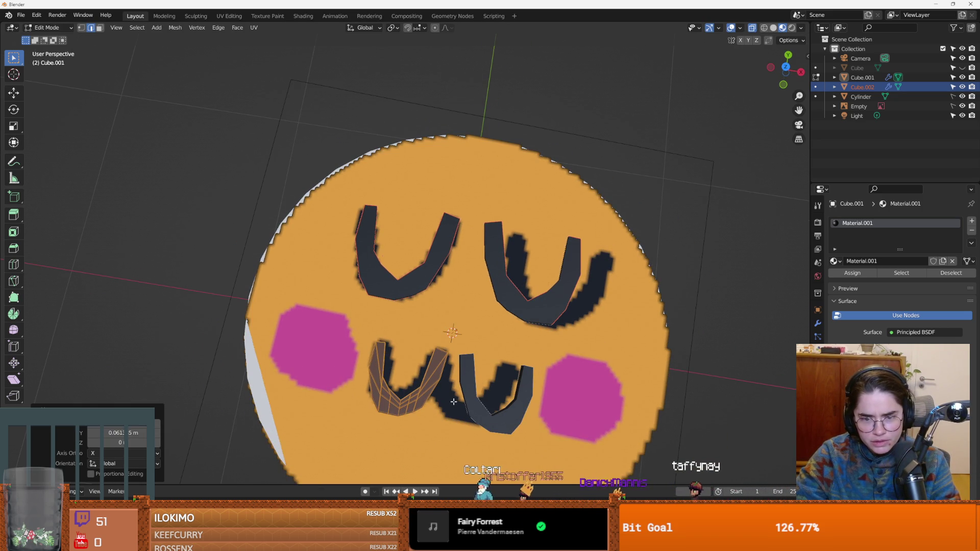
key(g)
key(x)
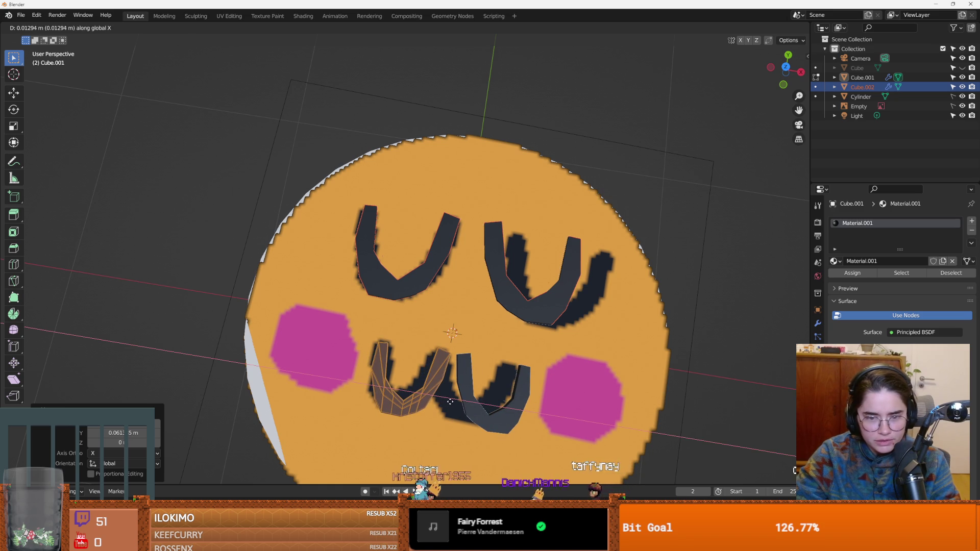
click(450, 401)
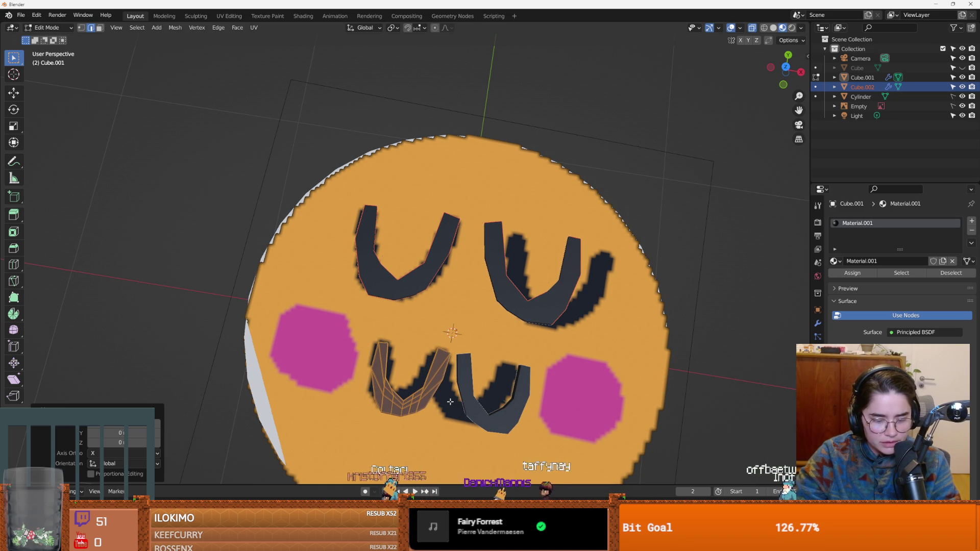
Rotate the mouth piece into a slight tilt to form the w shape, then deselect it.
key(r)
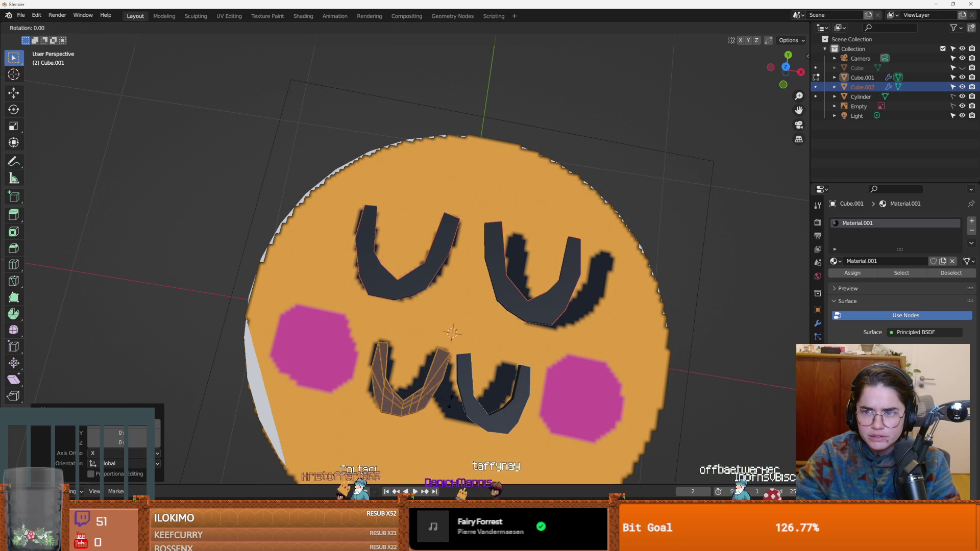
key(y)
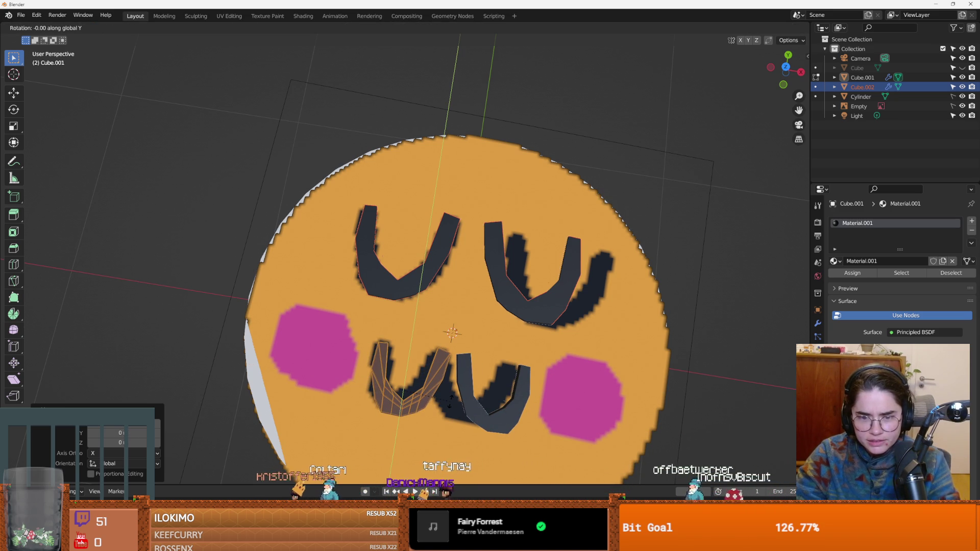
click(468, 406)
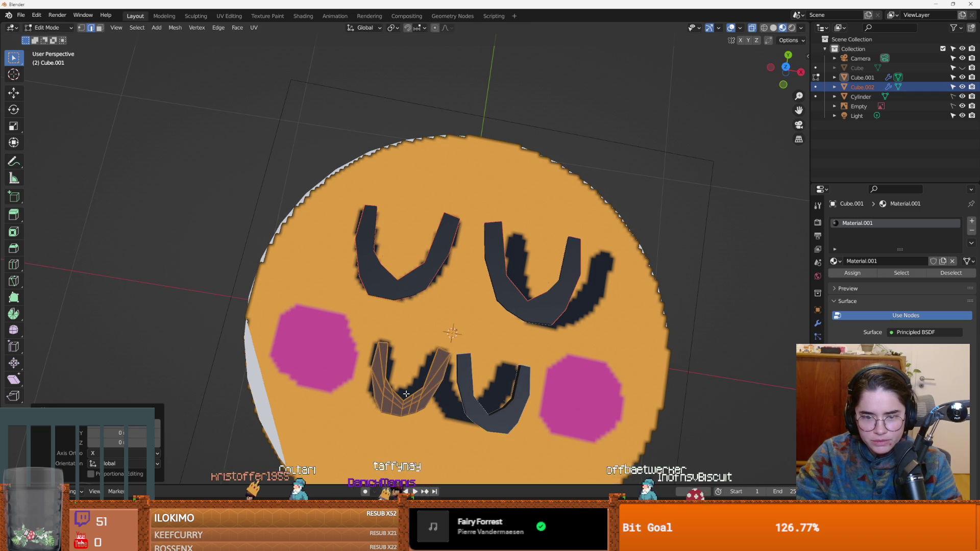
key(r)
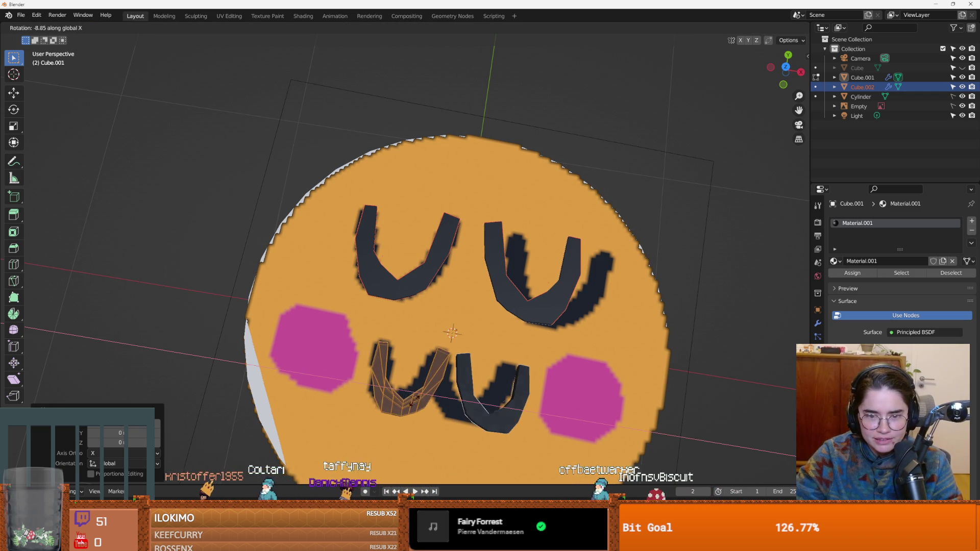
right_click(412, 398)
key(r)
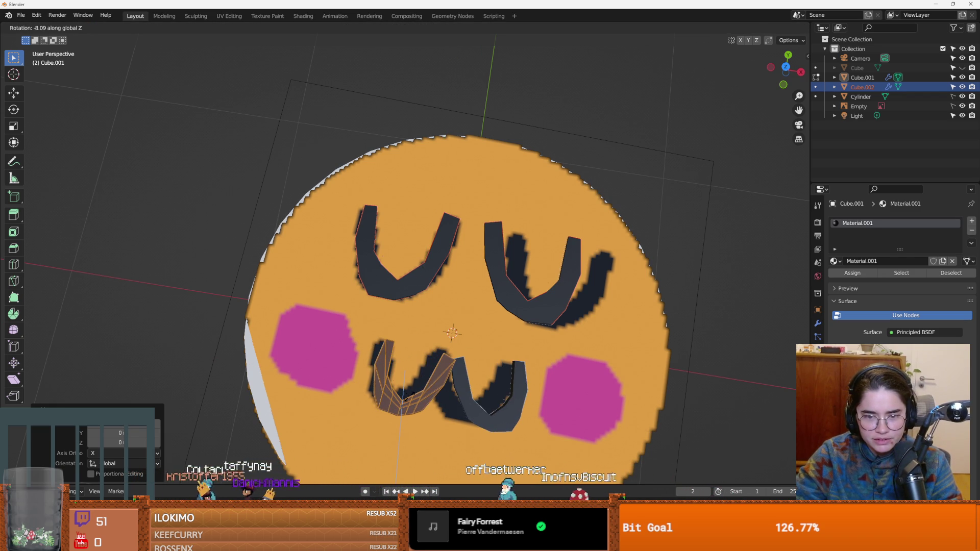
click(413, 394)
click(484, 404)
scroll(485, 405, down, 2)
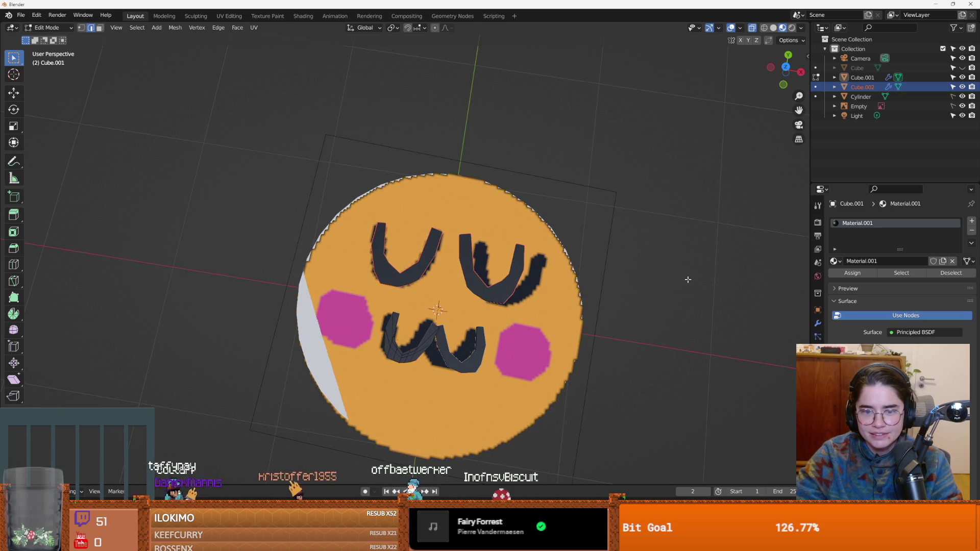
In wireframe, move the mouth piece 0.0254 m along Y, then return to solid shading.
scroll(688, 280, up, 5)
mouse_move(510, 265)
mouse_down()
mouse_move(490, 300)
mouse_move(567, 347)
mouse_move(631, 305)
mouse_up()
click(762, 28)
mouse_move(467, 355)
mouse_down()
mouse_move(427, 342)
mouse_move(425, 360)
mouse_move(395, 351)
mouse_move(382, 324)
mouse_move(469, 330)
mouse_move(397, 334)
mouse_up()
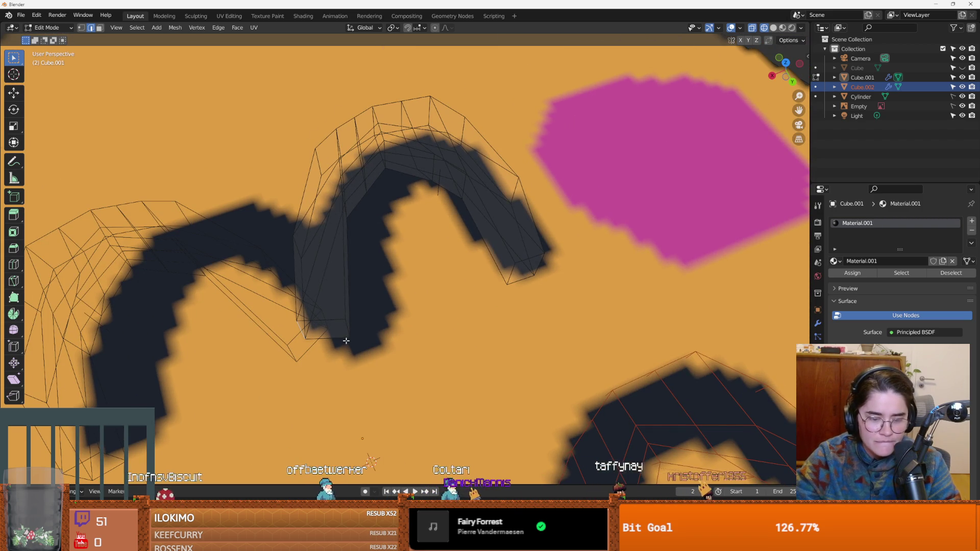
key(g)
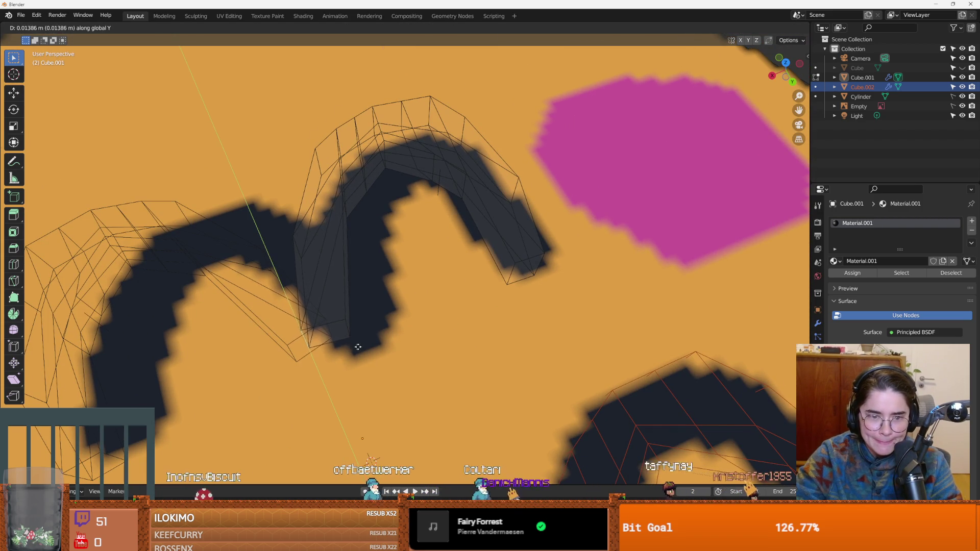
click(369, 350)
mouse_move(369, 350)
mouse_down()
mouse_move(485, 361)
mouse_move(523, 388)
mouse_up()
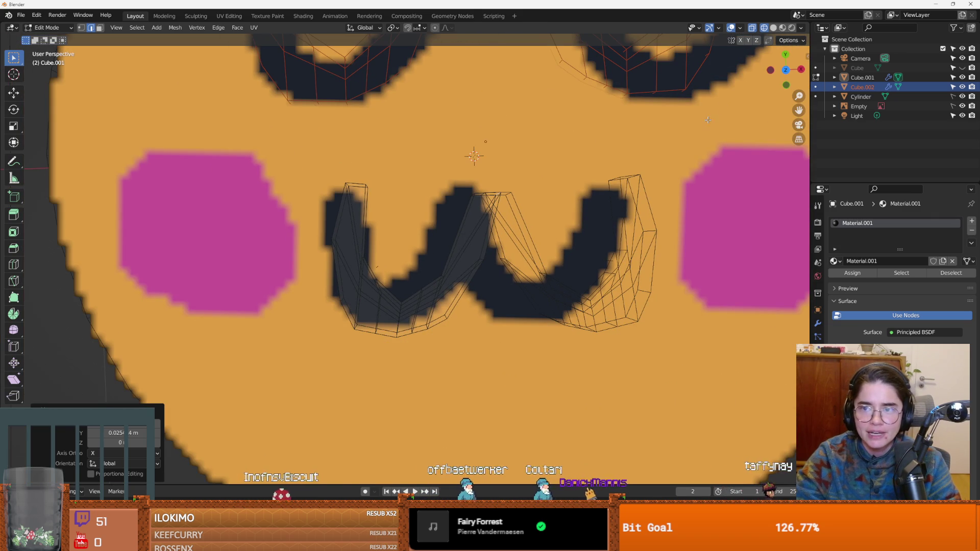
click(782, 29)
Clear the mesh selection, switch back to Object Mode and deselect everything.
scroll(594, 194, down, 4)
scroll(551, 229, up, 1)
scroll(541, 244, down, 3)
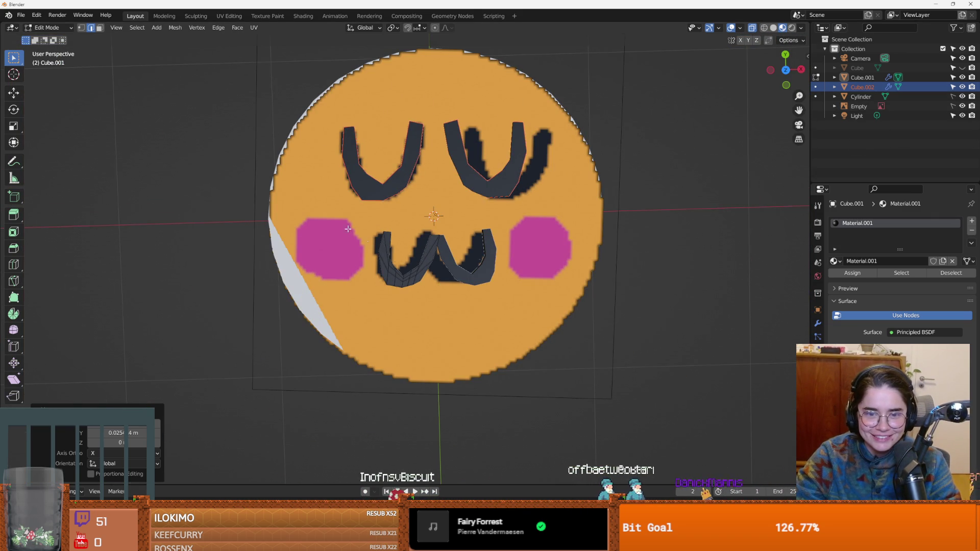
click(503, 302)
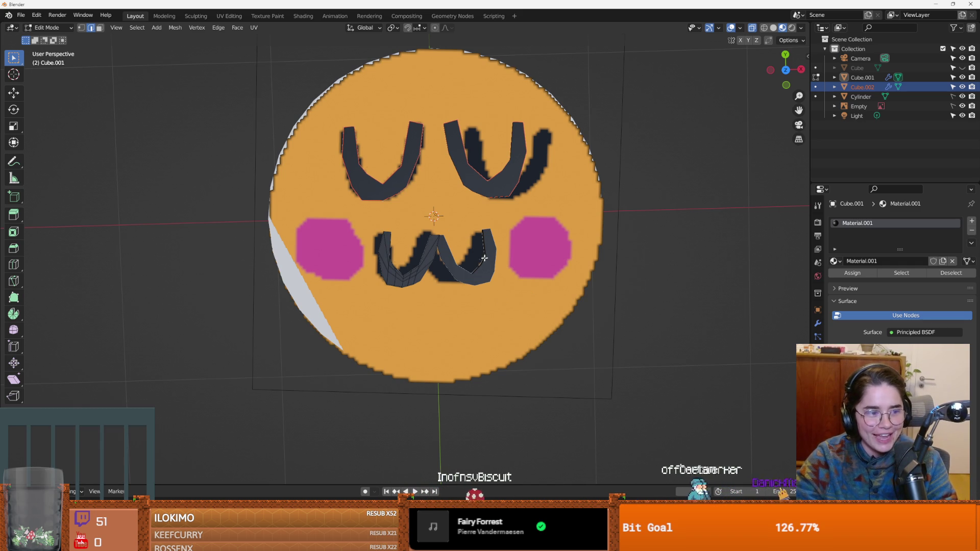
click(450, 220)
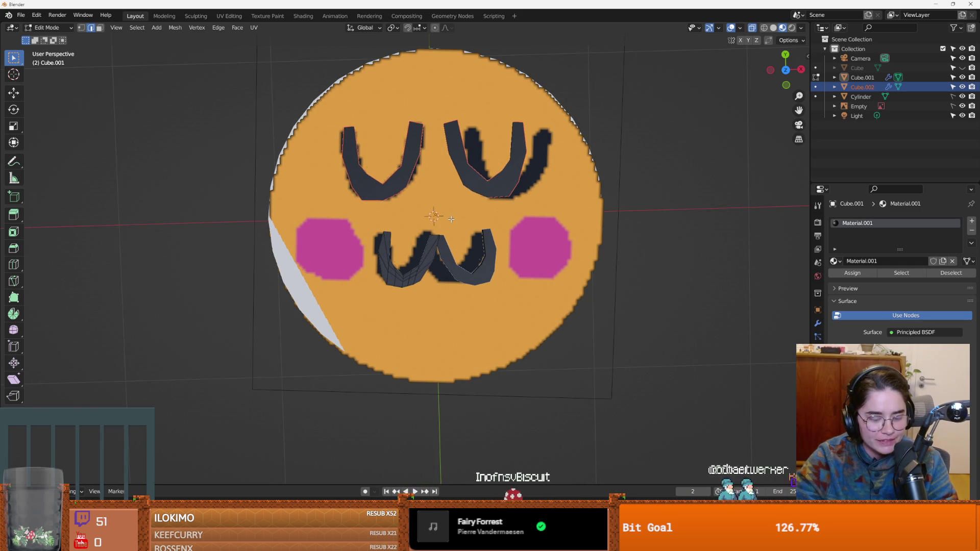
key(shift+a)
click(56, 29)
click(48, 38)
key(alt+a)
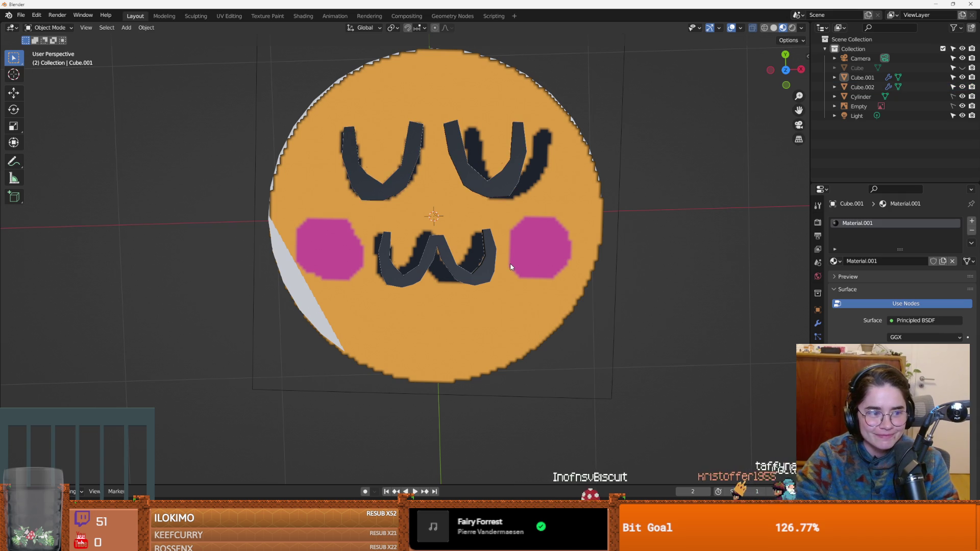
Open the Shift+A Add menu and show the Mesh primitives submenu.
key(shift+a)
mouse_move(468, 263)
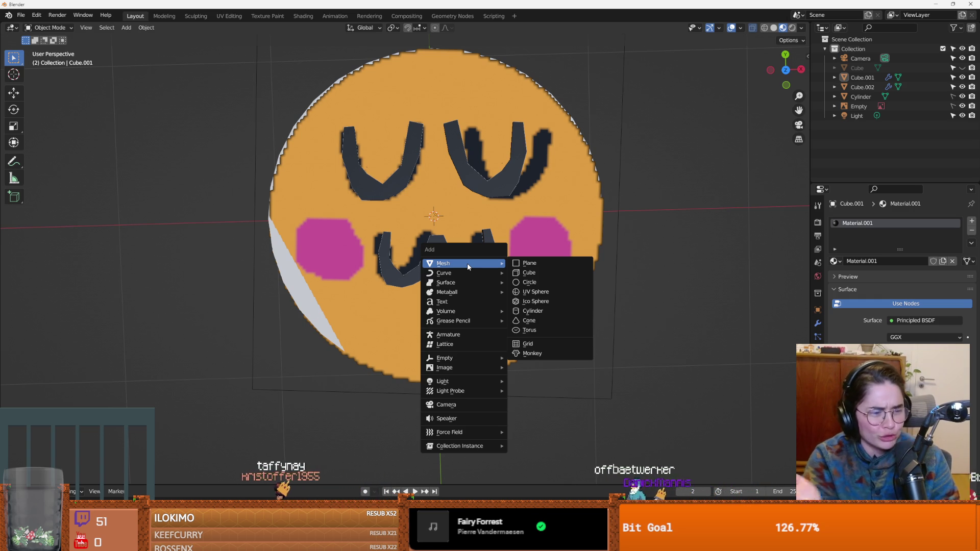
Add a cylinder and scale it down to about 0.22.
click(546, 310)
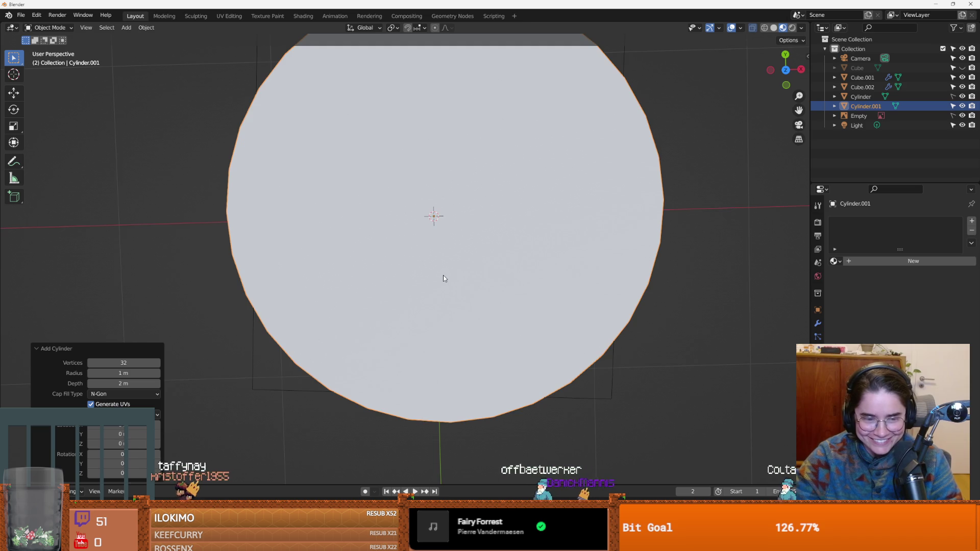
mouse_move(443, 278)
mouse_down()
mouse_move(495, 237)
mouse_move(524, 256)
mouse_move(534, 246)
mouse_move(566, 253)
mouse_move(577, 225)
mouse_move(593, 233)
mouse_up()
key(s)
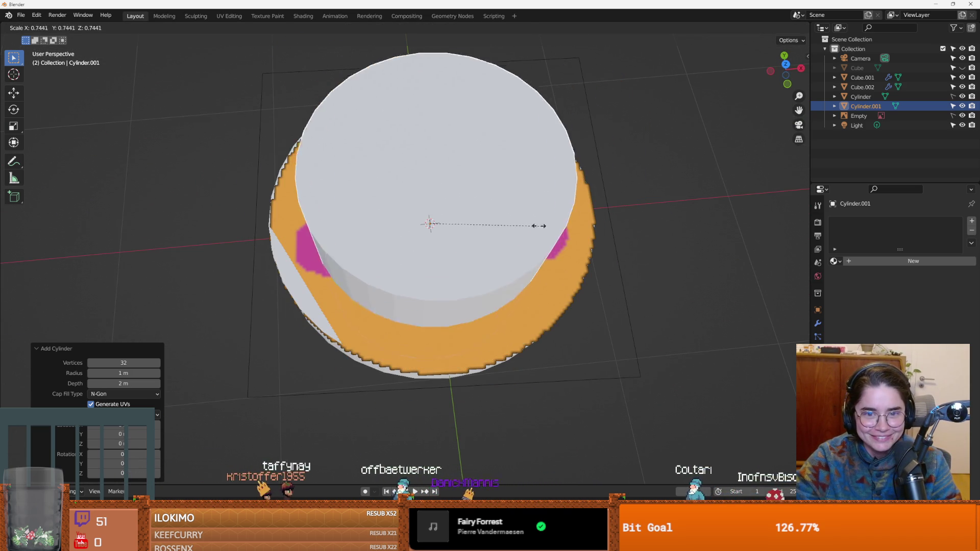
click(462, 211)
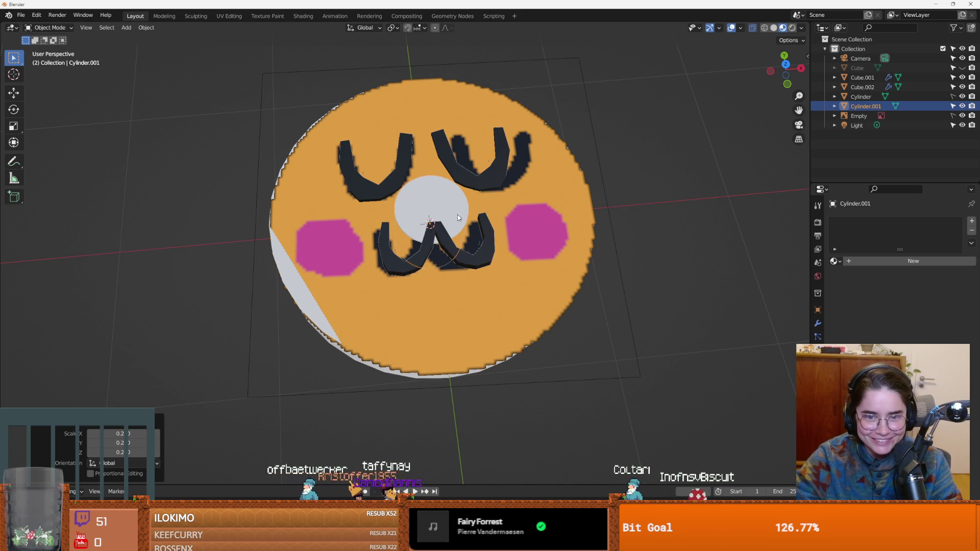
Undo an accidental new material and open the cylinder's Add Modifier list.
click(863, 263)
key(ctrl+z)
click(817, 323)
click(862, 220)
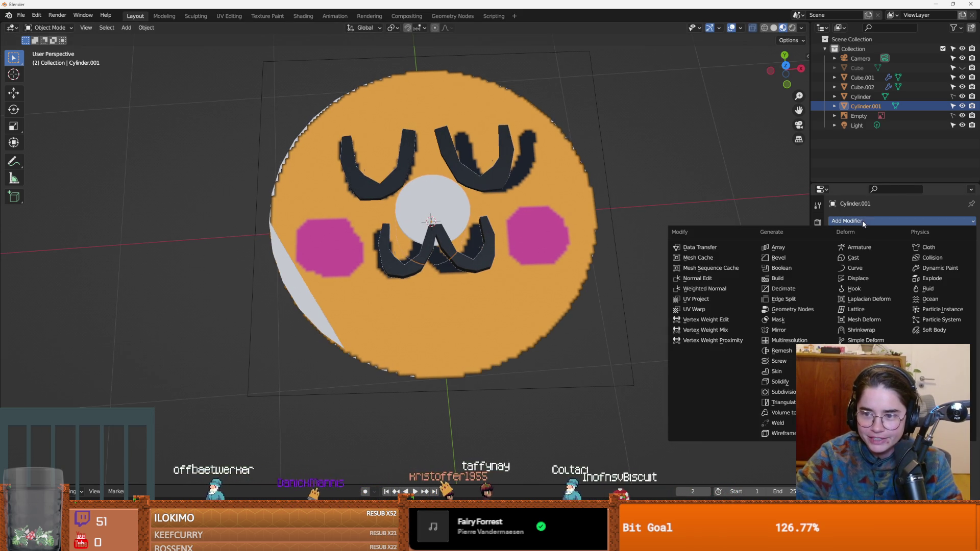
Add a Mirror modifier and, in Edit Mode, place the cylinder on the left cheek blush.
click(779, 330)
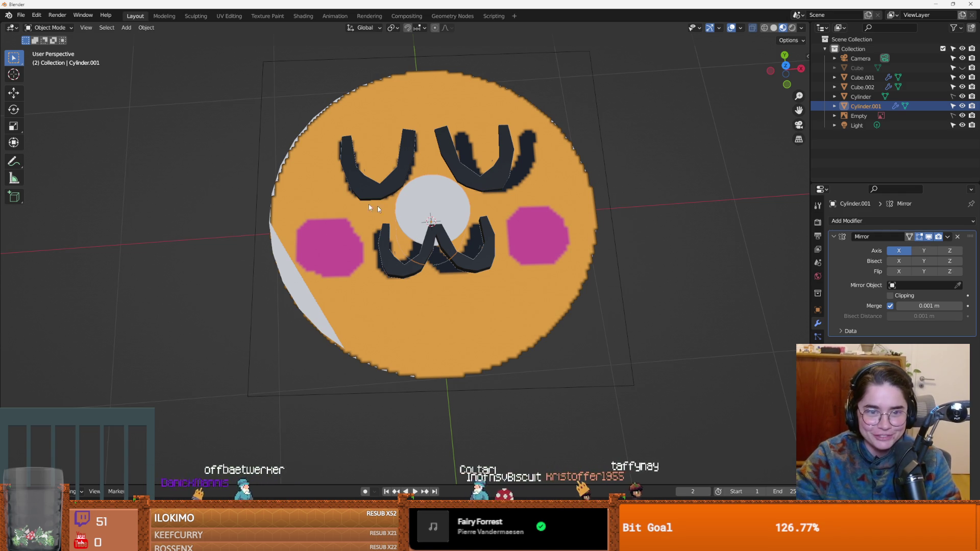
click(50, 28)
click(46, 47)
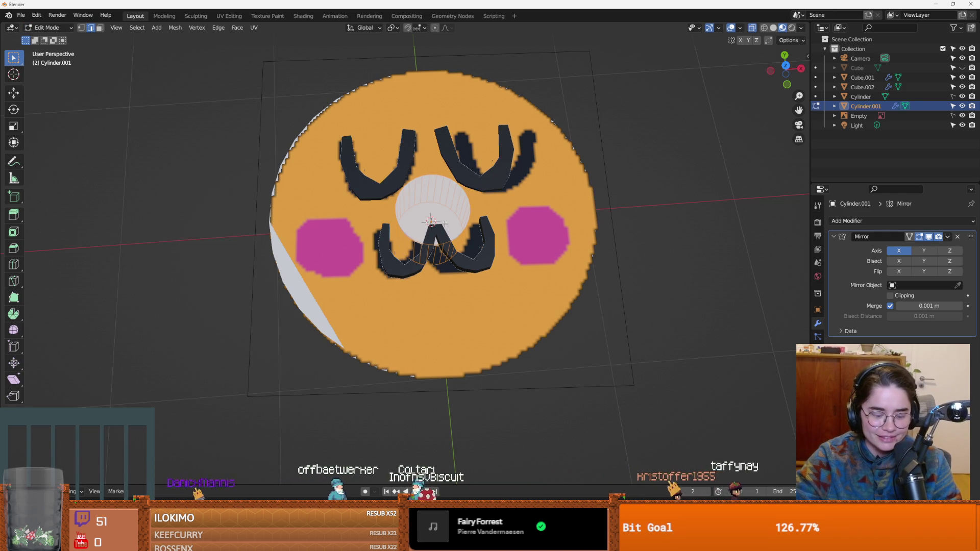
key(g)
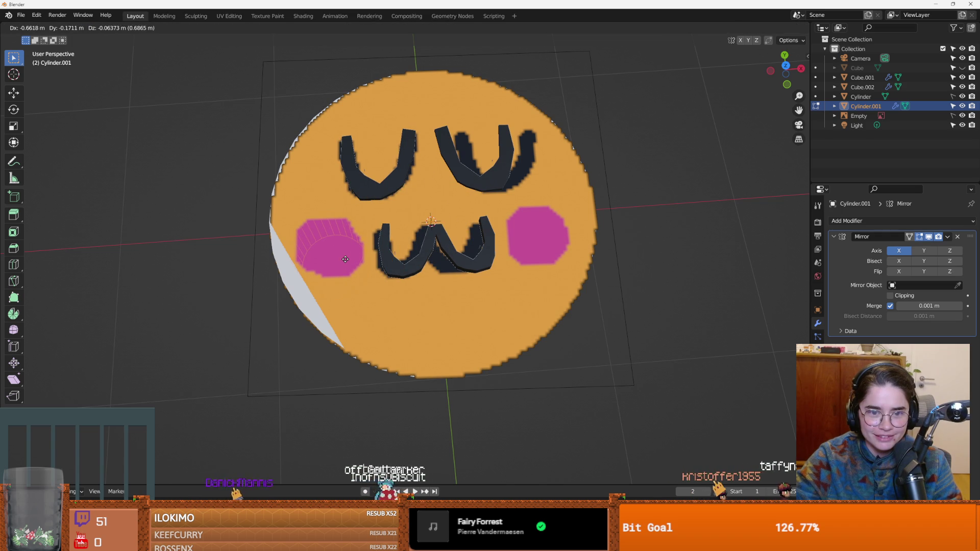
click(345, 260)
Lift the cheek discs along Z and fine-tune their position.
key(g)
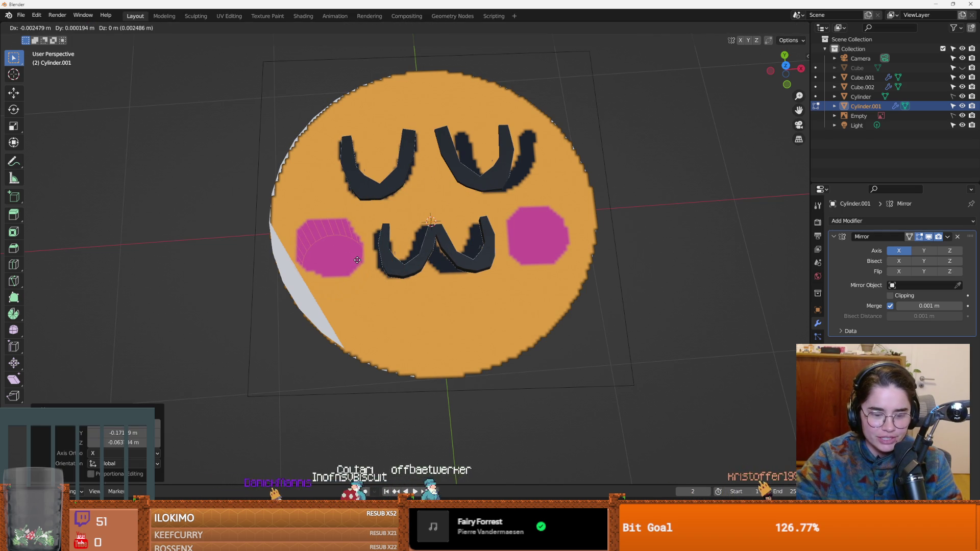
key(z)
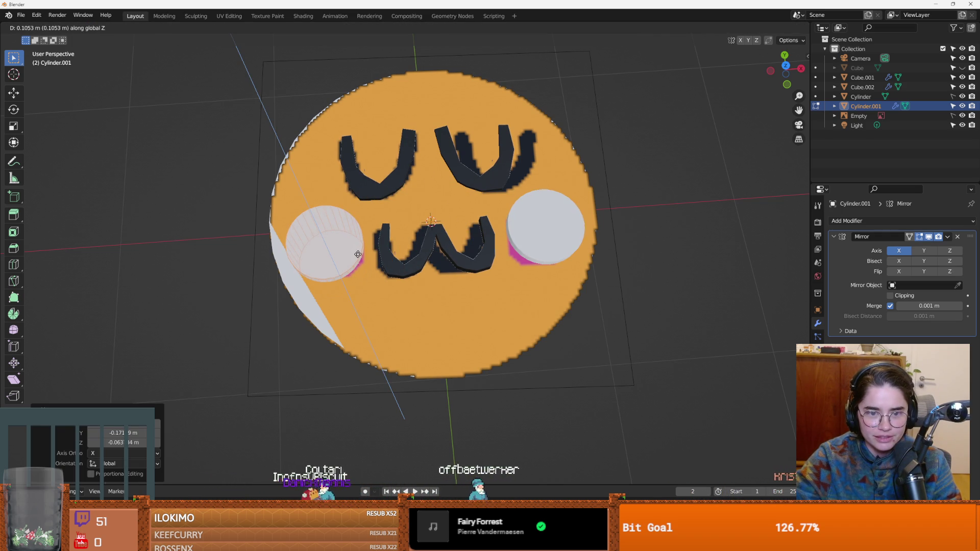
click(358, 254)
key(g)
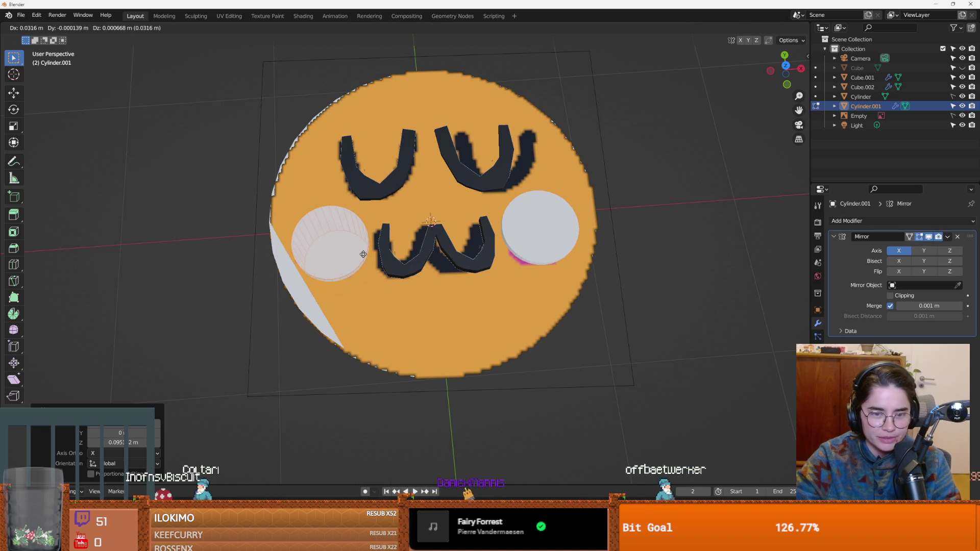
click(362, 254)
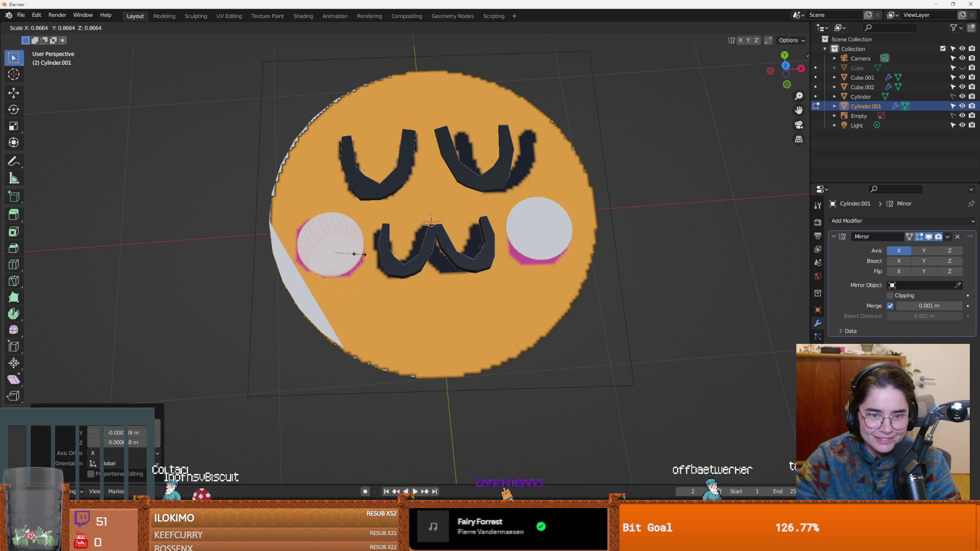
Shrink the cheeks to 0.8, raise them 0.0556 m along Z, and hide the orange reference image.
click(358, 253)
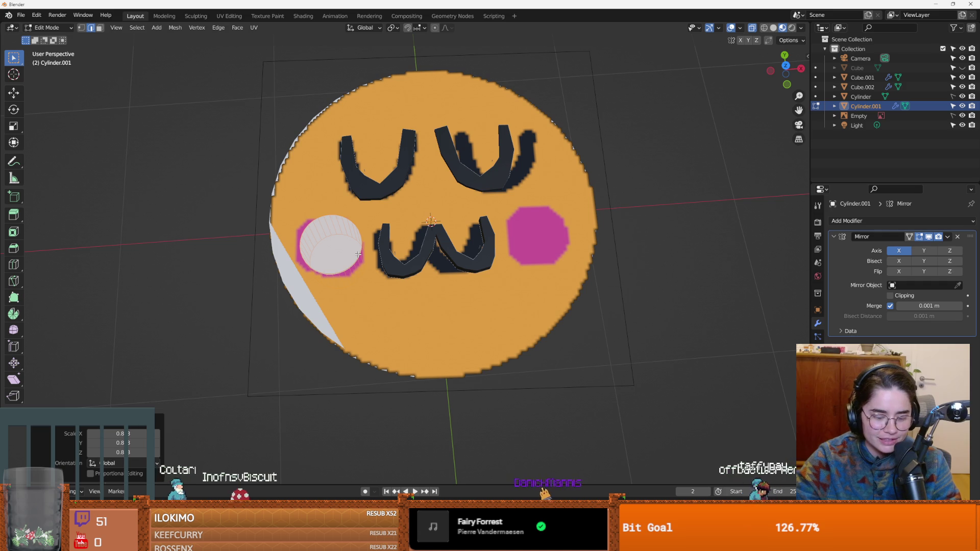
key(g)
key(z)
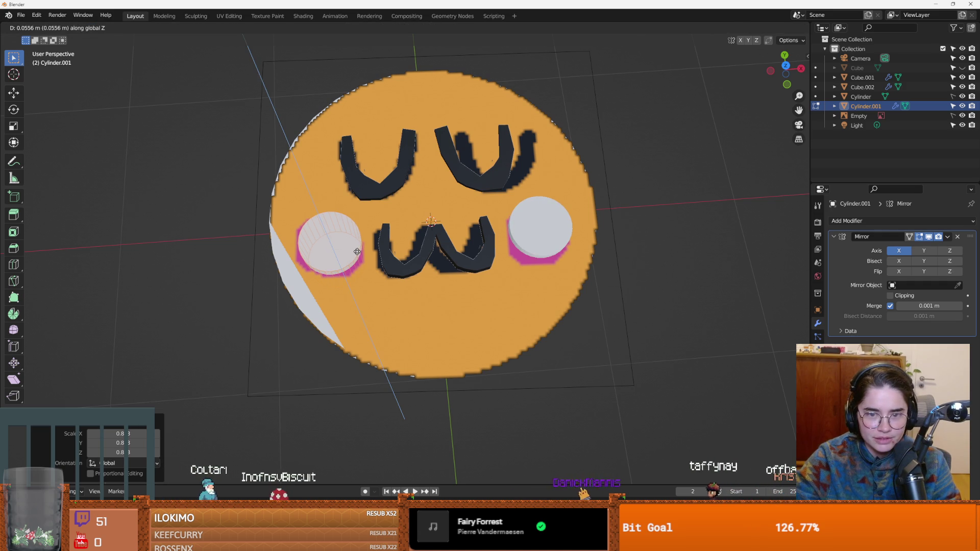
click(358, 250)
click(964, 115)
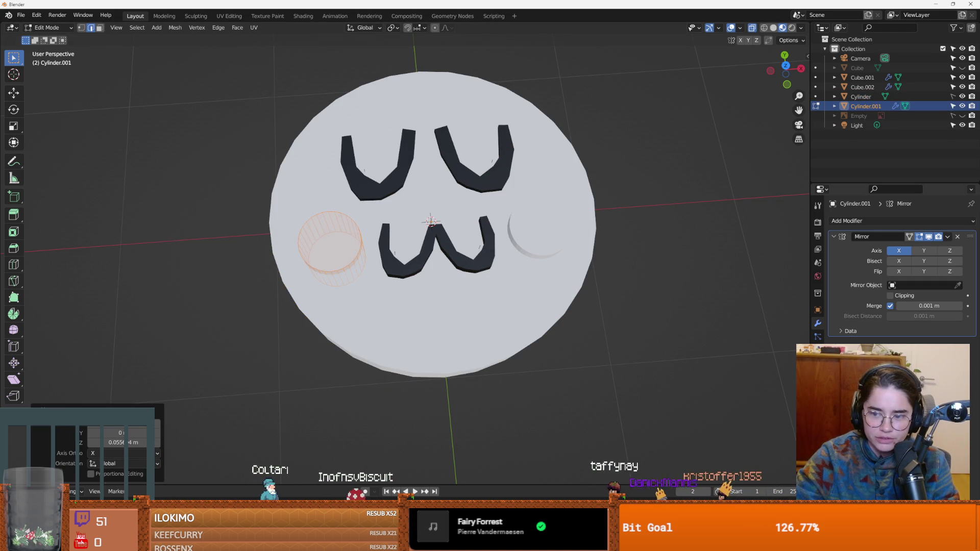
click(818, 350)
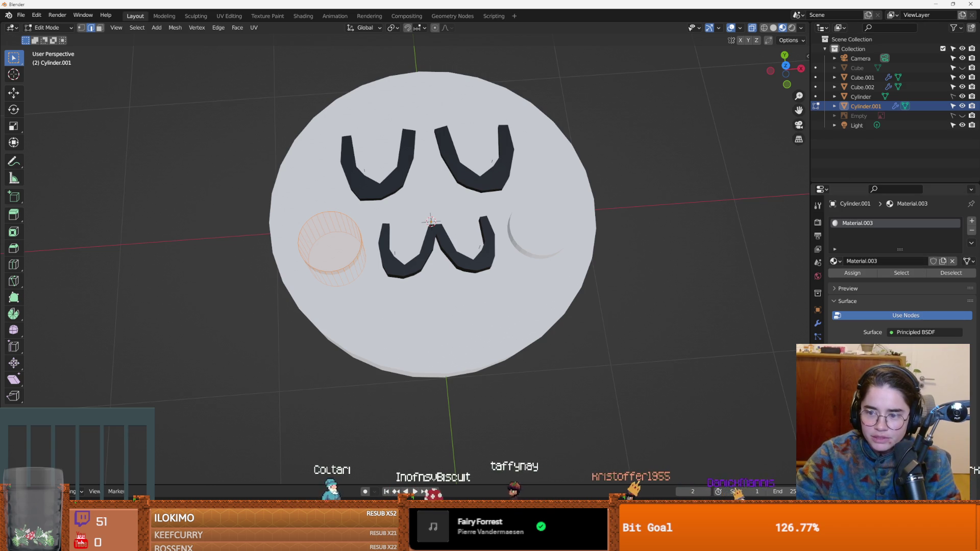
Set the cheek material's Base Color to magenta.
click(913, 352)
click(934, 290)
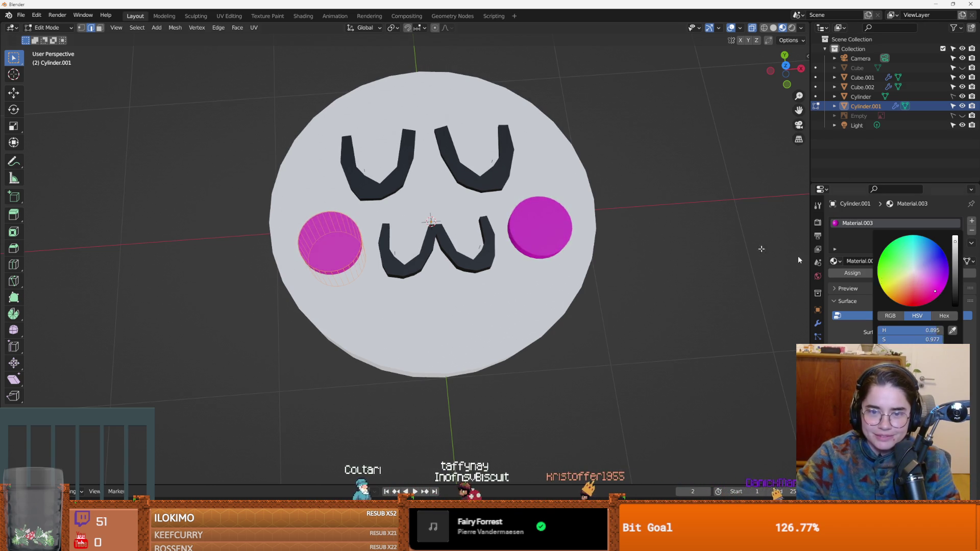
scroll(600, 255, down, 4)
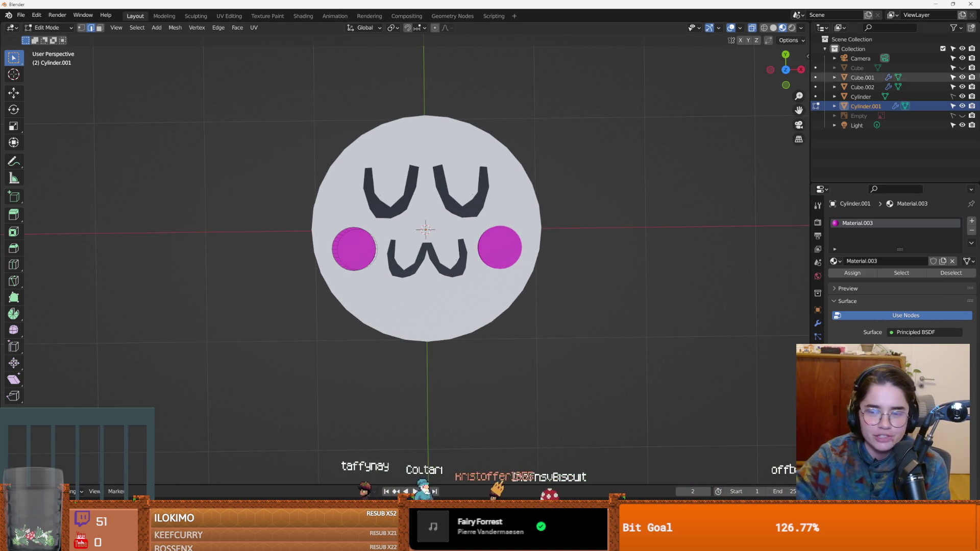
Toggle the face disc's visibility, select it and try a different colour on the wheel.
click(962, 96)
click(962, 97)
click(962, 96)
click(962, 96)
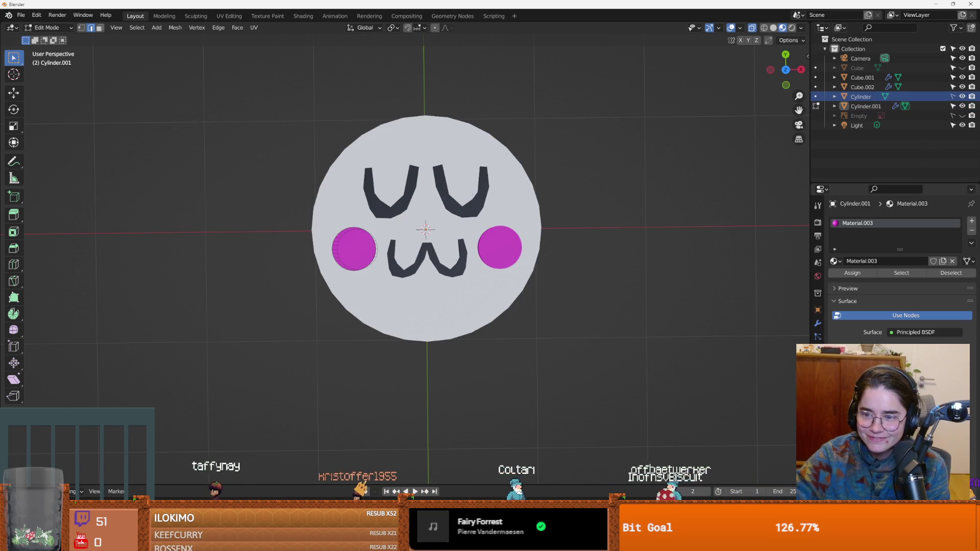
click(950, 97)
click(918, 355)
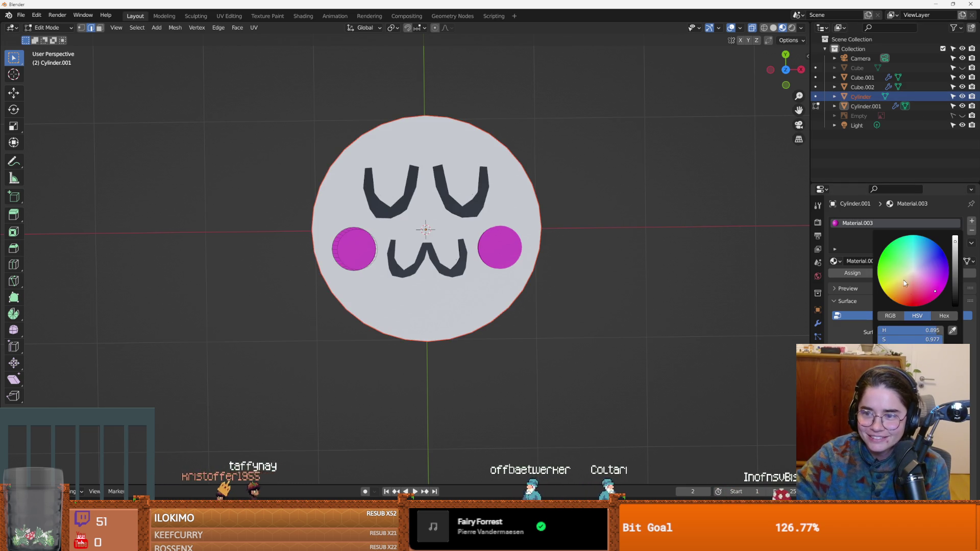
click(889, 274)
click(869, 162)
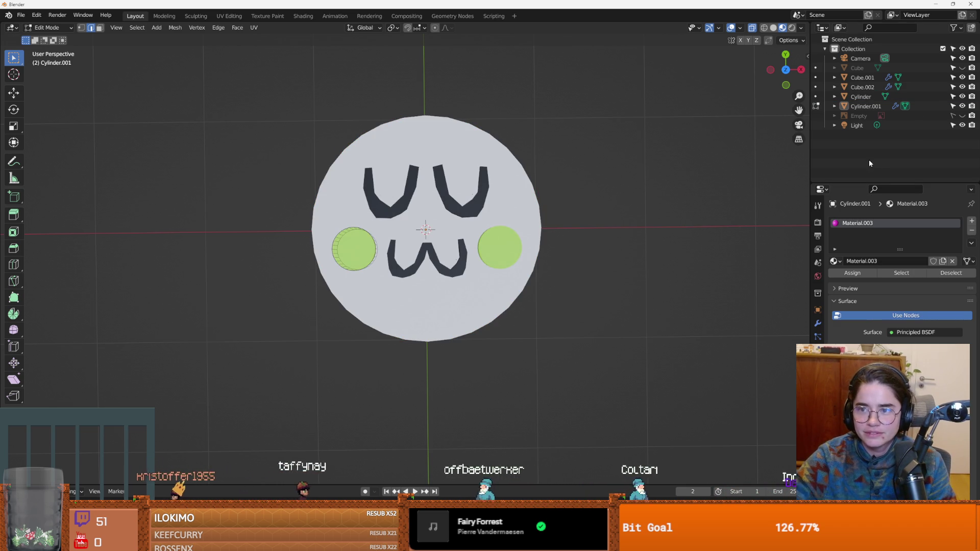
Reselect the cheeks, restore their magenta colour, and inspect the badge from a low angle.
click(866, 106)
click(918, 355)
click(938, 288)
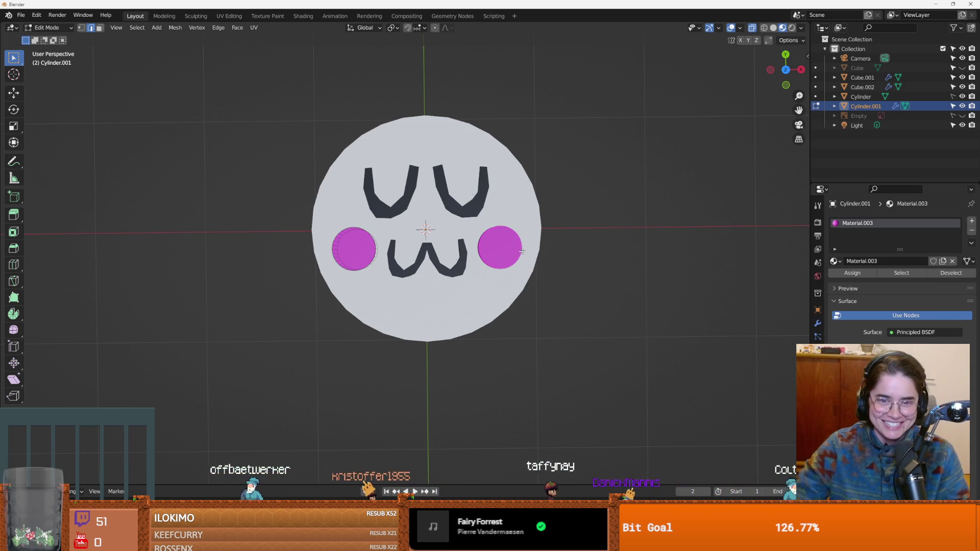
mouse_move(453, 256)
mouse_down()
mouse_move(378, 133)
mouse_move(422, 149)
mouse_move(418, 136)
mouse_move(396, 131)
mouse_move(403, 176)
mouse_move(379, 183)
mouse_up()
mouse_move(344, 330)
mouse_down()
mouse_move(374, 268)
mouse_move(459, 332)
mouse_up()
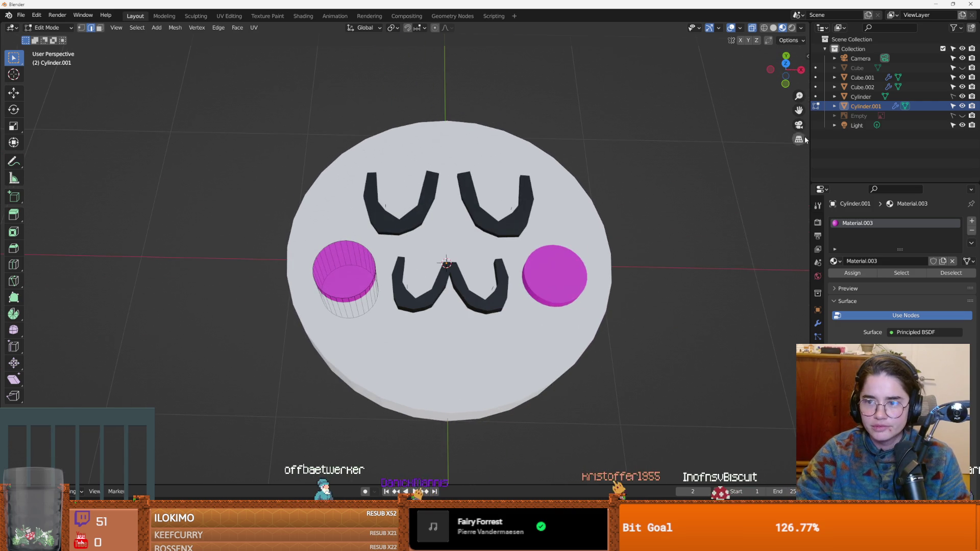
Give the face disc a new Material.004 with a slightly darkened yellow Base Color.
click(816, 97)
click(886, 264)
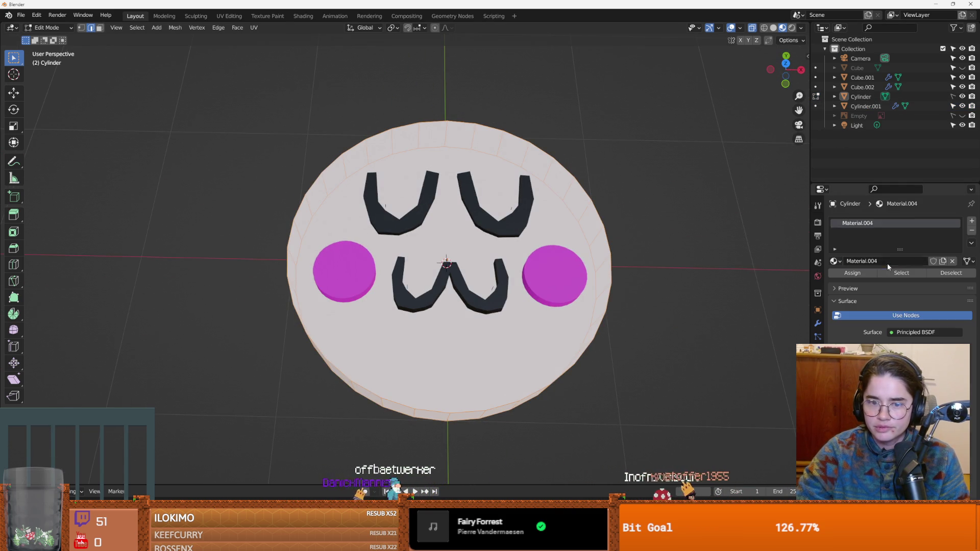
click(913, 354)
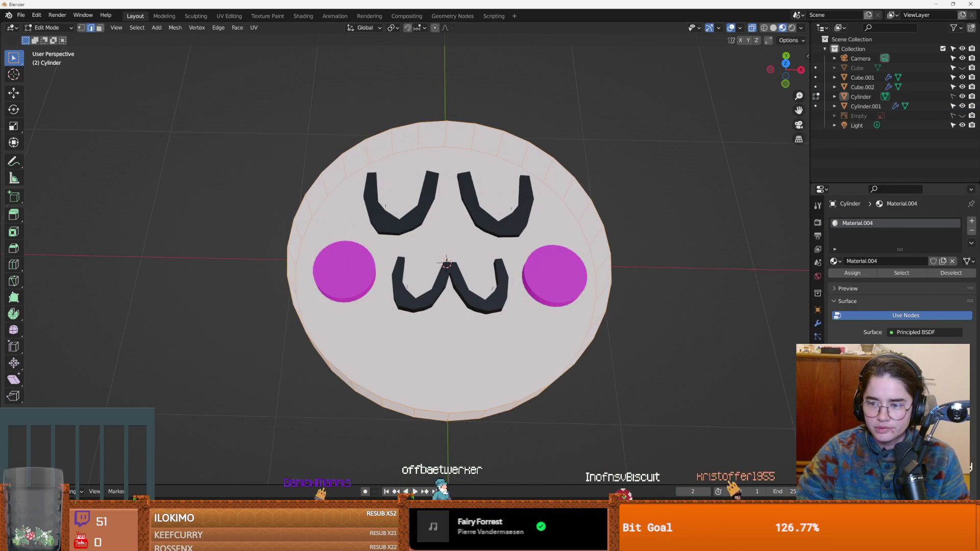
click(913, 355)
click(889, 285)
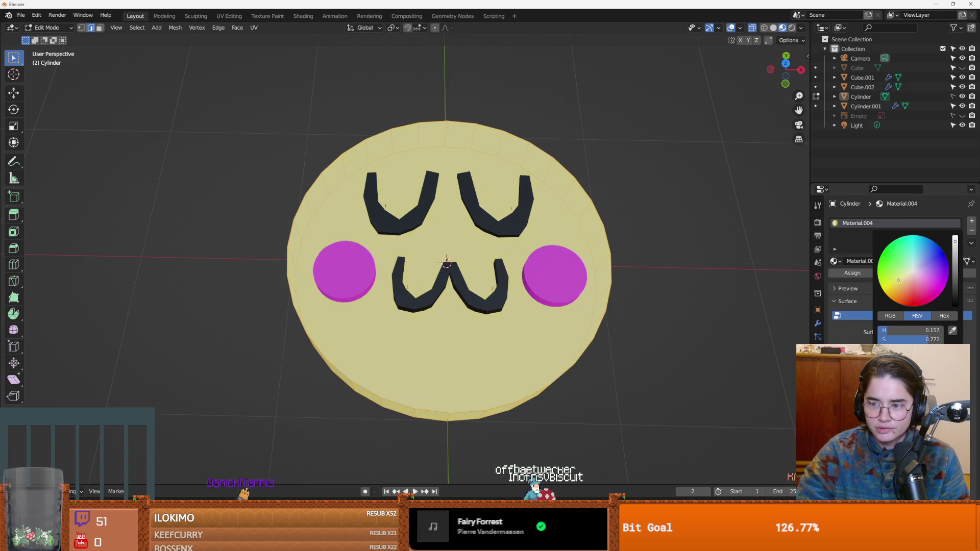
mouse_move(952, 257)
mouse_down()
mouse_move(953, 288)
mouse_move(953, 259)
mouse_up()
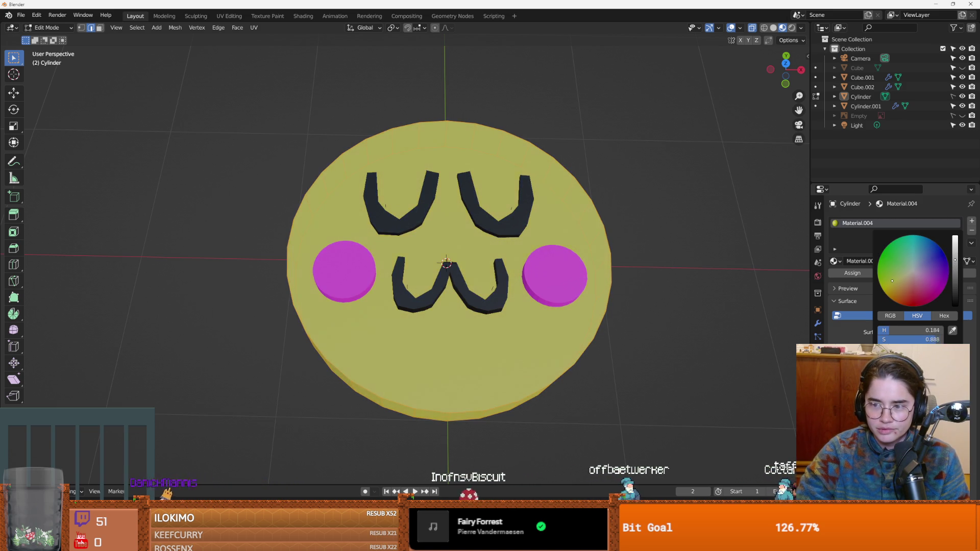
scroll(654, 274, down, 3)
mouse_move(654, 274)
mouse_down()
mouse_move(629, 312)
mouse_move(632, 275)
mouse_move(656, 277)
mouse_move(628, 319)
mouse_move(507, 225)
mouse_move(525, 205)
mouse_move(579, 221)
mouse_move(599, 219)
mouse_move(553, 209)
mouse_move(629, 209)
mouse_move(645, 225)
mouse_move(647, 212)
mouse_move(570, 226)
mouse_move(584, 261)
mouse_up()
scroll(569, 226, up, 5)
mouse_move(528, 247)
mouse_down()
mouse_move(523, 230)
mouse_move(454, 229)
mouse_up()
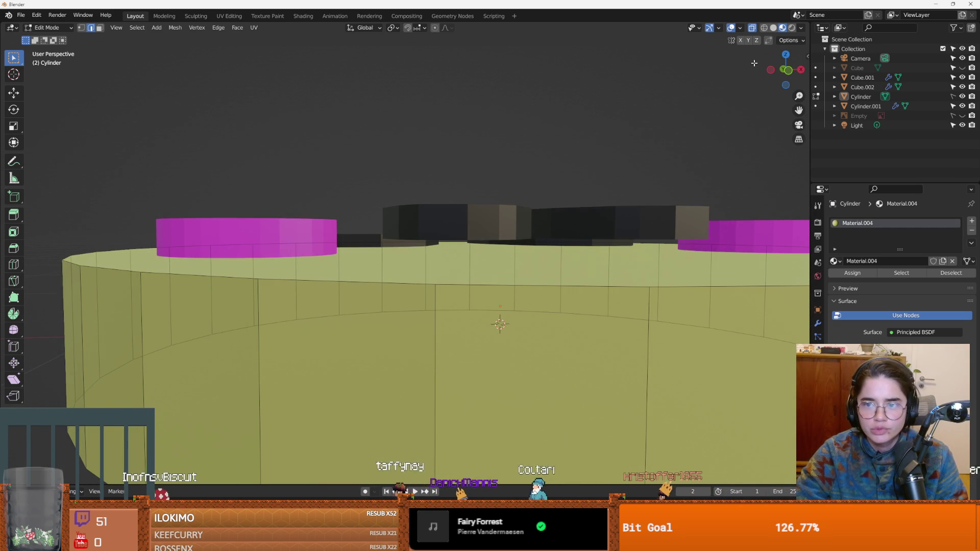
Switch to Front Orthographic and toggle the face disc and cheeks visibility to inspect placement.
click(789, 74)
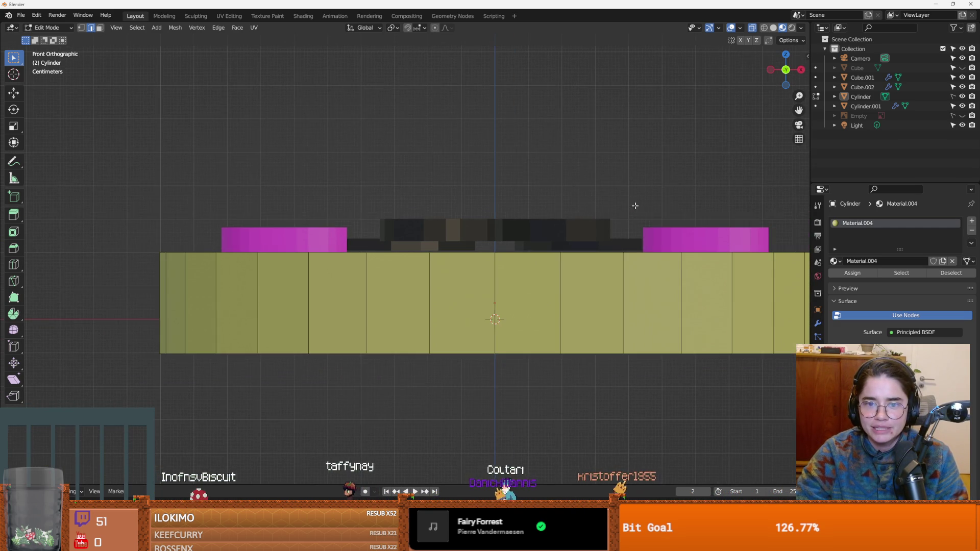
click(867, 97)
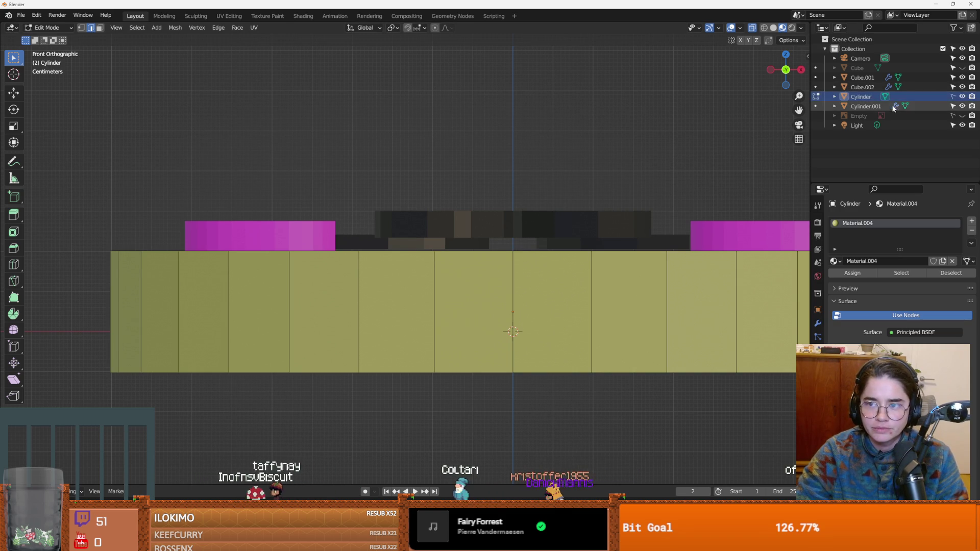
click(962, 97)
click(962, 97)
click(962, 97)
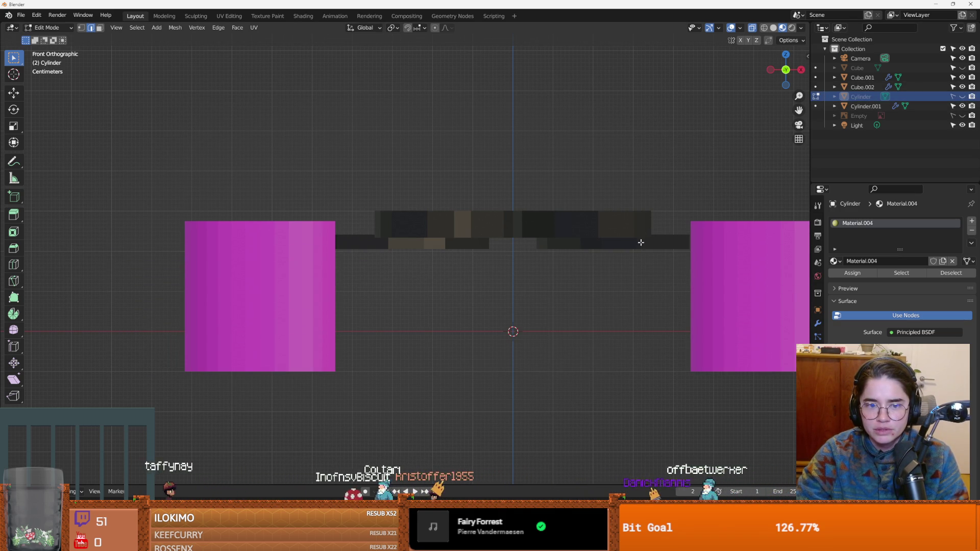
key(alt+h)
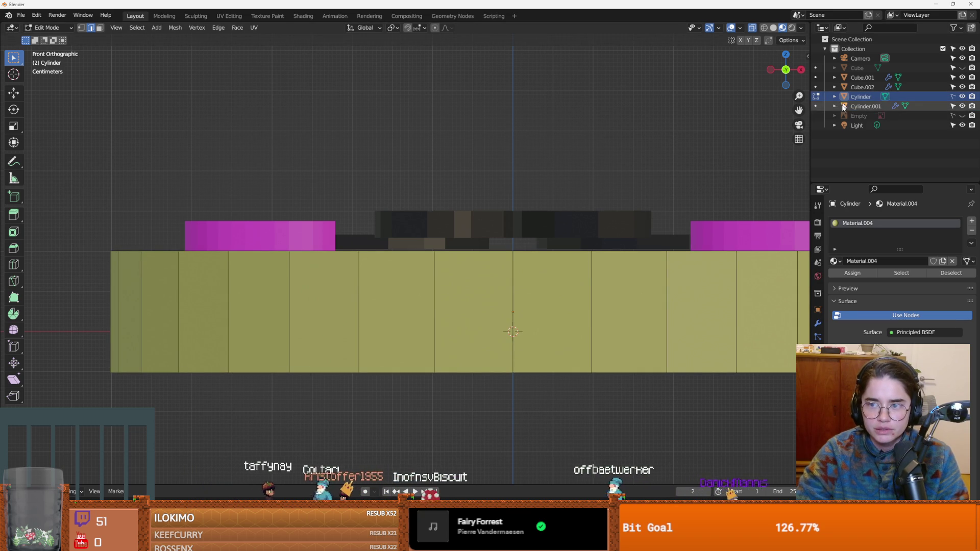
click(961, 96)
click(961, 95)
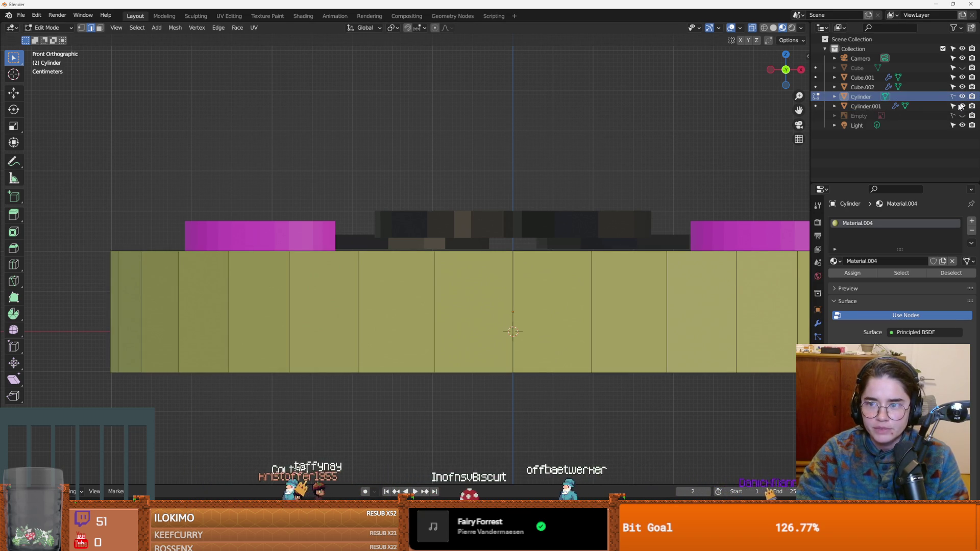
click(962, 105)
click(962, 106)
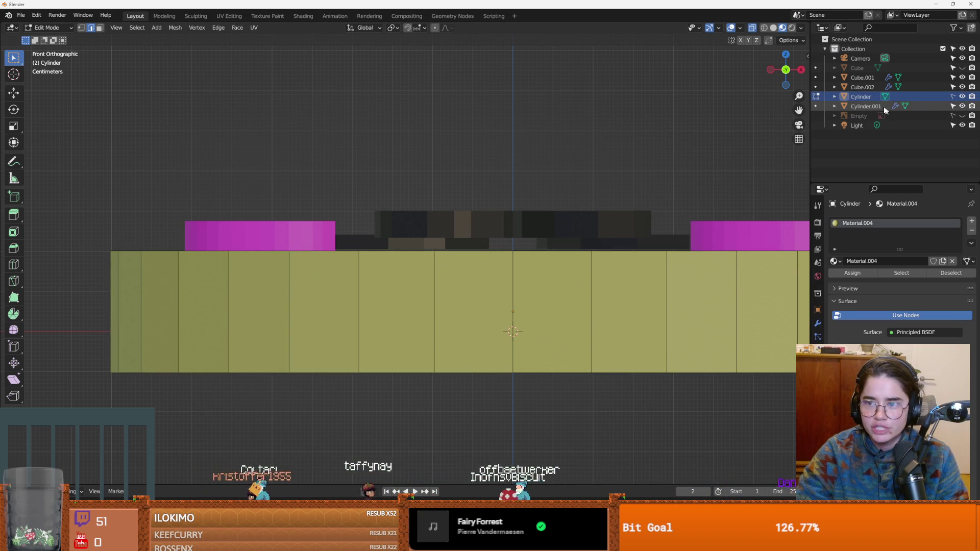
Rename the cheeks object to Cheeks and Cube.001 to Mouth.
double_click(863, 105)
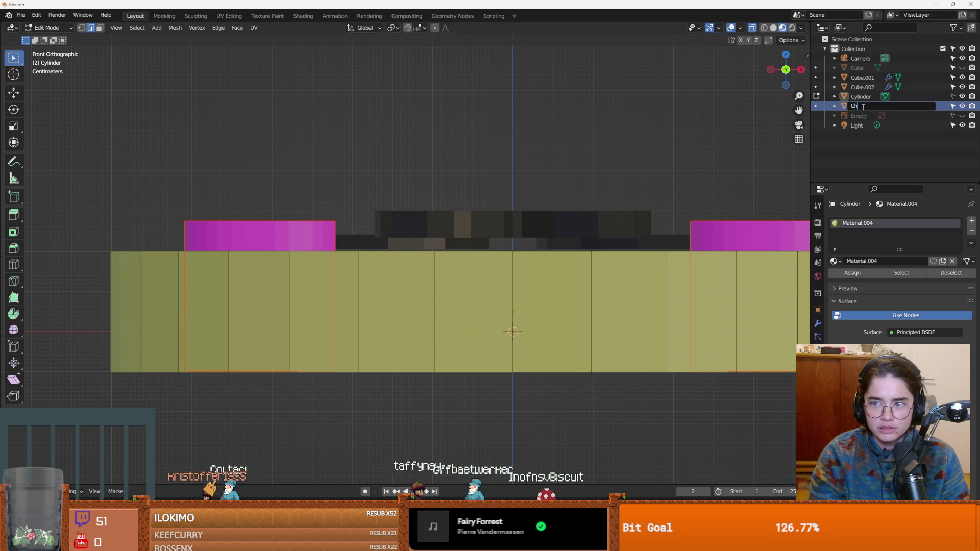
key(Return)
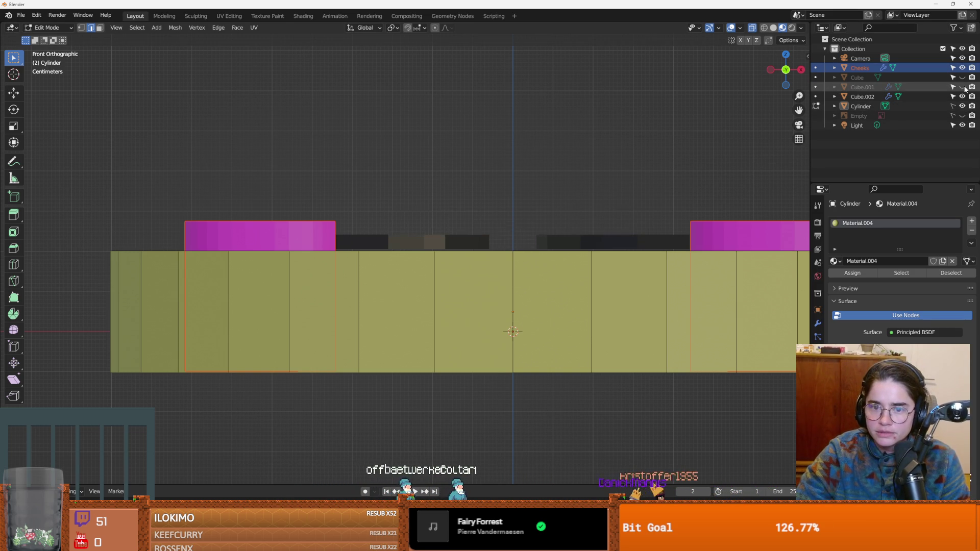
double_click(868, 87)
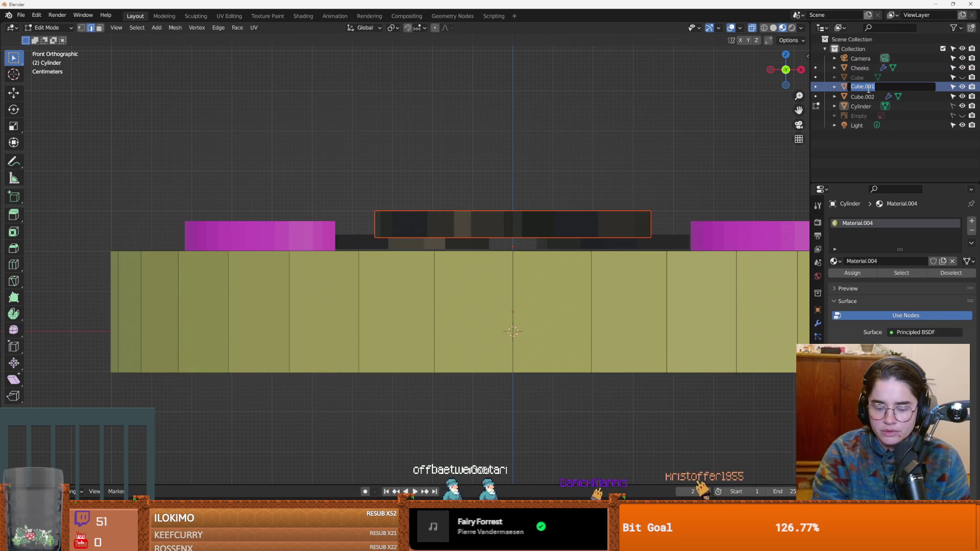
text(Mouth)
key(Return)
Rename Cube.002 to eyes and the Cylinder to head.
click(863, 88)
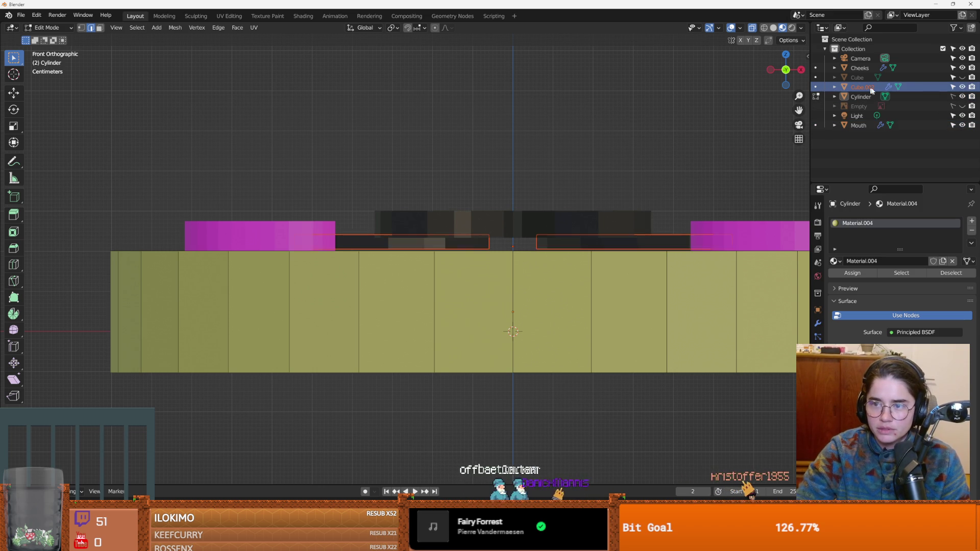
click(963, 87)
double_click(873, 88)
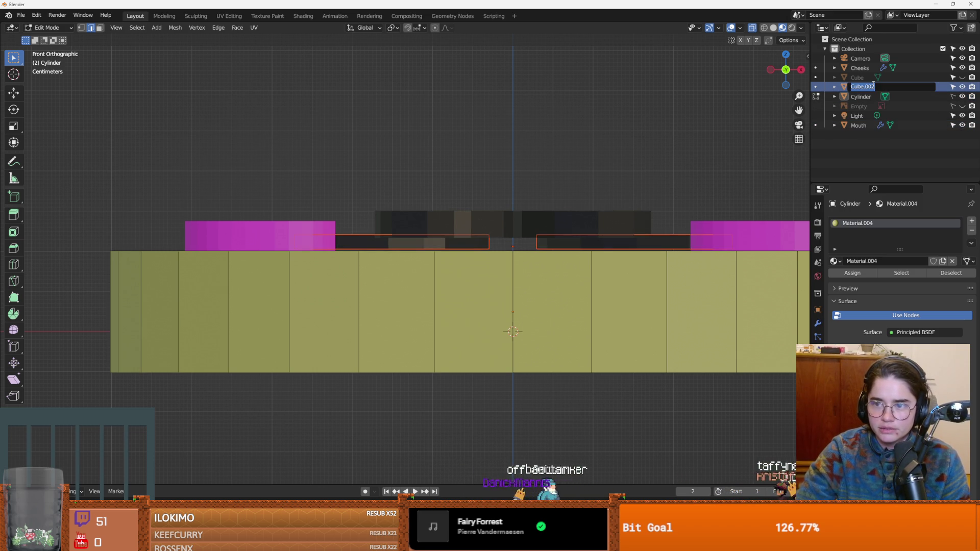
text(s)
key(Return)
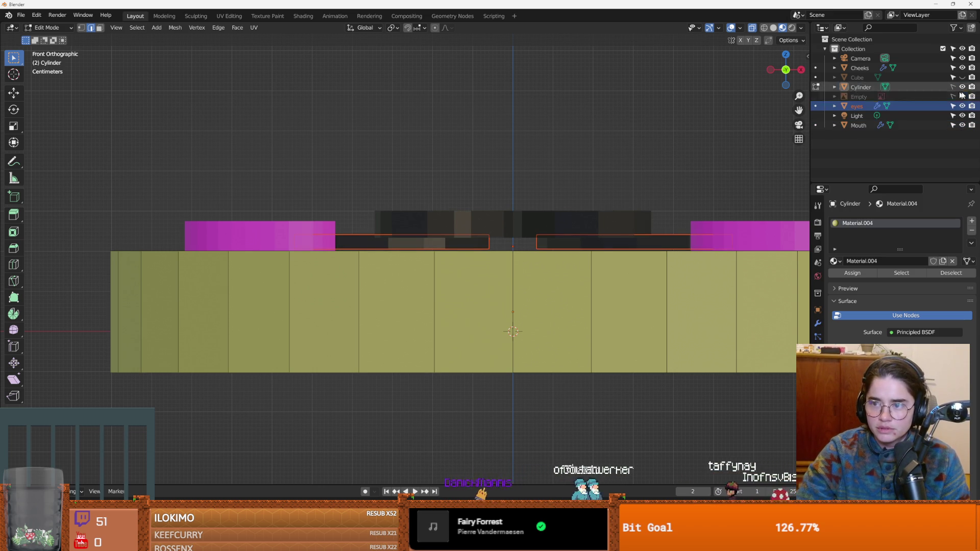
click(963, 88)
click(963, 87)
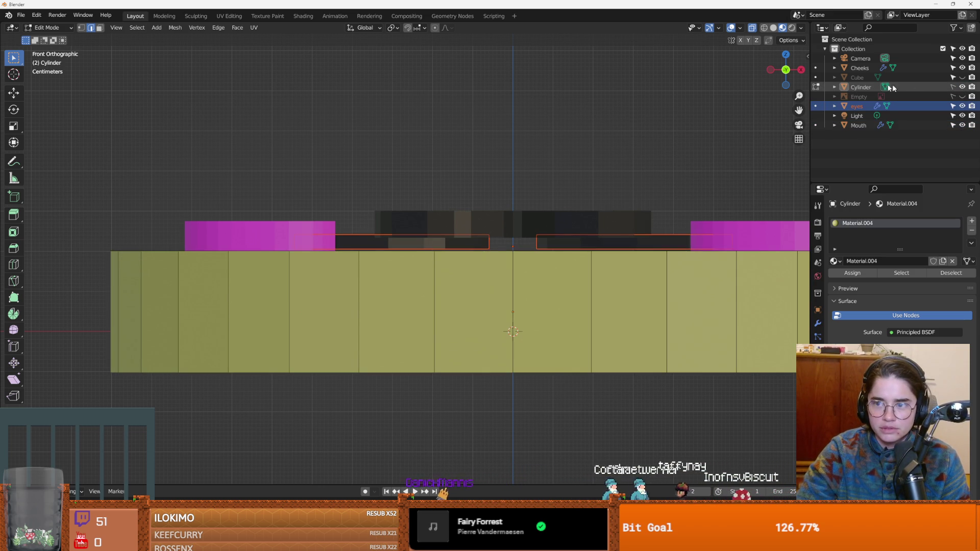
double_click(867, 87)
key(Return)
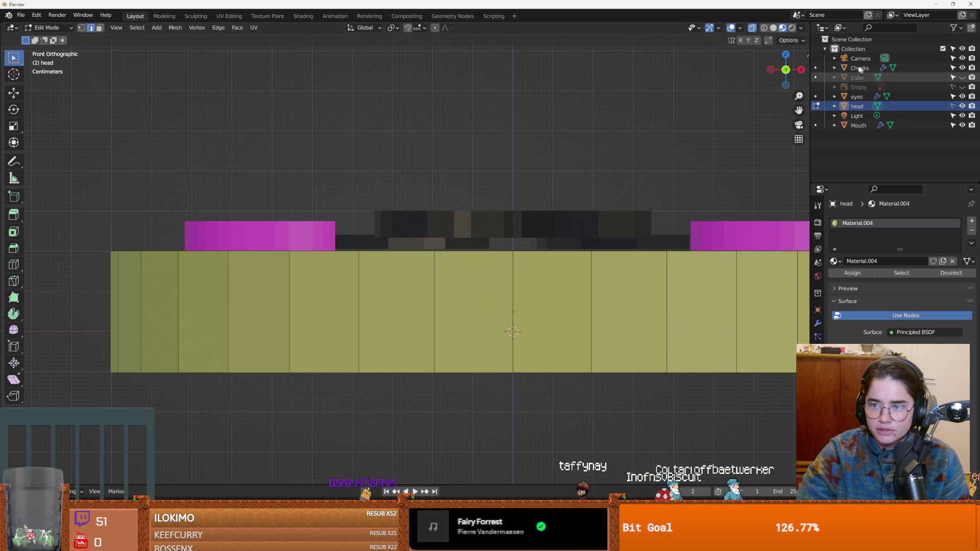
click(878, 127)
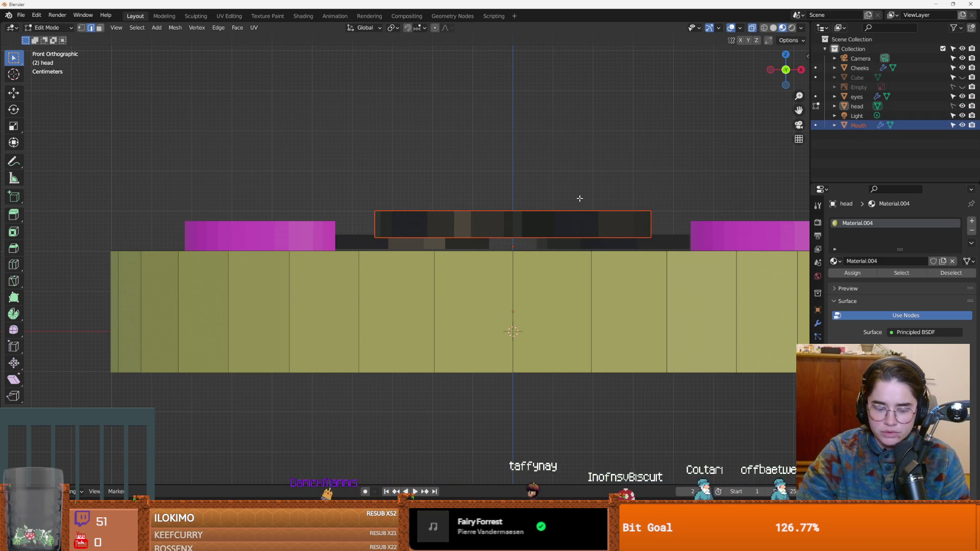
Preview the badge in wireframe shading, then return to material preview.
key(z)
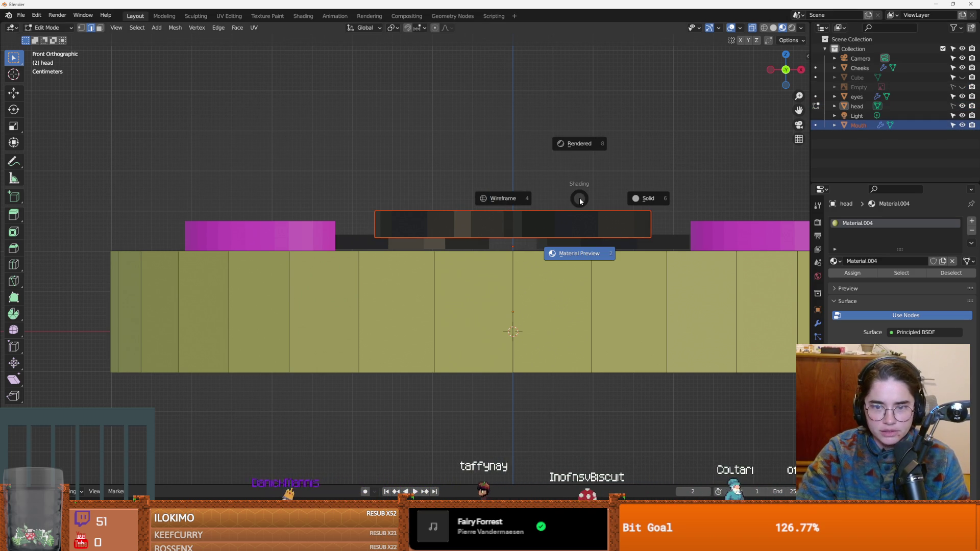
click(486, 154)
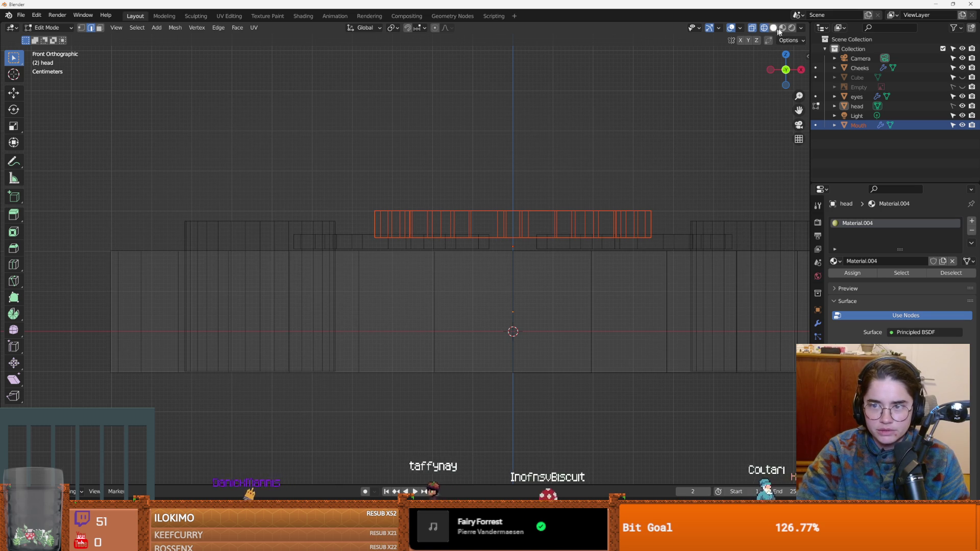
click(781, 29)
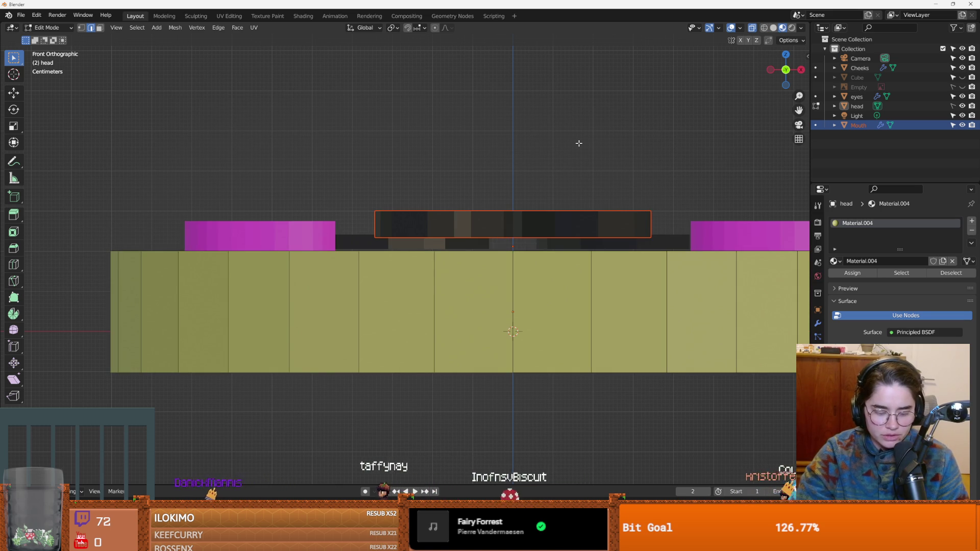
key(z)
click(460, 145)
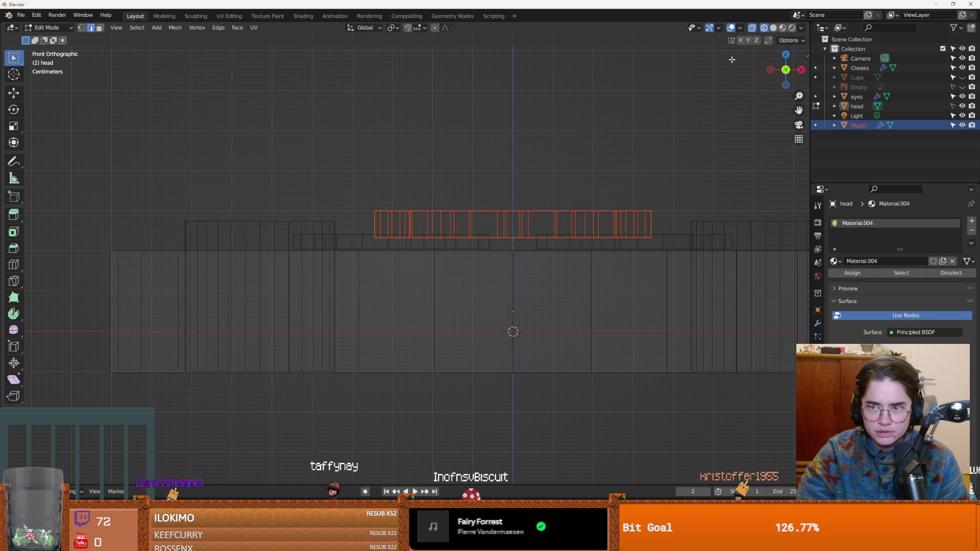
click(782, 28)
Switch to Object Mode and move the mouth down onto the head's top.
click(49, 28)
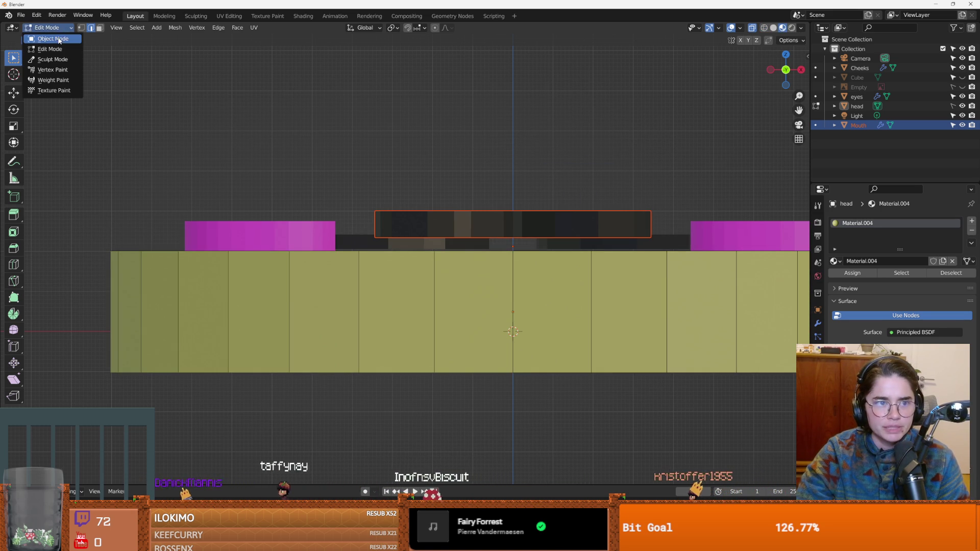
click(45, 37)
key(g)
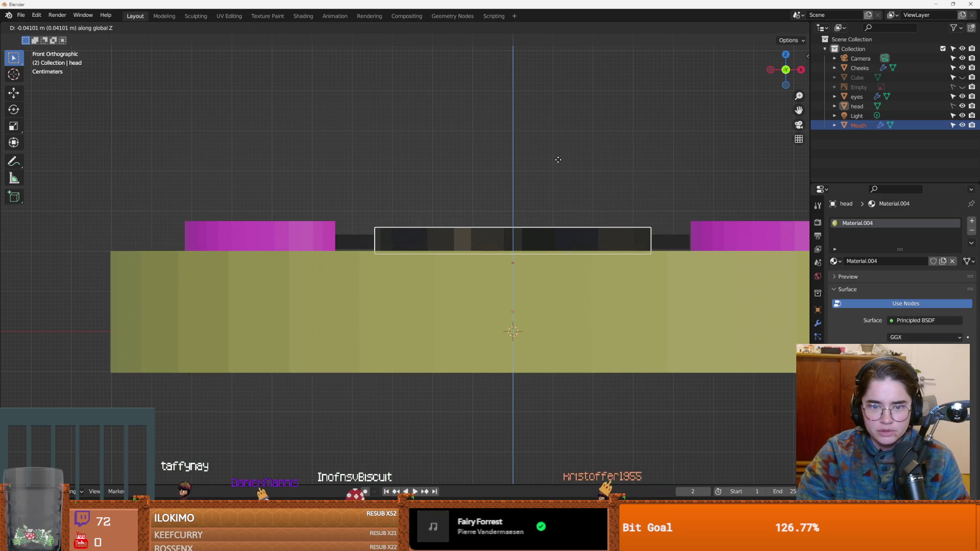
click(559, 160)
mouse_move(558, 159)
mouse_down()
mouse_move(569, 250)
mouse_move(603, 241)
mouse_up()
scroll(586, 243, down, 3)
scroll(608, 235, up, 2)
scroll(603, 240, down, 2)
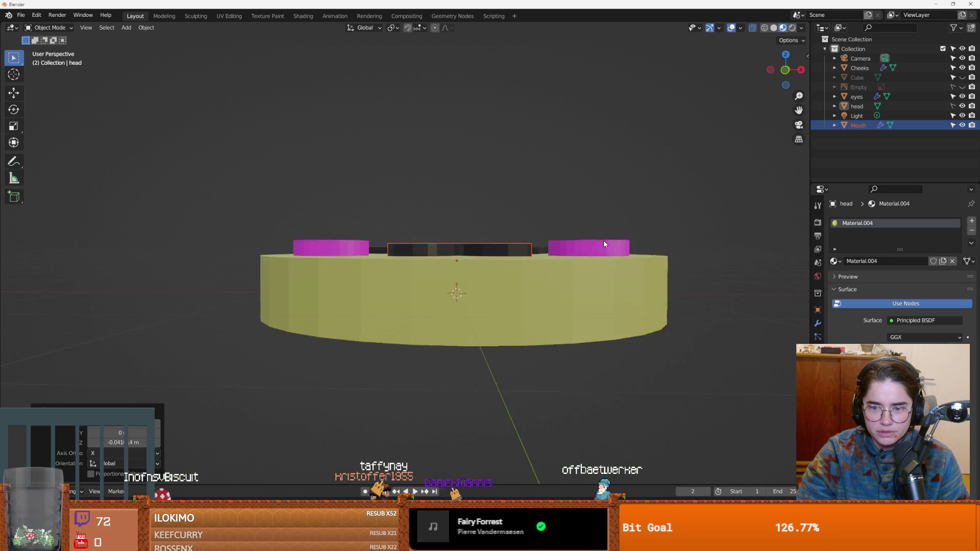
scroll(603, 240, down, 2)
scroll(603, 241, up, 2)
Select only the head object and start squashing it vertically.
key(alt+a)
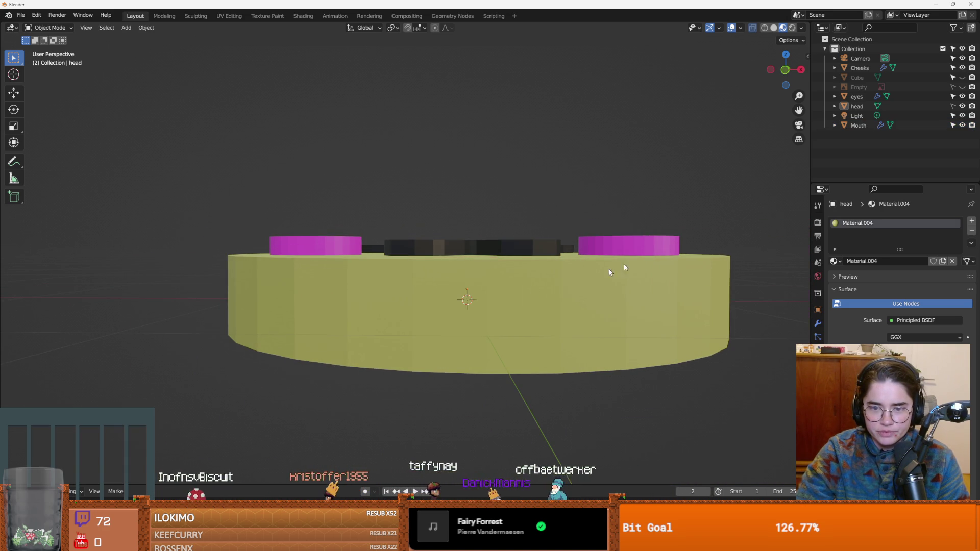
click(869, 106)
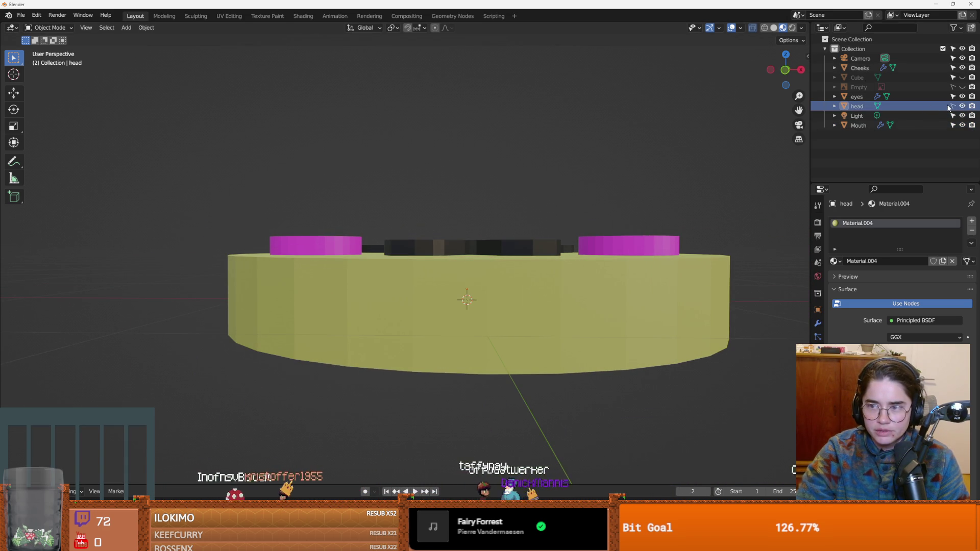
key(slash)
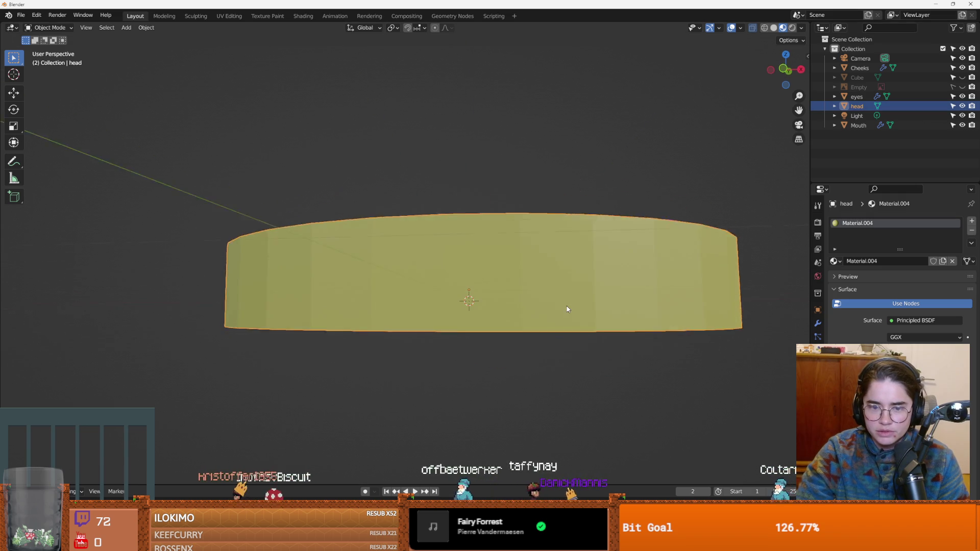
key(slash)
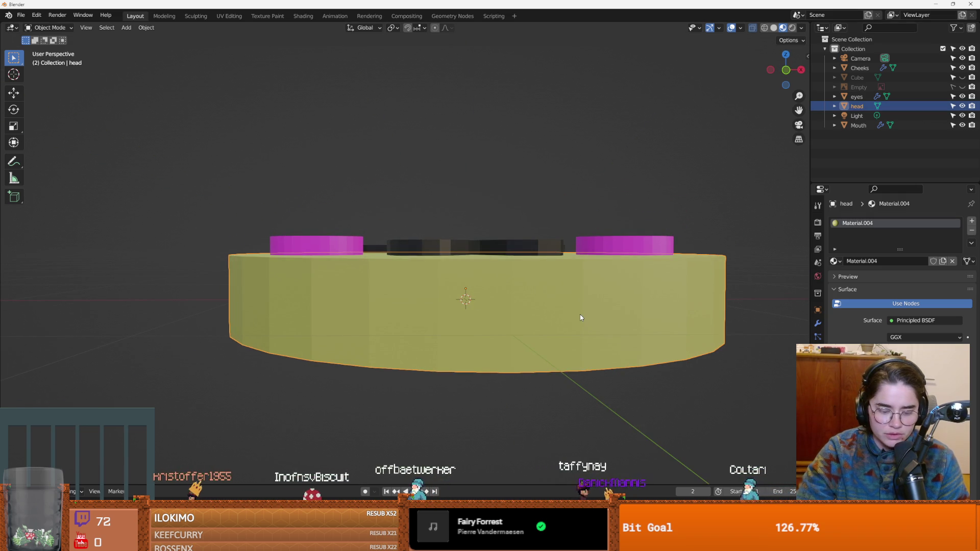
key(g)
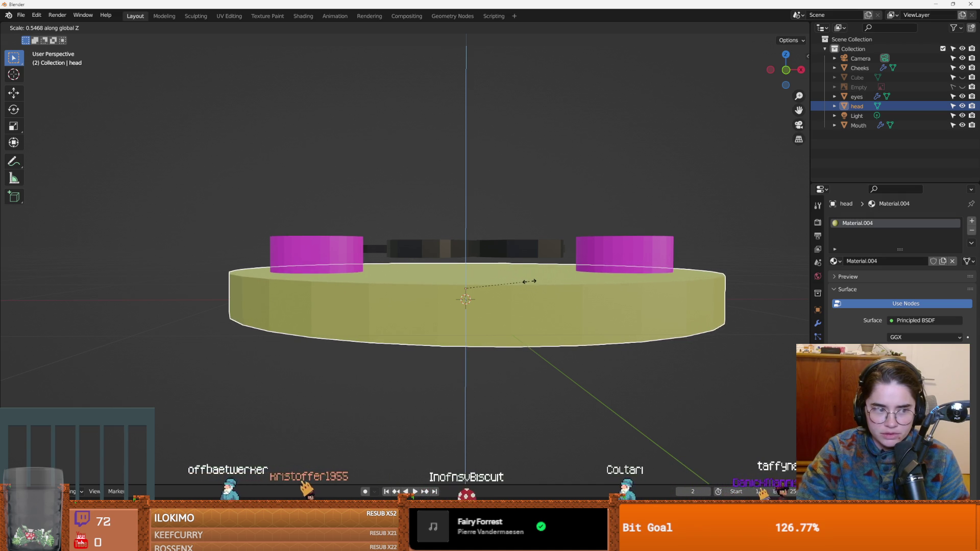
Confirm flattening the head to about half its thickness.
click(529, 281)
scroll(542, 291, up, 1)
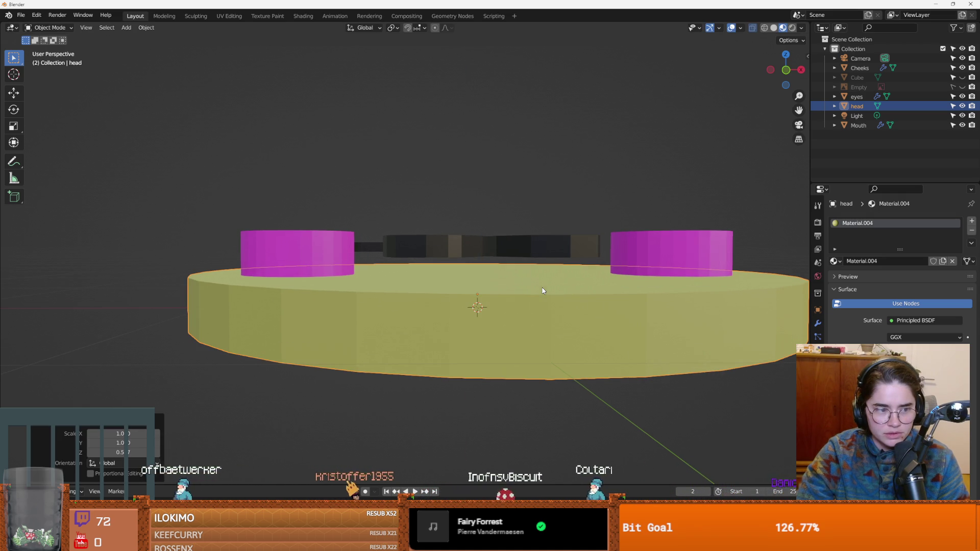
scroll(546, 289, down, 3)
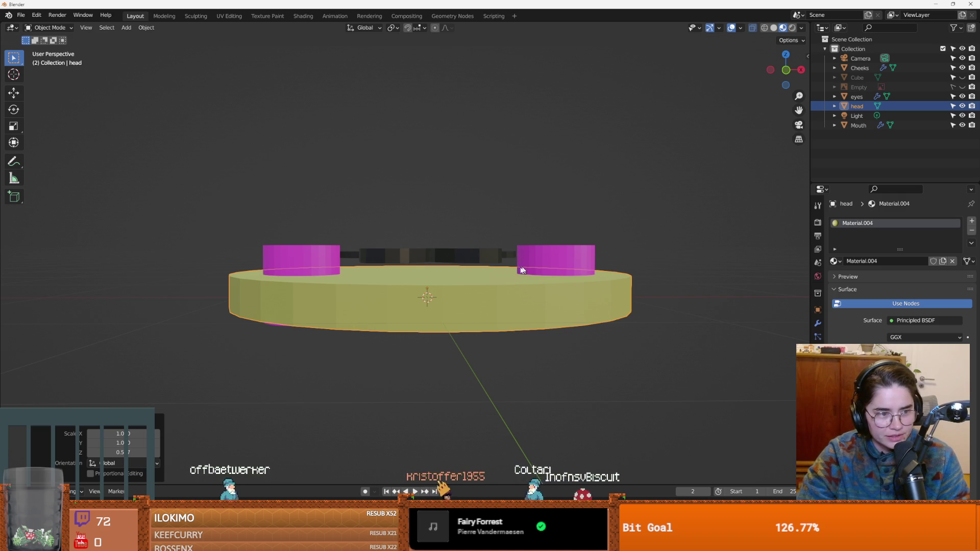
scroll(476, 270, up, 1)
scroll(479, 274, up, 1)
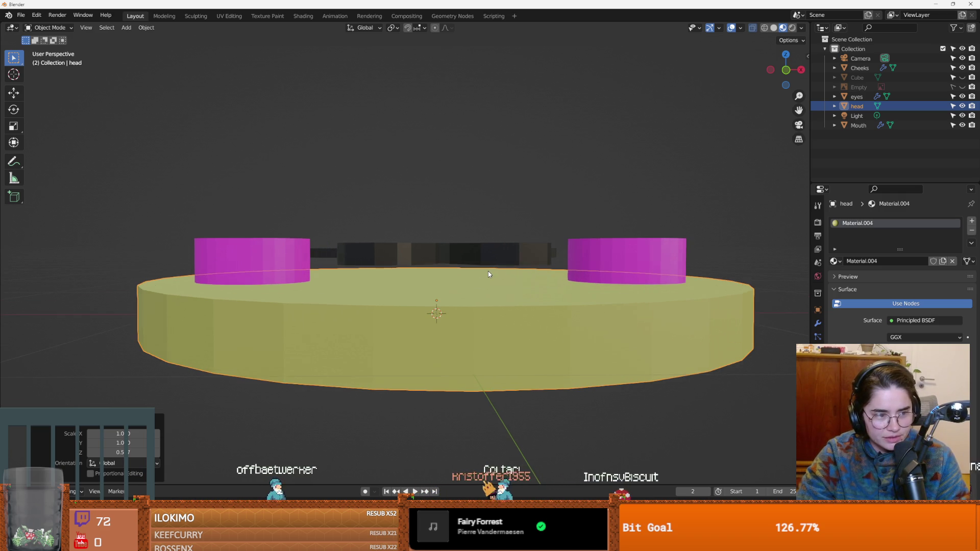
scroll(488, 271, up, 1)
Select the Mouth and switch to the front orthographic view.
click(488, 271)
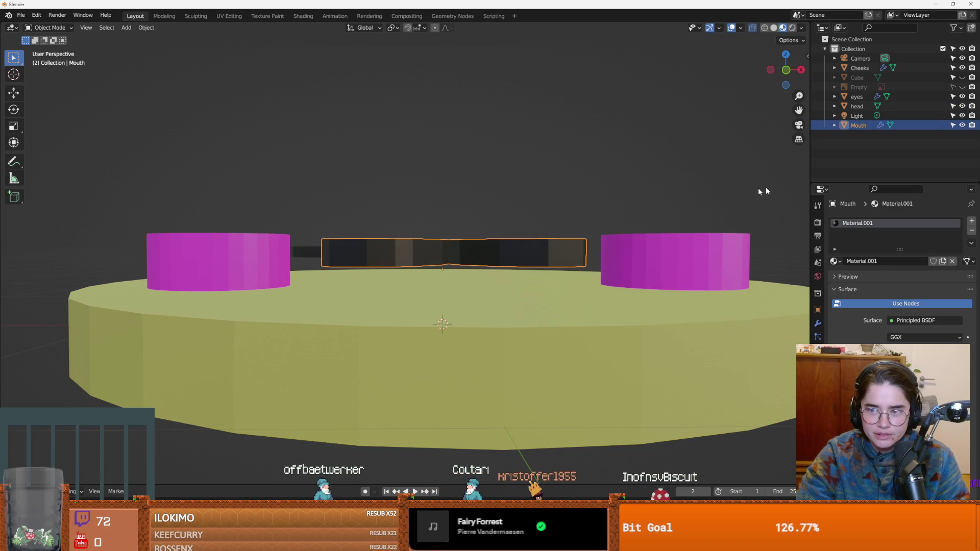
click(790, 70)
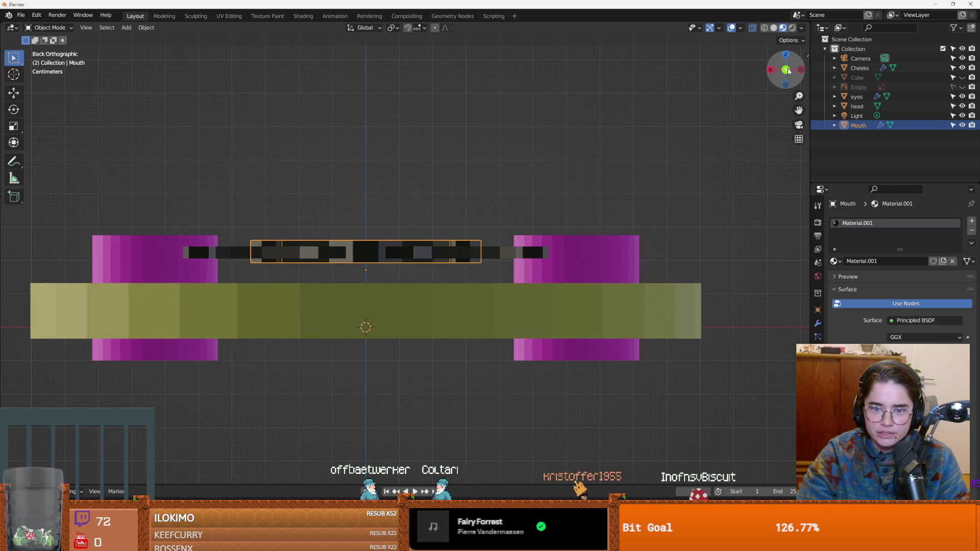
click(791, 70)
mouse_move(570, 194)
mouse_down()
mouse_move(562, 205)
mouse_move(569, 194)
mouse_up()
drag(784, 77, 786, 74)
click(785, 75)
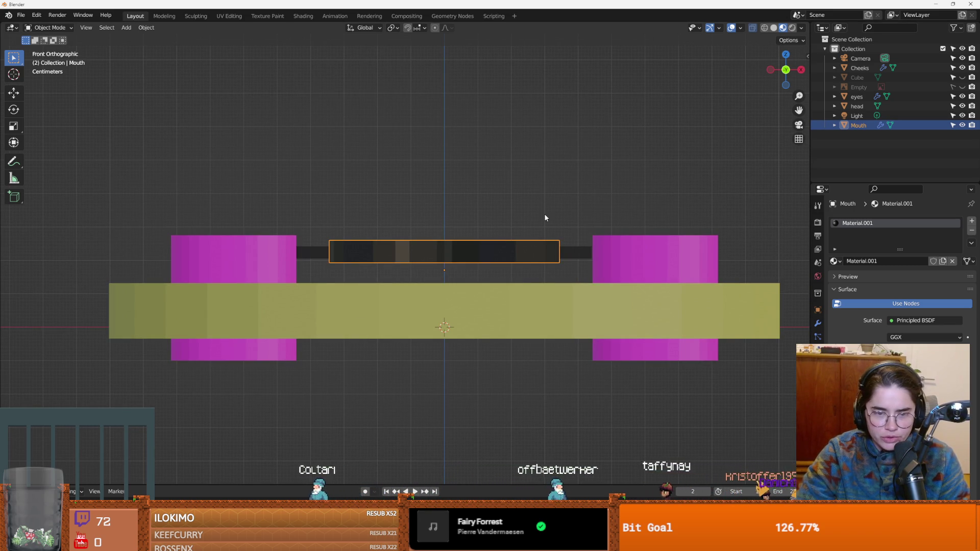
Lower the mouth about 0.063 m onto the head and scale it 1.27 times along Z.
key(g)
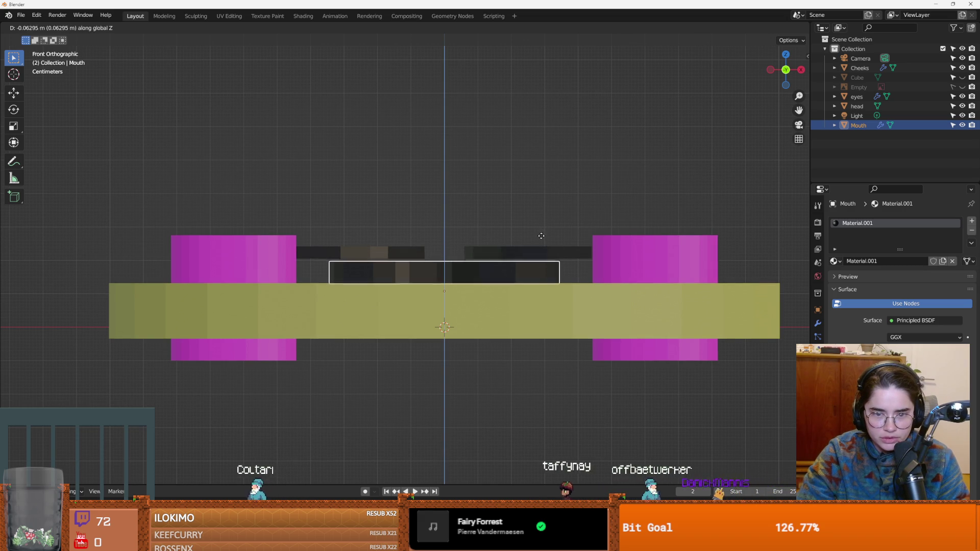
click(541, 240)
key(s)
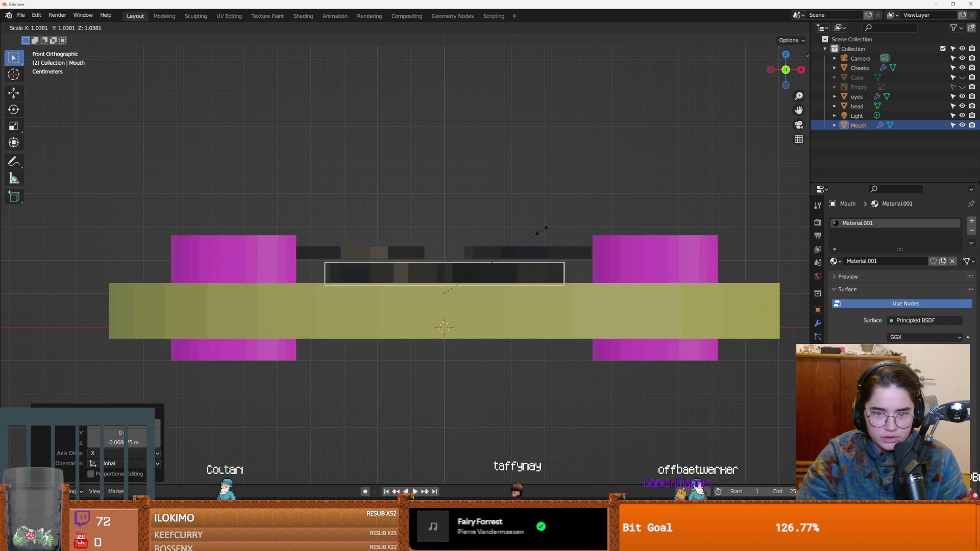
key(Escape)
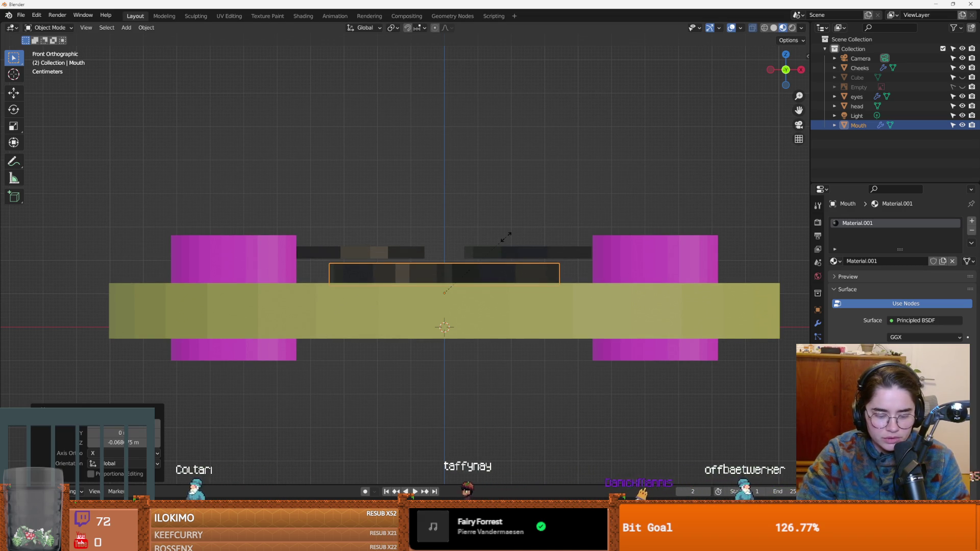
key(s)
key(z)
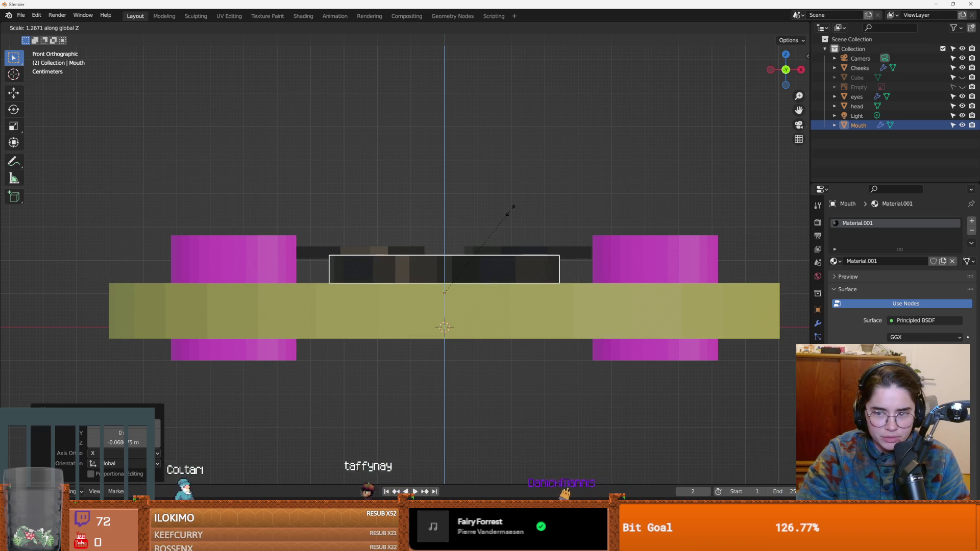
click(510, 210)
click(274, 262)
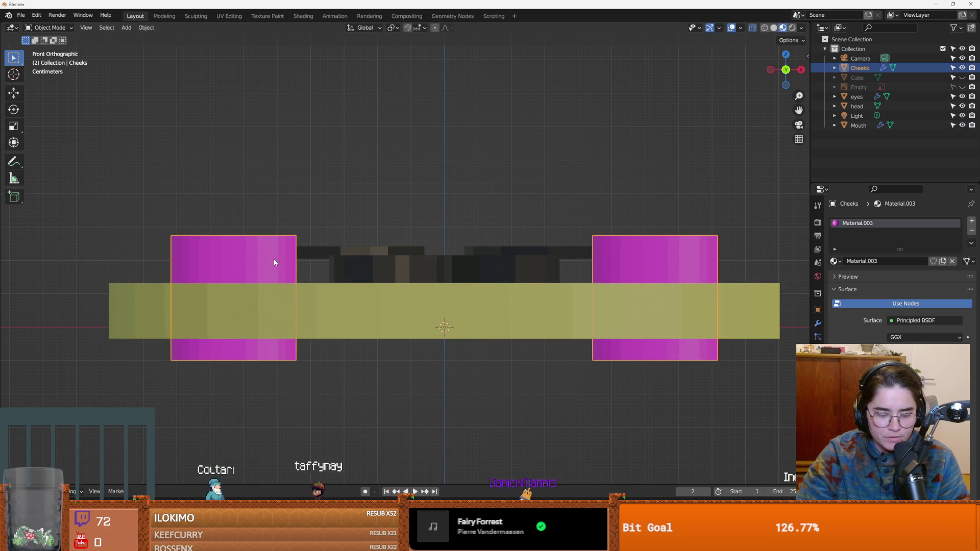
Scale the cheek pieces down and check them in back and front views.
key(s)
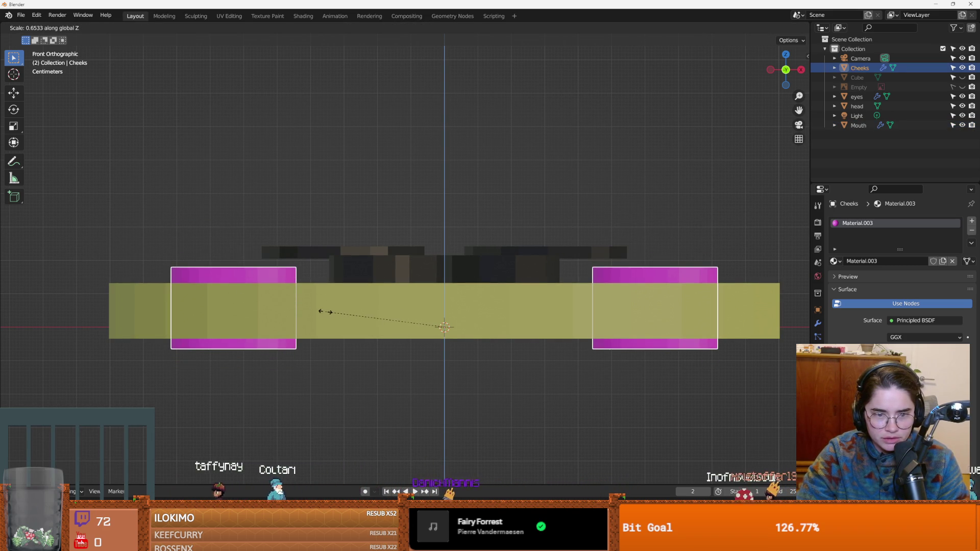
click(321, 276)
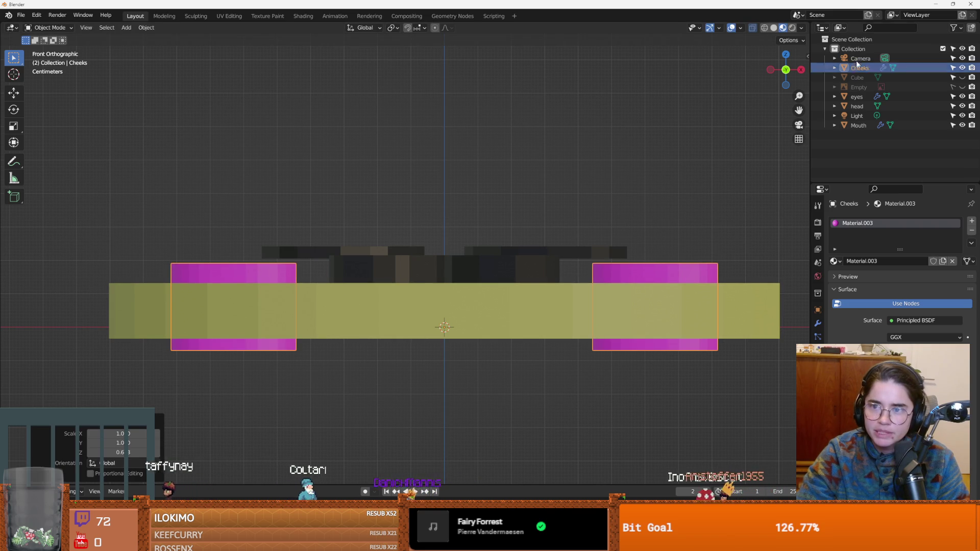
click(787, 70)
click(789, 71)
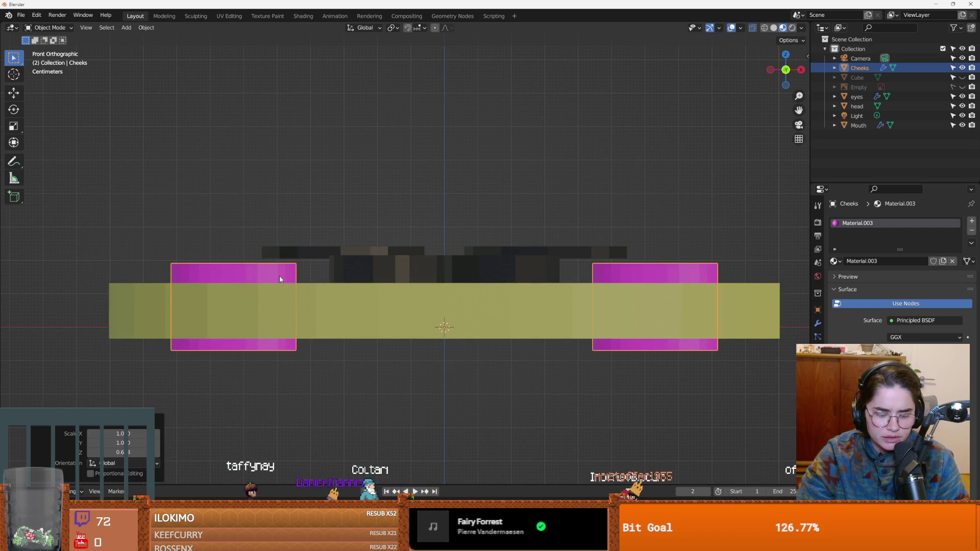
Flatten the cheeks along Z to under half their height.
key(s)
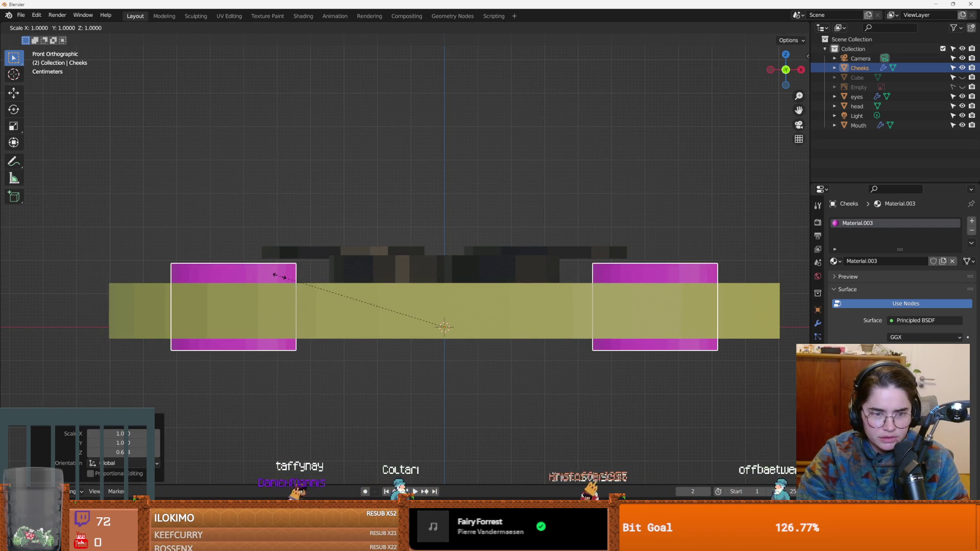
right_click(307, 287)
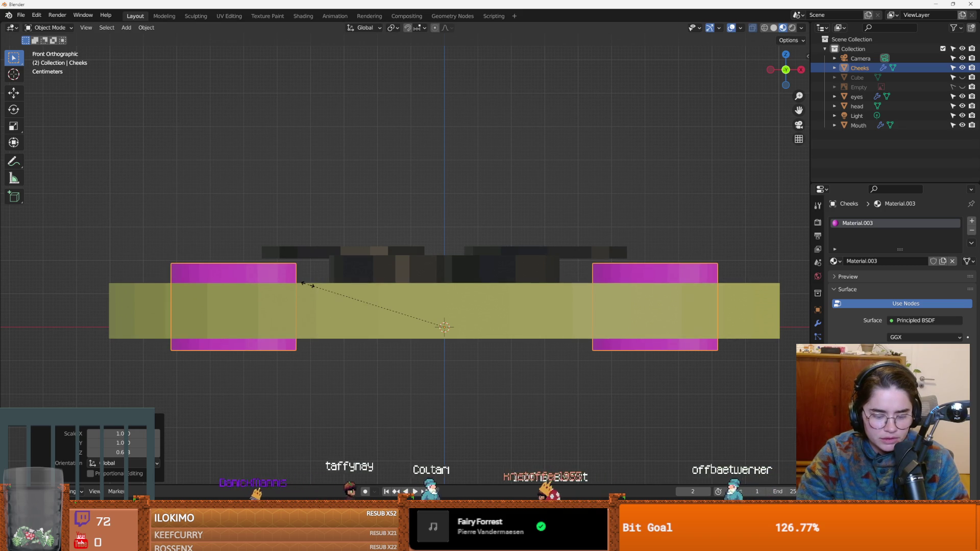
key(s)
key(z)
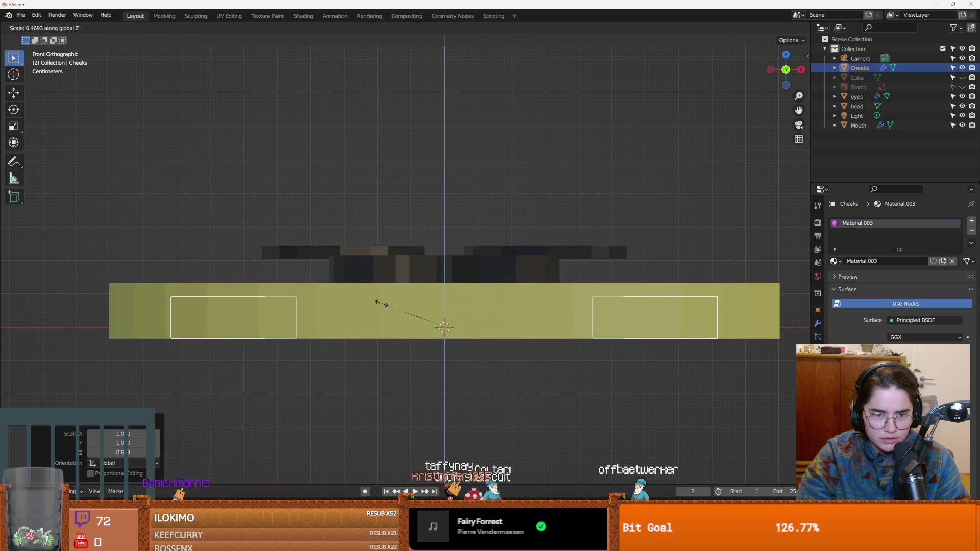
click(380, 303)
Raise the cheeks about 0.029 m so they sit on the face disc.
key(g)
key(z)
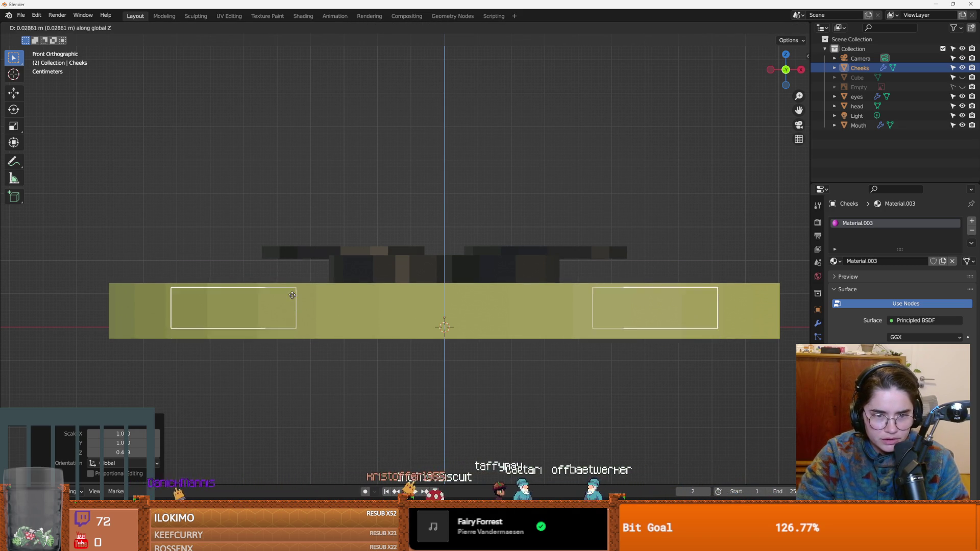
click(293, 267)
scroll(296, 256, up, 5)
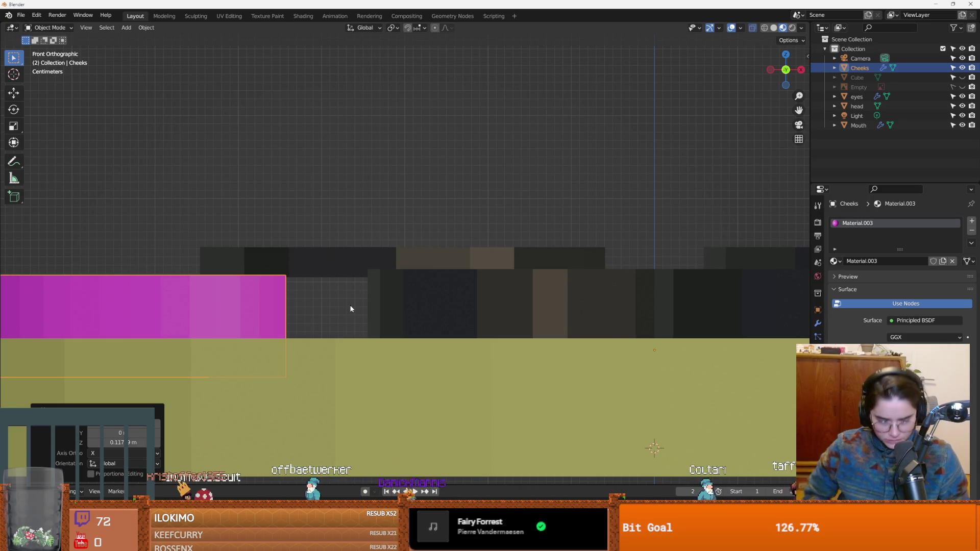
click(359, 262)
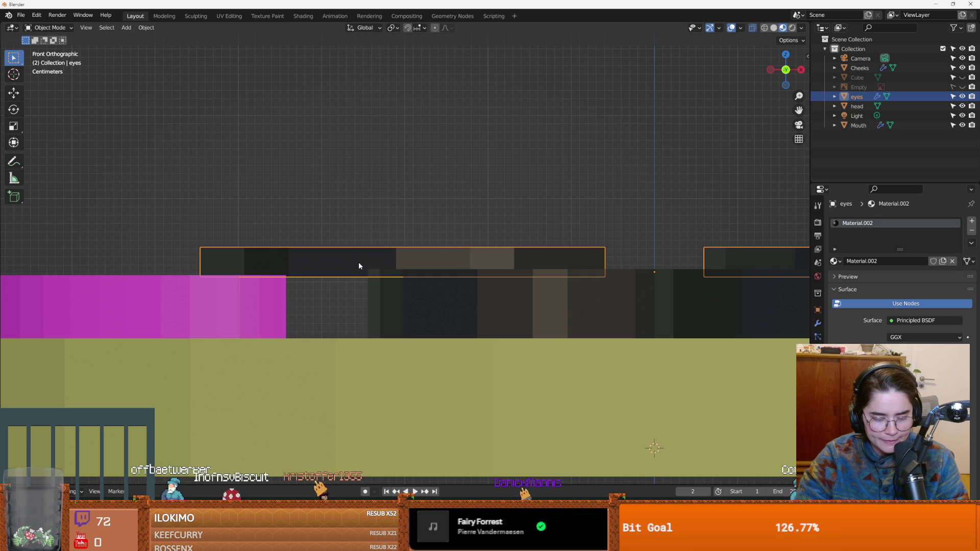
Stretch the eyes taller along Z and check them from the front view.
key(s)
key(z)
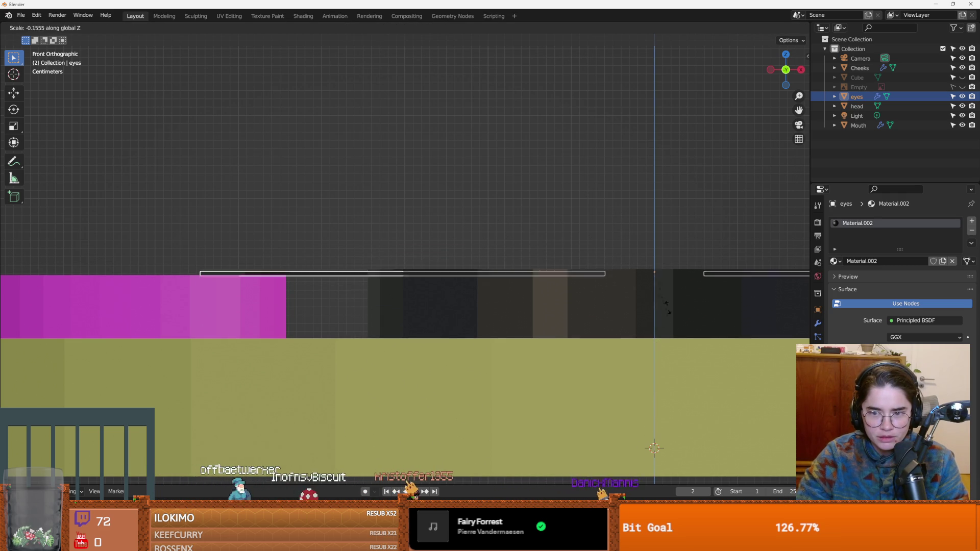
click(690, 66)
mouse_move(528, 211)
mouse_down()
mouse_move(512, 259)
mouse_move(513, 237)
mouse_move(515, 247)
mouse_up()
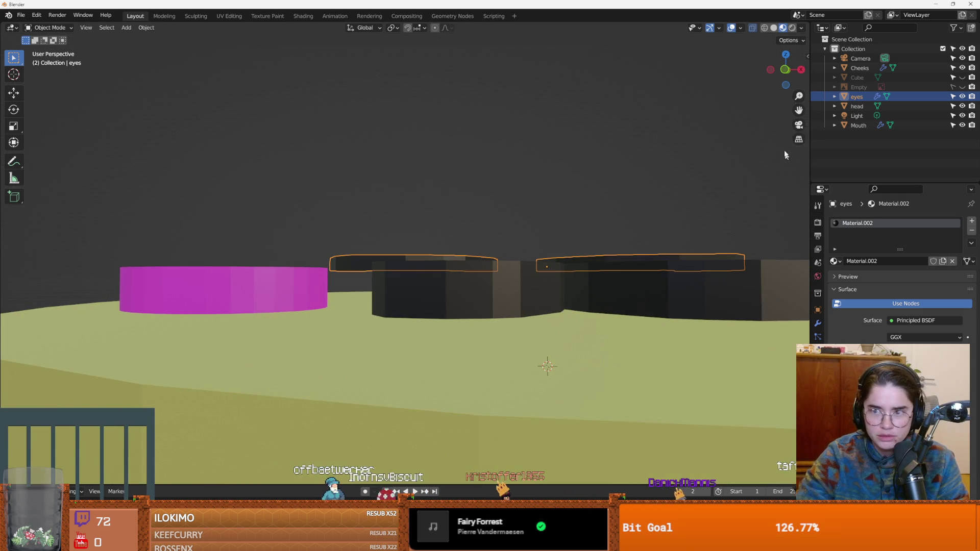
click(785, 70)
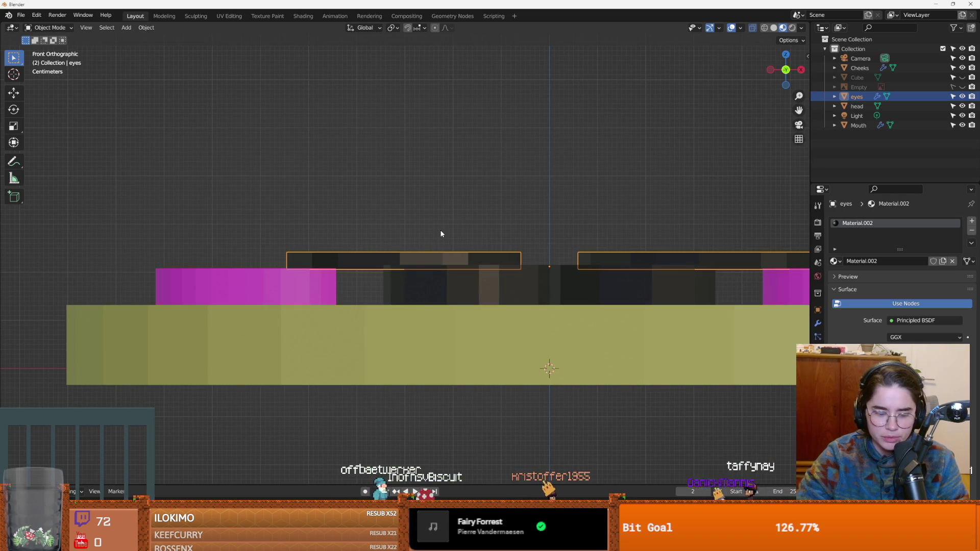
Scale the eyes to Z 2.6 and lower them 0.07 m onto the disc.
key(s)
key(z)
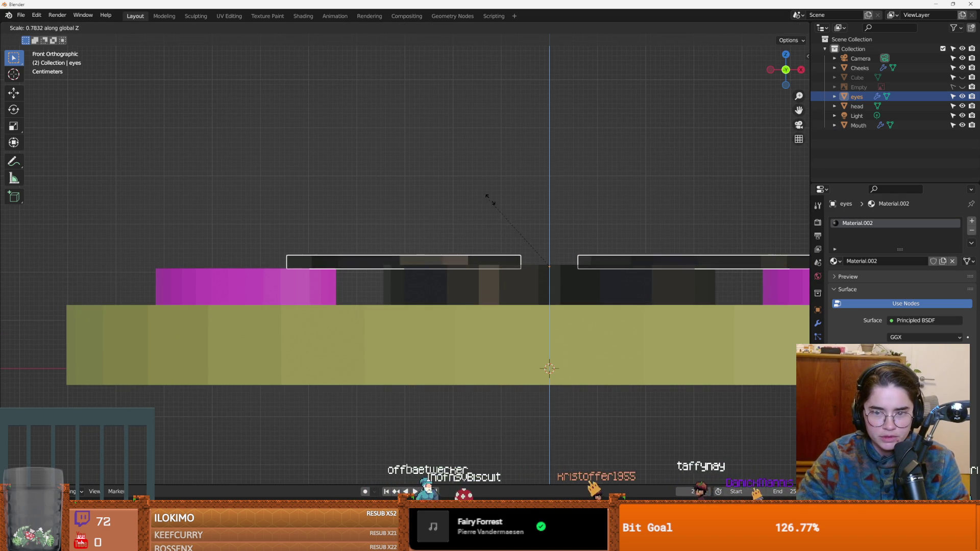
click(584, 413)
key(g)
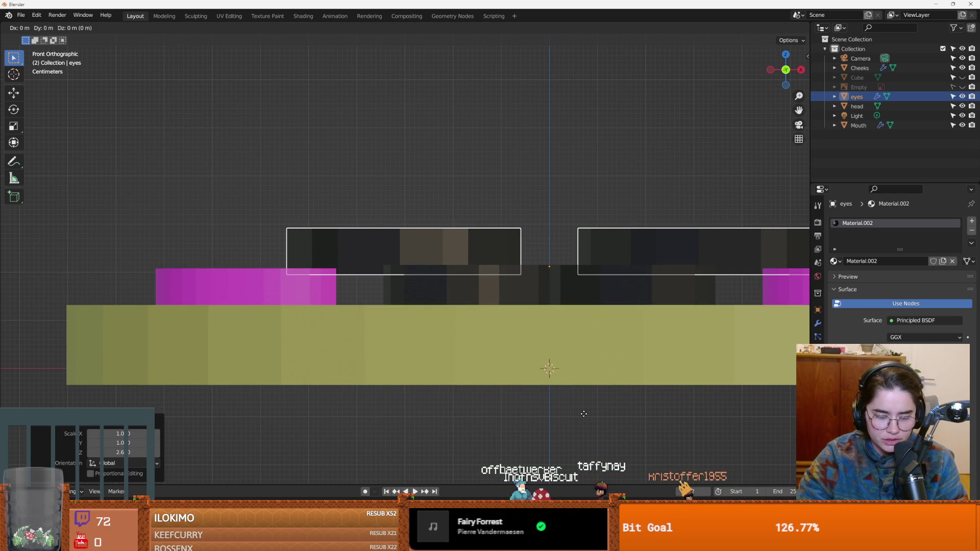
key(z)
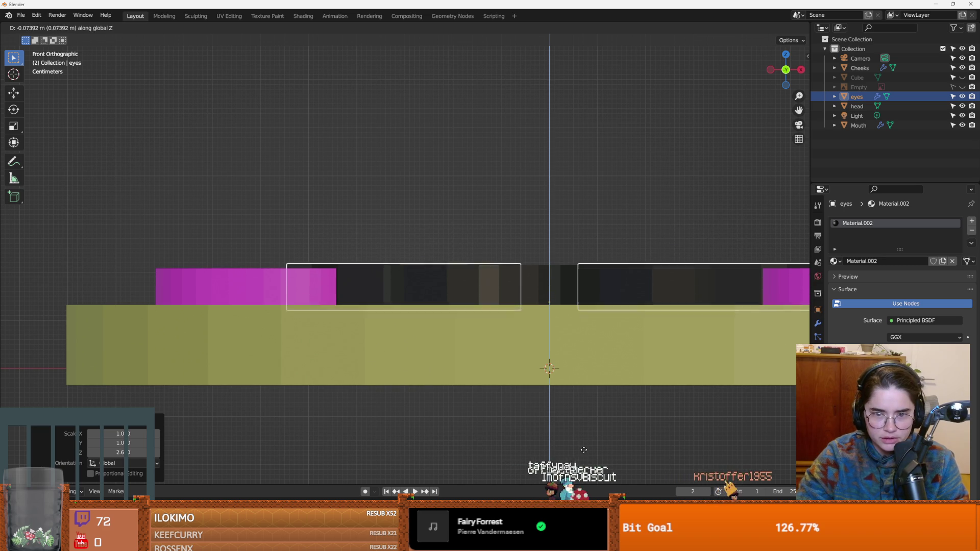
click(584, 454)
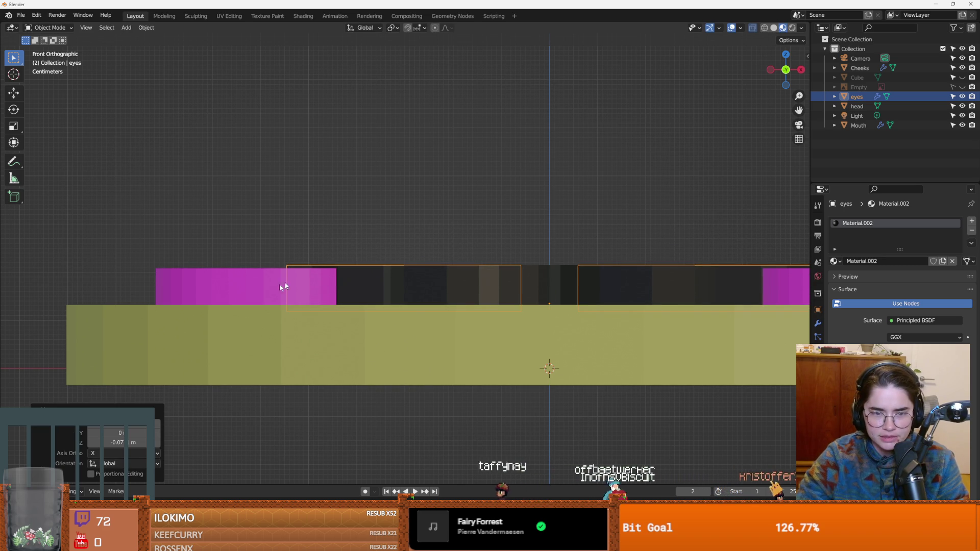
Raise the cheeks another 0.0064 m onto the head's top surface.
click(262, 292)
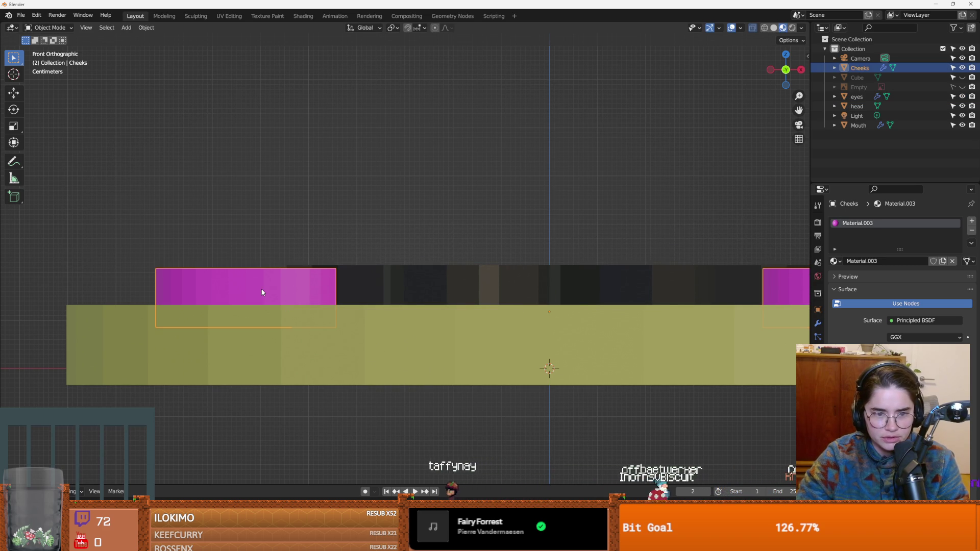
key(g)
key(z)
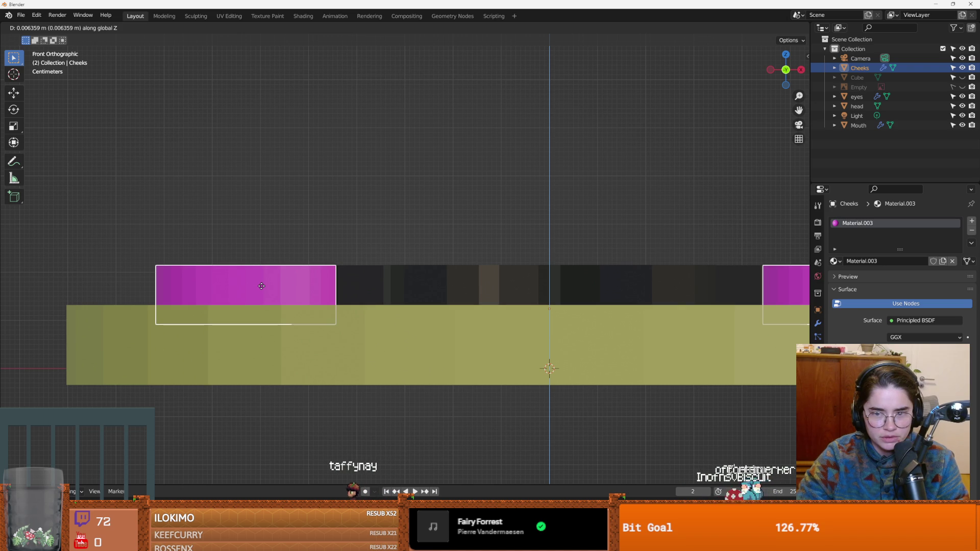
click(261, 286)
mouse_move(263, 286)
mouse_down()
mouse_move(324, 318)
mouse_move(360, 308)
mouse_move(407, 315)
mouse_move(298, 361)
mouse_move(445, 337)
mouse_move(485, 356)
mouse_move(473, 277)
mouse_move(494, 329)
mouse_move(491, 317)
mouse_up()
Orbit the view to look down onto the face disc.
mouse_move(466, 361)
mouse_down()
mouse_move(477, 367)
mouse_move(450, 307)
mouse_move(468, 281)
mouse_move(467, 299)
mouse_up()
scroll(476, 367, up, 2)
drag(297, 231, 306, 225)
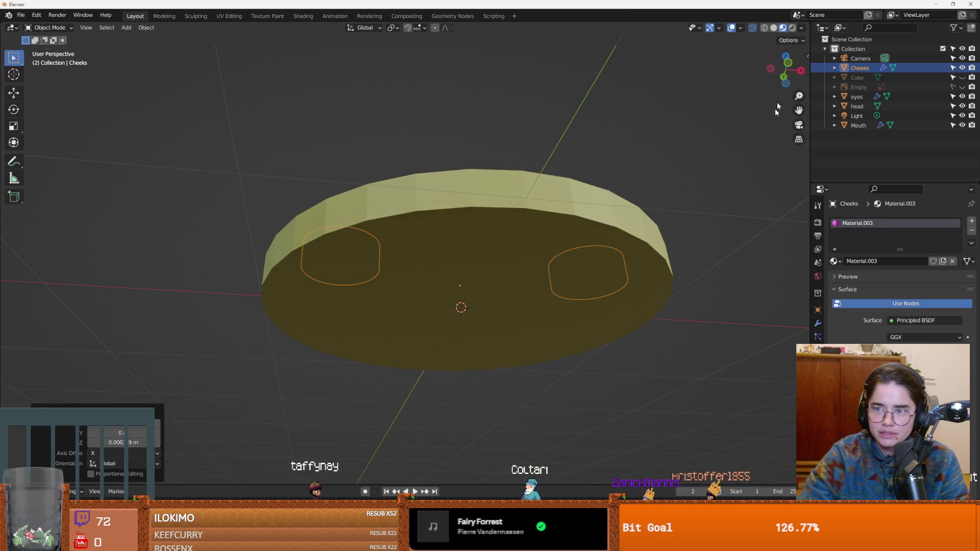
click(59, 31)
click(63, 35)
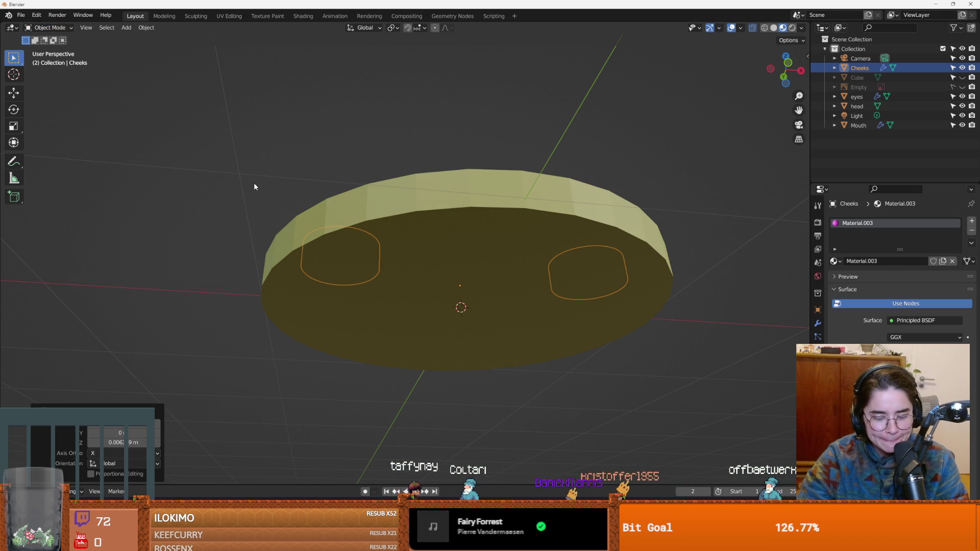
Add a cylinder and shrink it, then undo both.
key(shift+a)
mouse_move(231, 184)
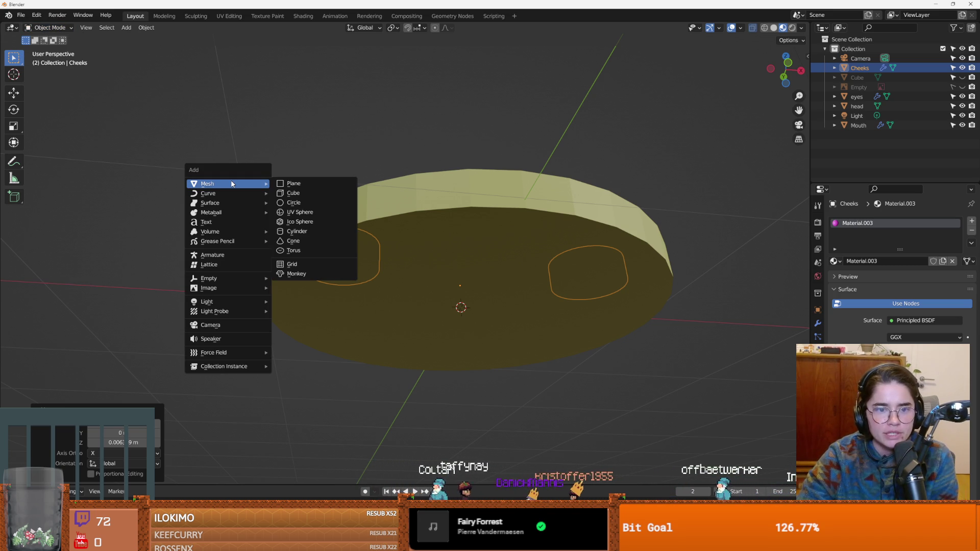
click(291, 233)
scroll(458, 355, down, 3)
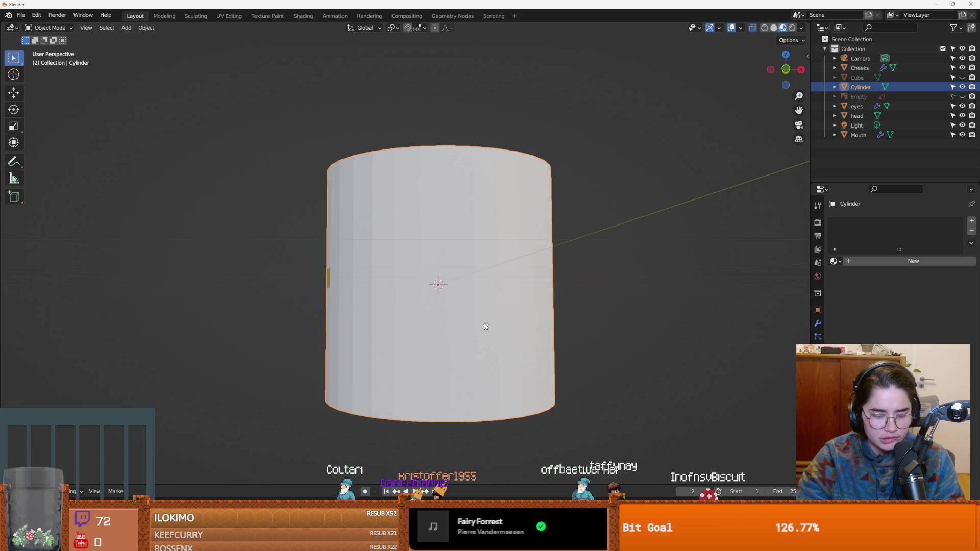
key(s)
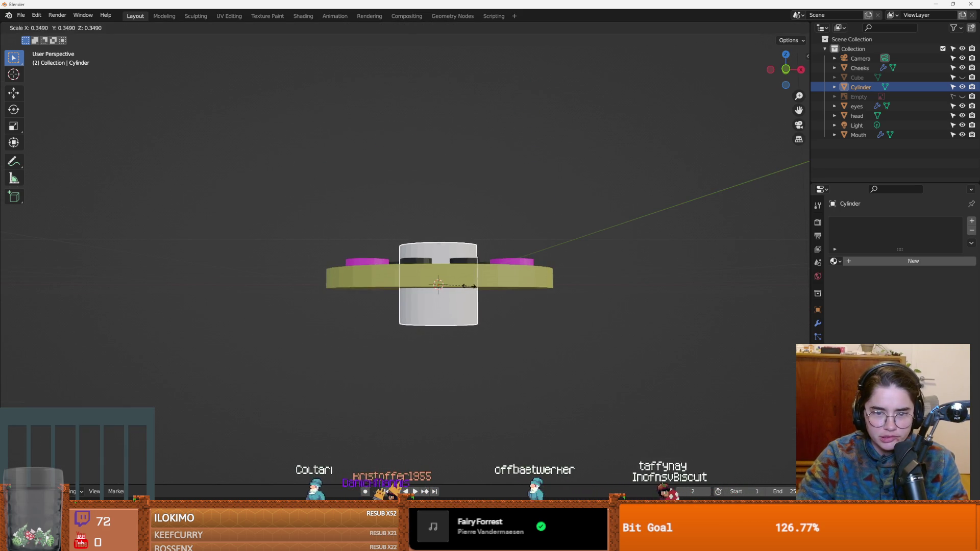
click(463, 286)
mouse_move(463, 287)
mouse_down()
mouse_move(464, 351)
mouse_move(461, 317)
mouse_up()
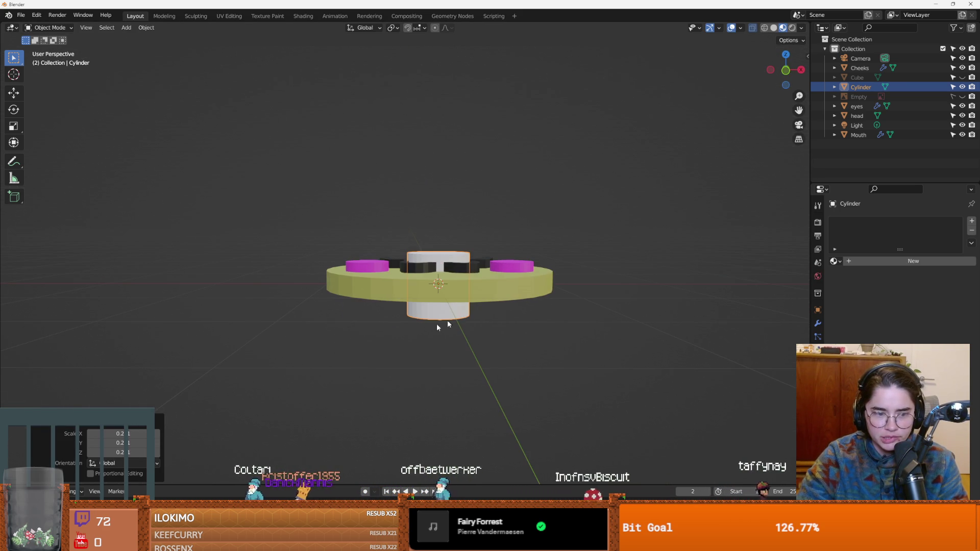
key(ctrl+z)
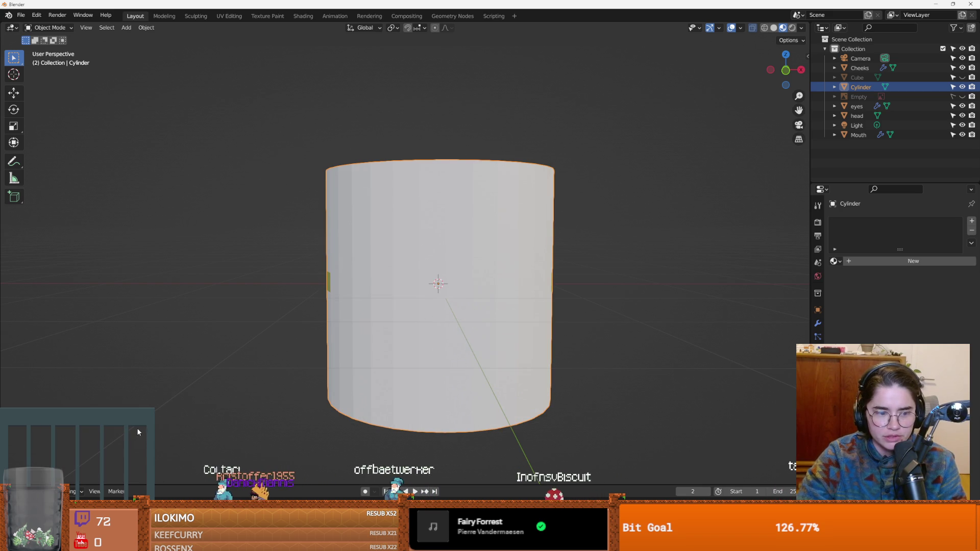
key(ctrl+z)
Add another cylinder, switch to wireframe shading, then undo the cylinder.
key(shift+a)
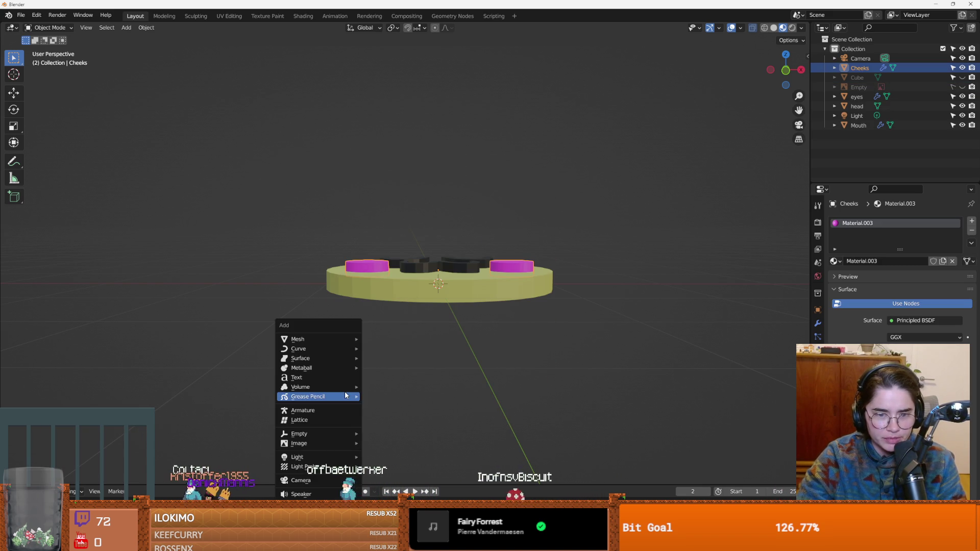
mouse_move(321, 339)
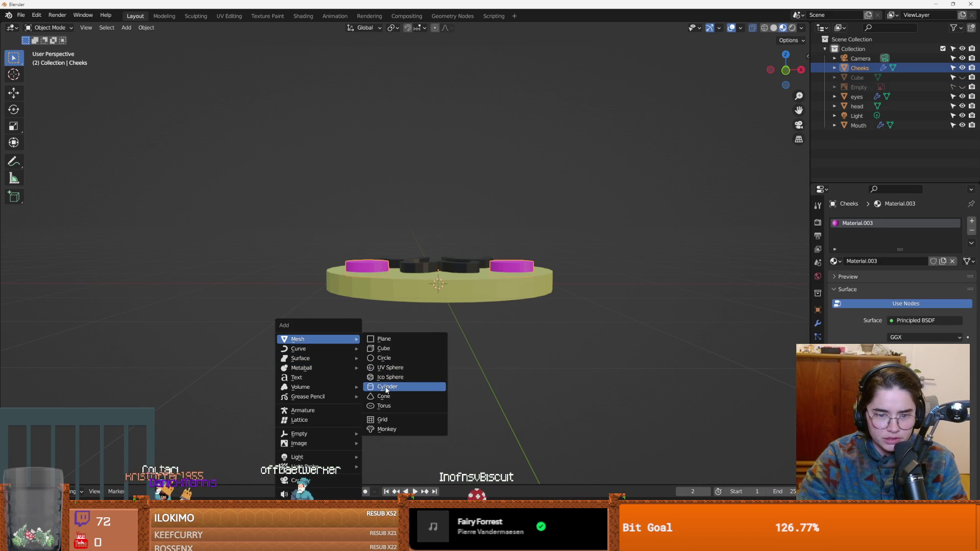
click(380, 387)
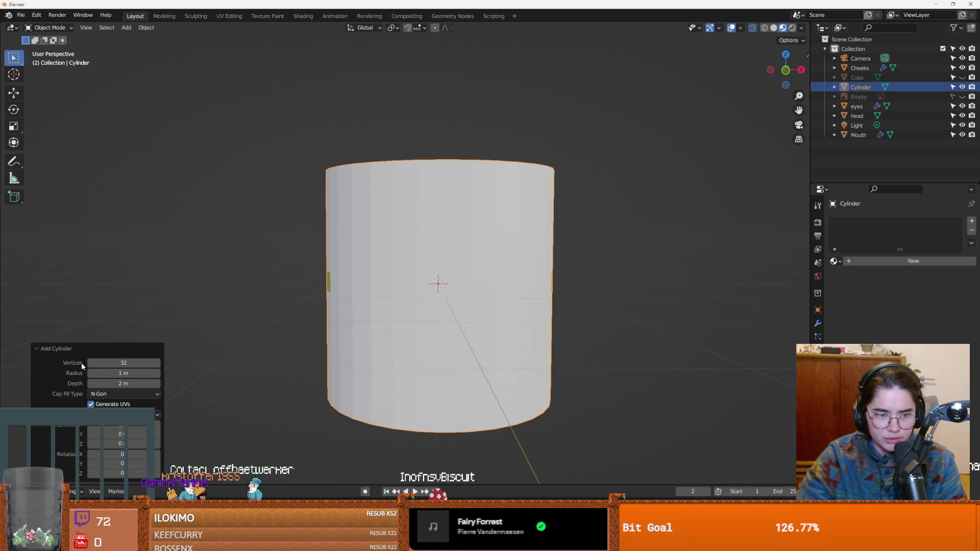
click(267, 315)
drag(266, 314, 262, 372)
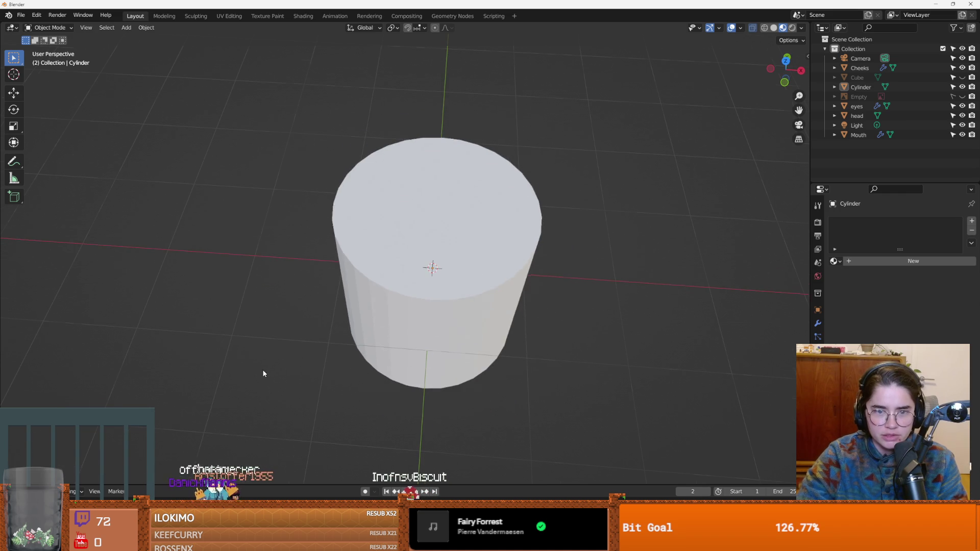
click(766, 28)
key(ctrl+z)
key(ctrl+z)
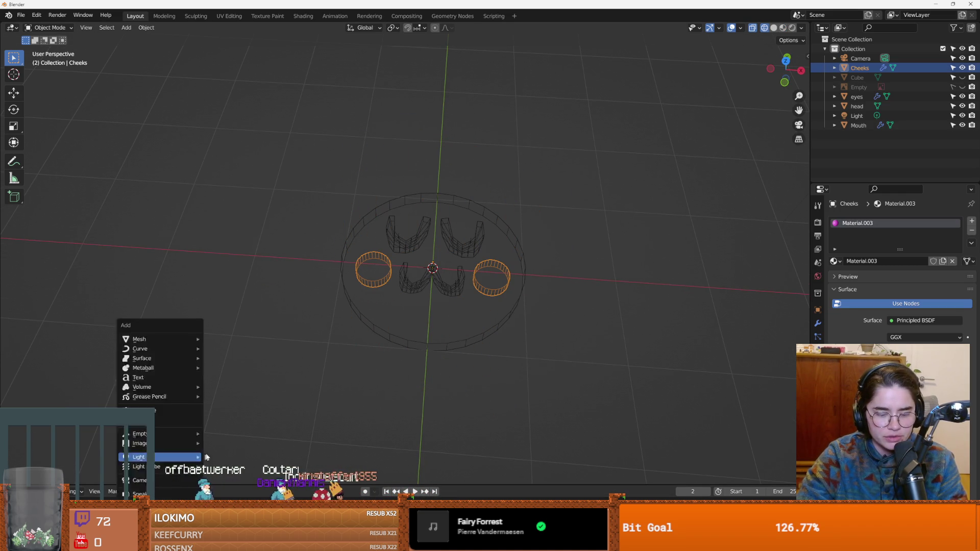
Add a cylinder around the face and reduce it to 8 vertices.
key(shift+a)
mouse_move(117, 339)
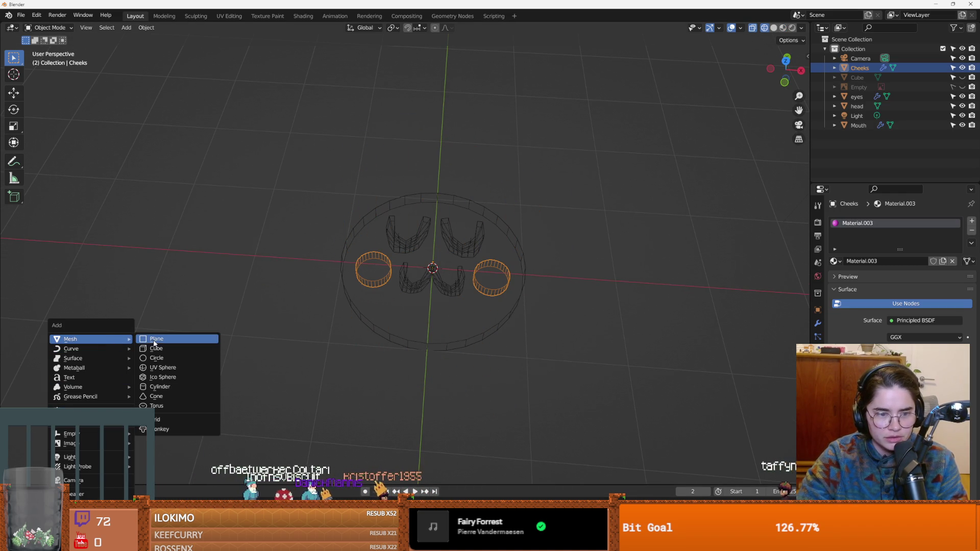
click(171, 387)
drag(90, 363, 15, 363)
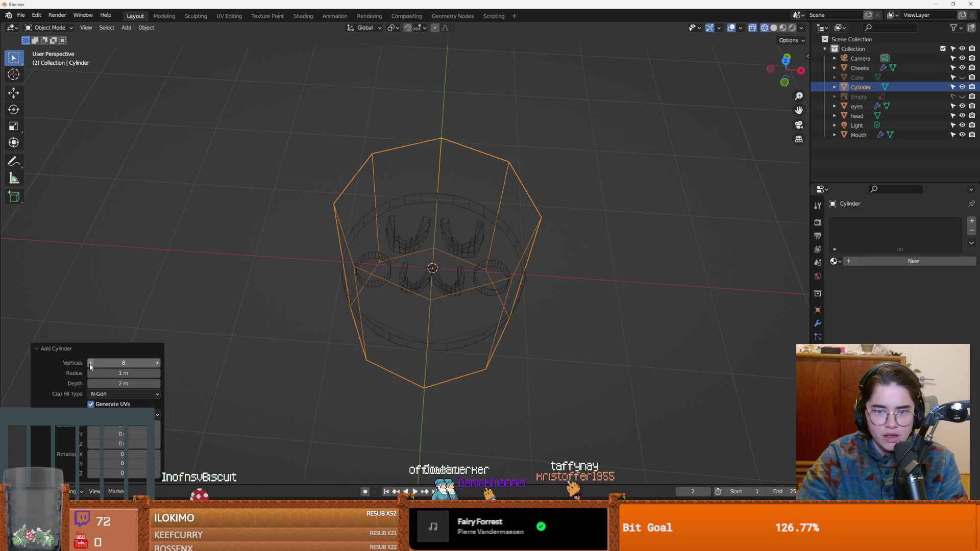
Return to solid shading and scale the white cylinder down to 0.3.
click(679, 115)
drag(490, 300, 725, 61)
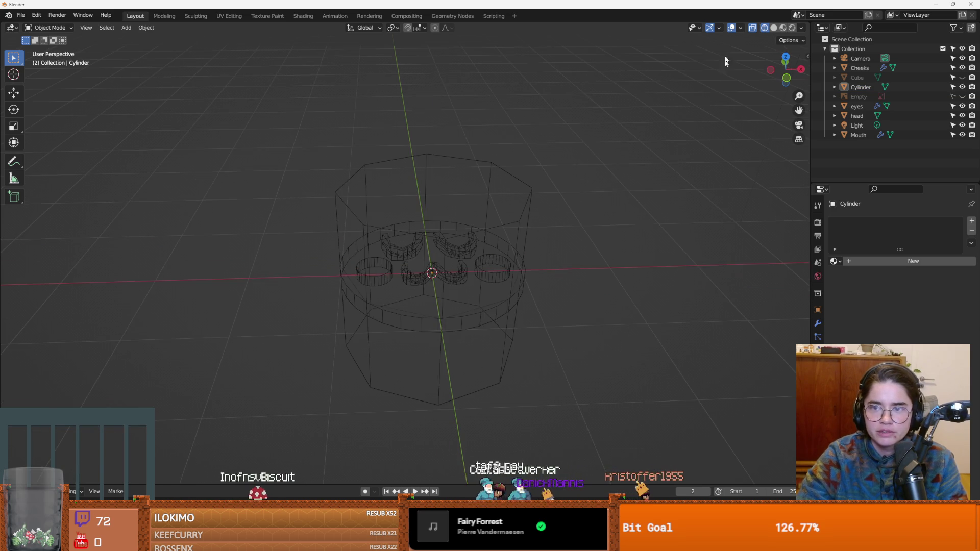
click(783, 28)
drag(561, 179, 480, 330)
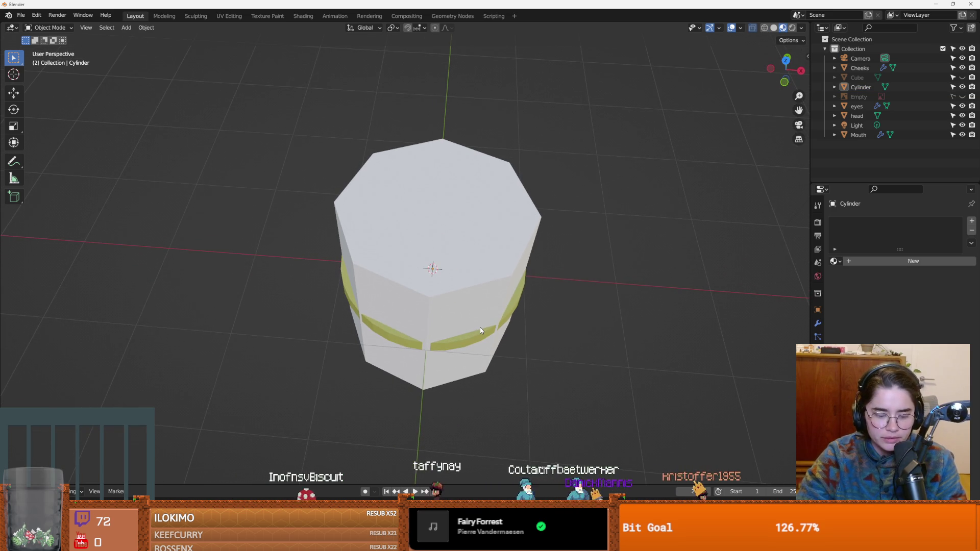
click(474, 254)
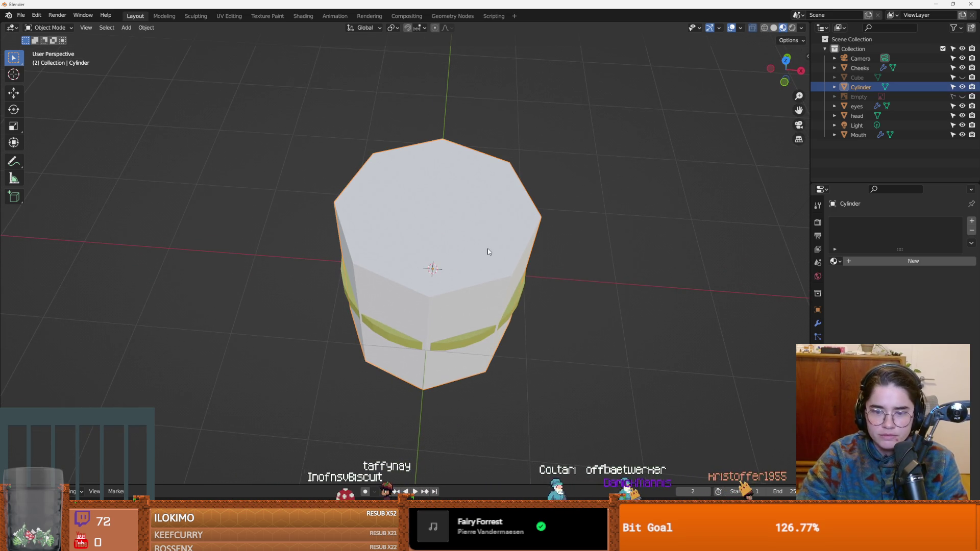
key(s)
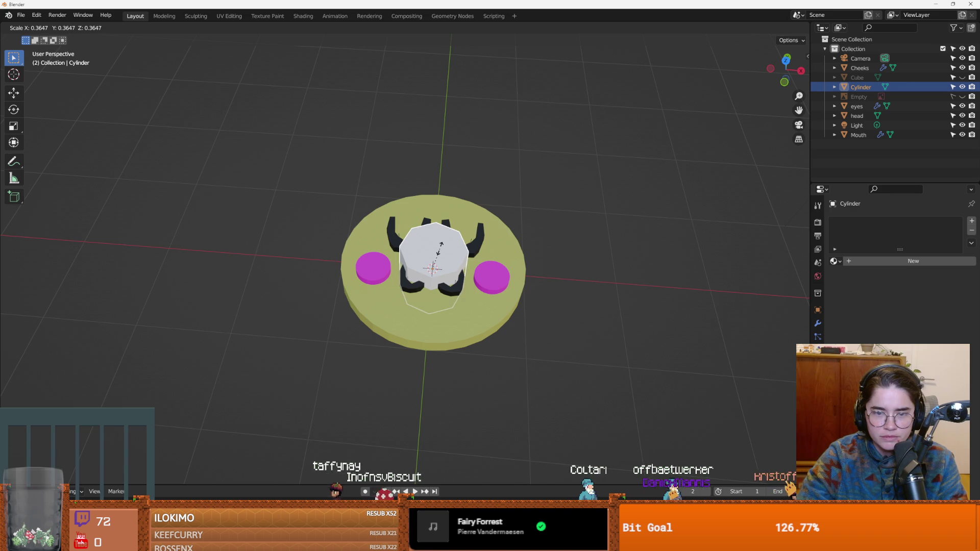
click(440, 248)
Lower the cylinder about 0.34 m to form a stem beneath the yellow disc.
drag(440, 248, 485, 269)
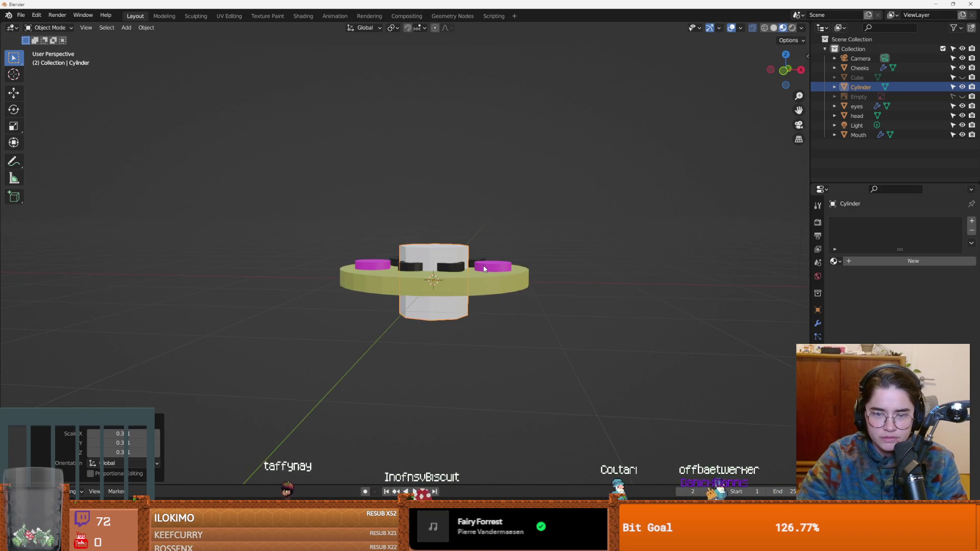
key(g)
key(z)
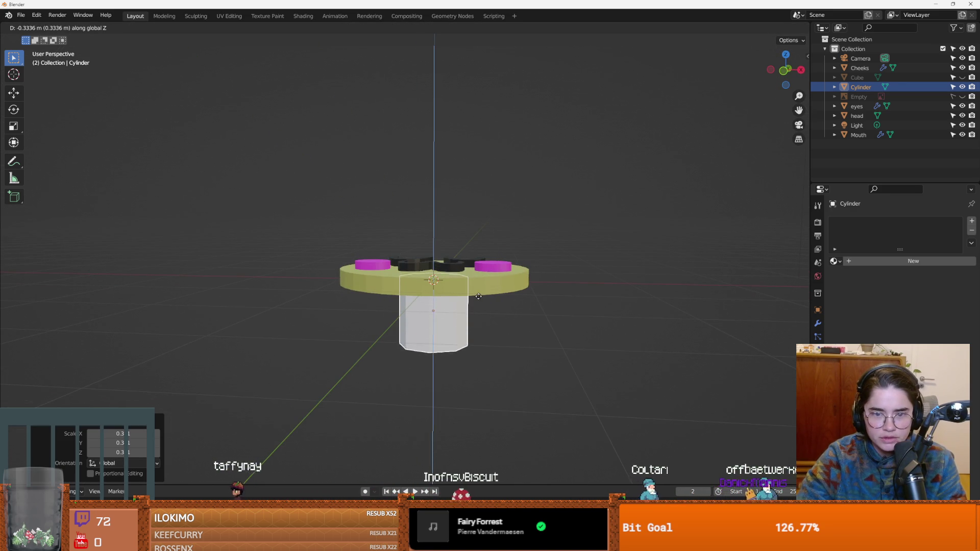
click(478, 300)
mouse_move(479, 297)
mouse_down()
mouse_move(482, 286)
mouse_move(495, 316)
mouse_move(501, 295)
mouse_move(461, 323)
mouse_move(470, 226)
mouse_move(526, 331)
mouse_move(538, 382)
mouse_move(527, 430)
mouse_move(522, 404)
mouse_up()
scroll(470, 226, up, 3)
scroll(522, 404, up, 2)
scroll(523, 407, down, 3)
click(474, 416)
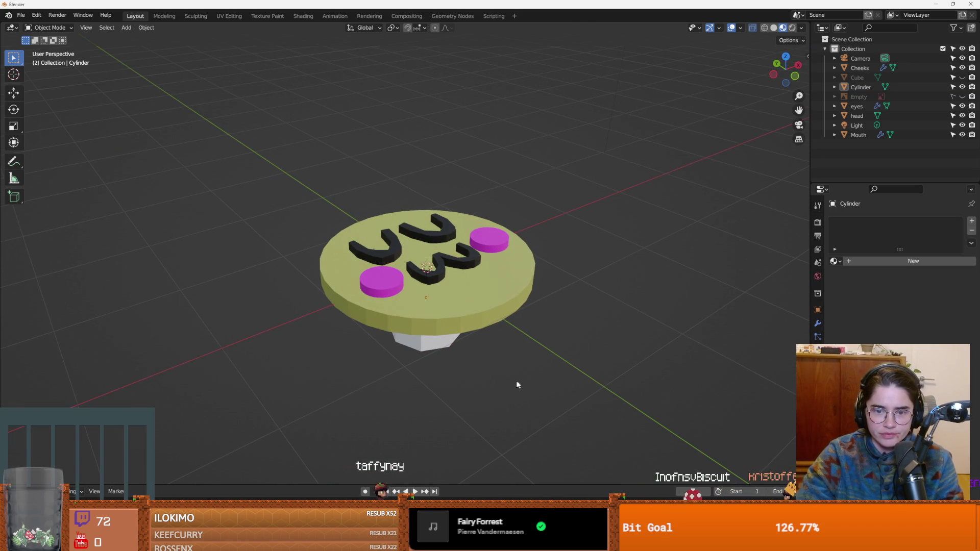
mouse_move(513, 366)
mouse_down()
mouse_move(464, 354)
mouse_move(492, 280)
mouse_move(575, 327)
mouse_move(546, 347)
mouse_move(587, 286)
mouse_up()
click(857, 88)
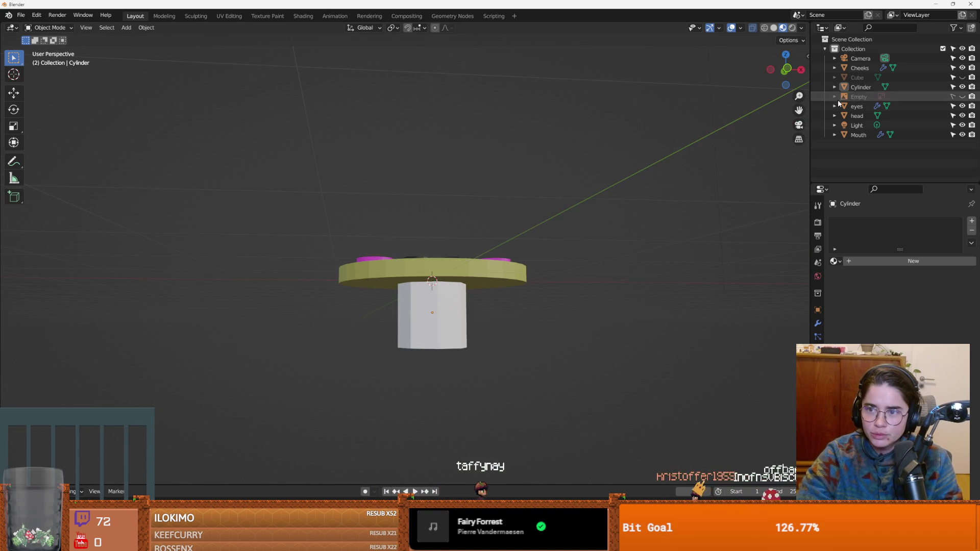
scroll(559, 194, down, 2)
mouse_move(559, 194)
mouse_down()
mouse_move(540, 248)
mouse_move(551, 207)
mouse_up()
scroll(476, 271, up, 5)
mouse_move(476, 270)
mouse_down()
mouse_move(527, 304)
mouse_move(481, 267)
mouse_move(480, 301)
mouse_move(428, 263)
mouse_move(415, 272)
mouse_move(450, 289)
mouse_move(498, 290)
mouse_move(503, 306)
mouse_move(492, 276)
mouse_move(470, 275)
mouse_up()
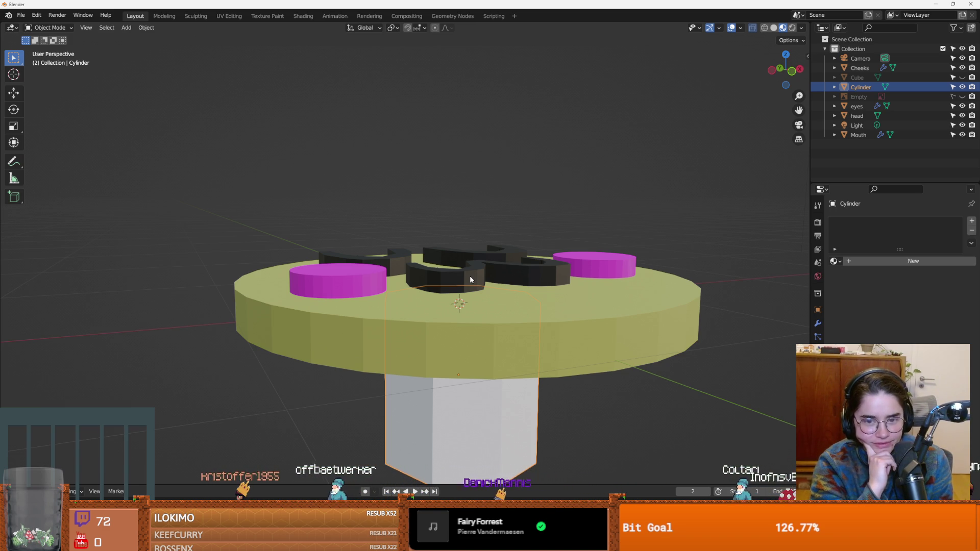
mouse_move(446, 157)
mouse_down()
mouse_move(426, 244)
mouse_move(515, 186)
mouse_move(499, 212)
mouse_move(453, 199)
mouse_move(405, 246)
mouse_move(584, 234)
mouse_move(323, 198)
mouse_move(436, 216)
mouse_move(522, 194)
mouse_move(527, 219)
mouse_up()
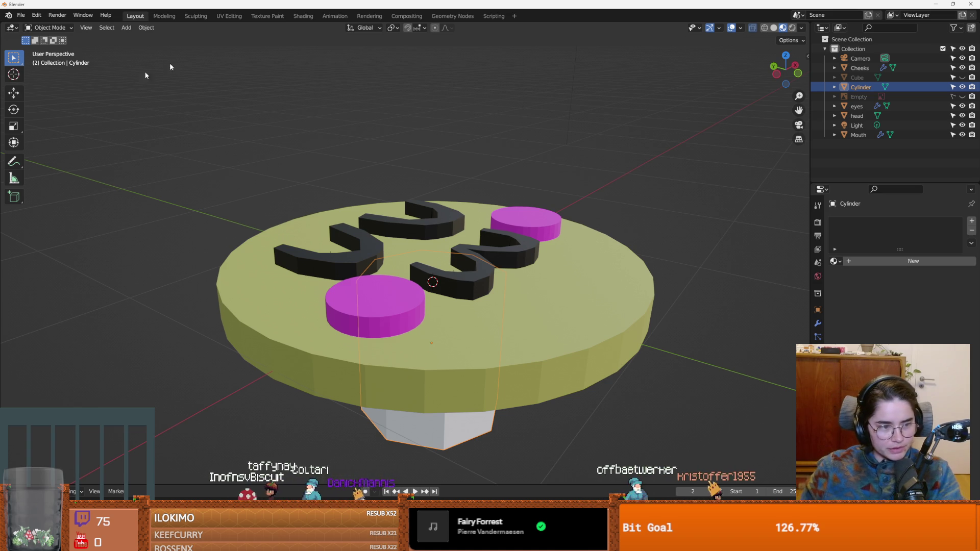
Use File > Save As to store the scene as uwu_attempt_2.blend in 3dprints.
click(21, 15)
click(41, 87)
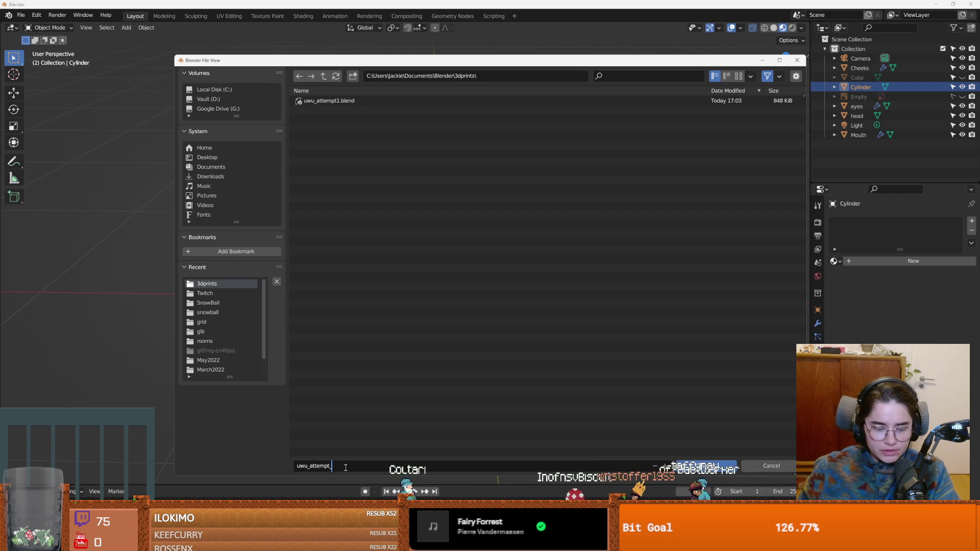
click(706, 466)
mouse_move(393, 335)
mouse_down()
mouse_move(458, 350)
mouse_move(478, 366)
mouse_up()
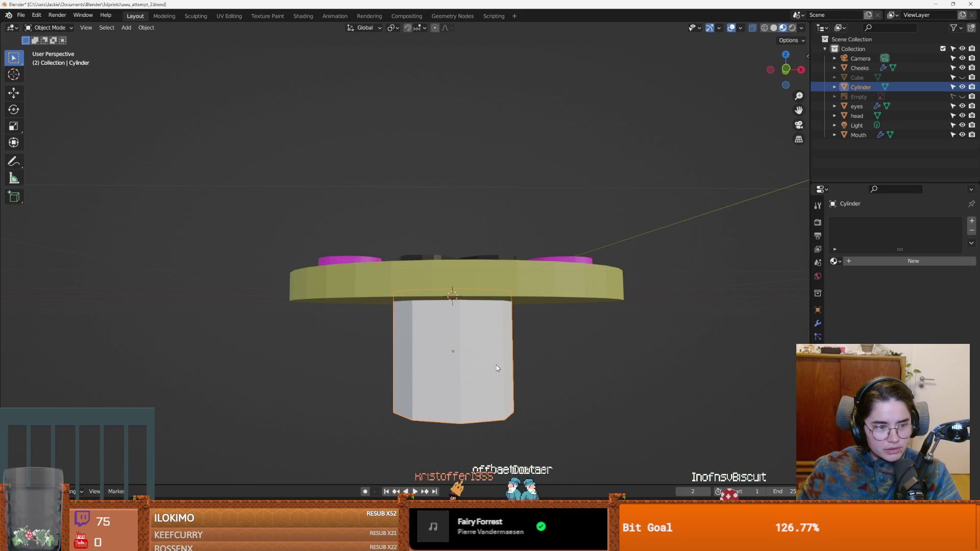
Delete the cylinder under the disc, then orbit to check the face from above and below.
scroll(504, 363, down, 2)
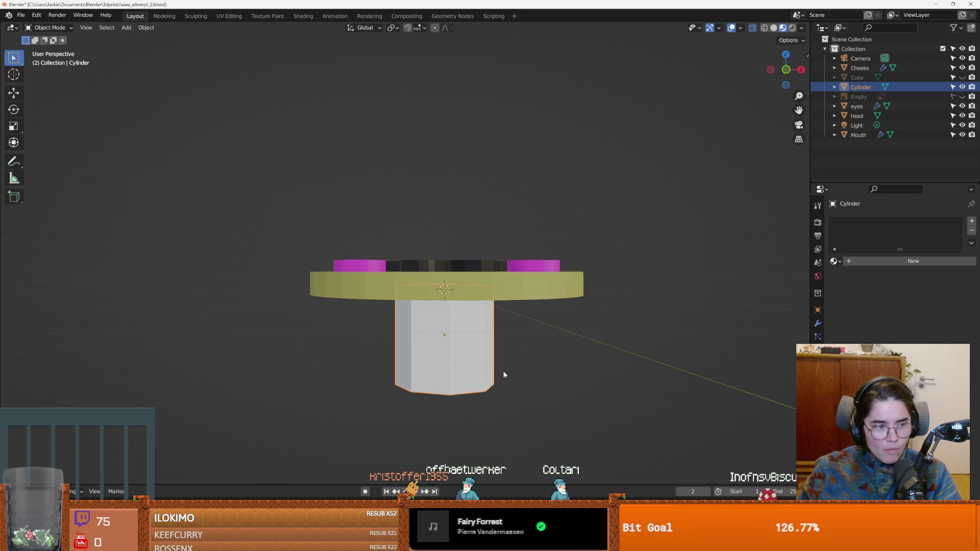
click(503, 356)
click(503, 357)
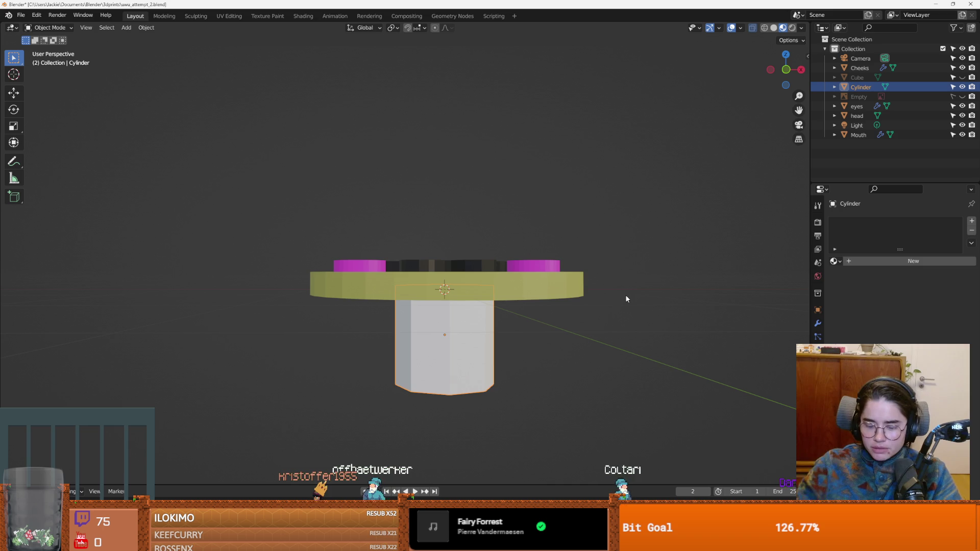
key(Delete)
mouse_move(626, 291)
mouse_down()
mouse_move(593, 362)
mouse_move(490, 343)
mouse_up()
scroll(489, 341, up, 2)
scroll(454, 317, down, 1)
scroll(455, 316, up, 1)
scroll(454, 317, down, 1)
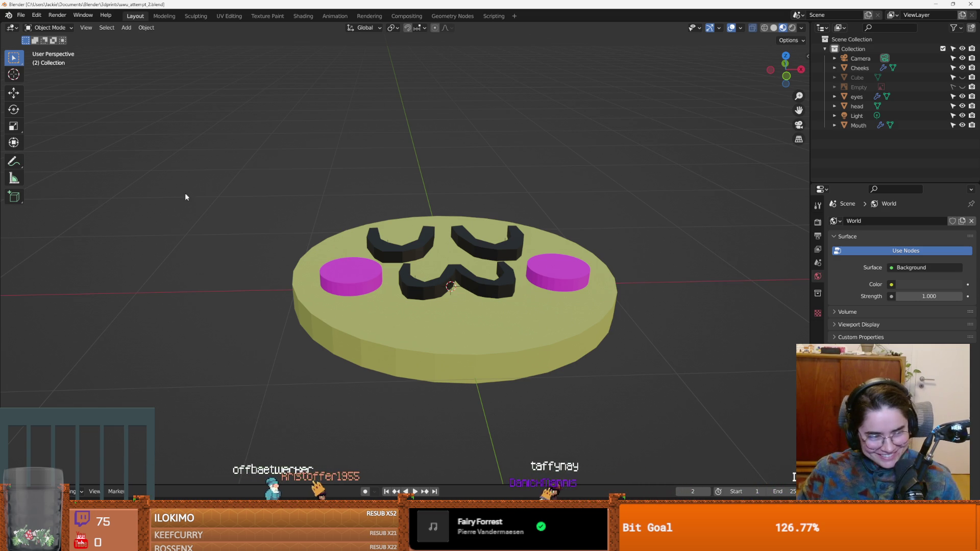
mouse_move(185, 205)
mouse_down()
mouse_move(495, 306)
mouse_move(509, 343)
mouse_up()
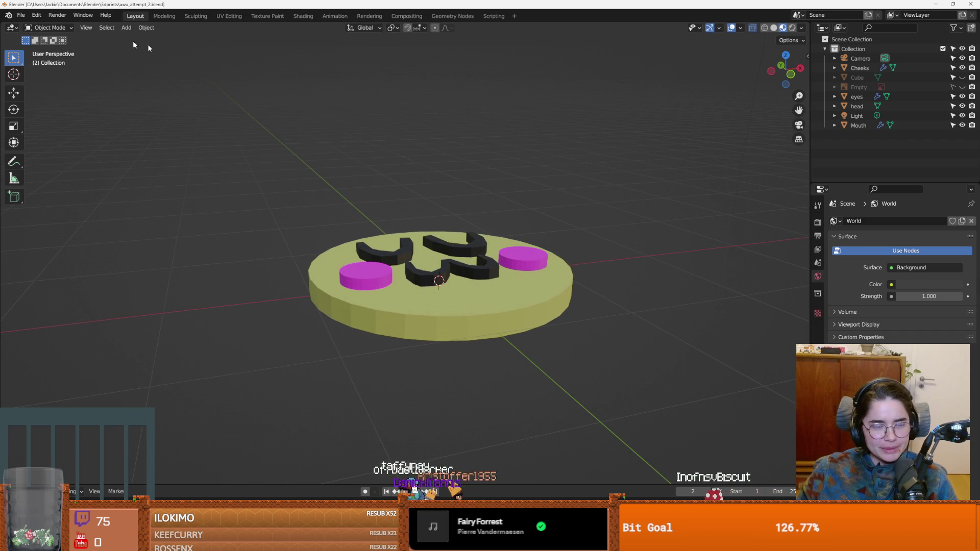
Save the scene over uwu_attempt_2.blend and switch to File Explorer.
click(21, 15)
click(41, 87)
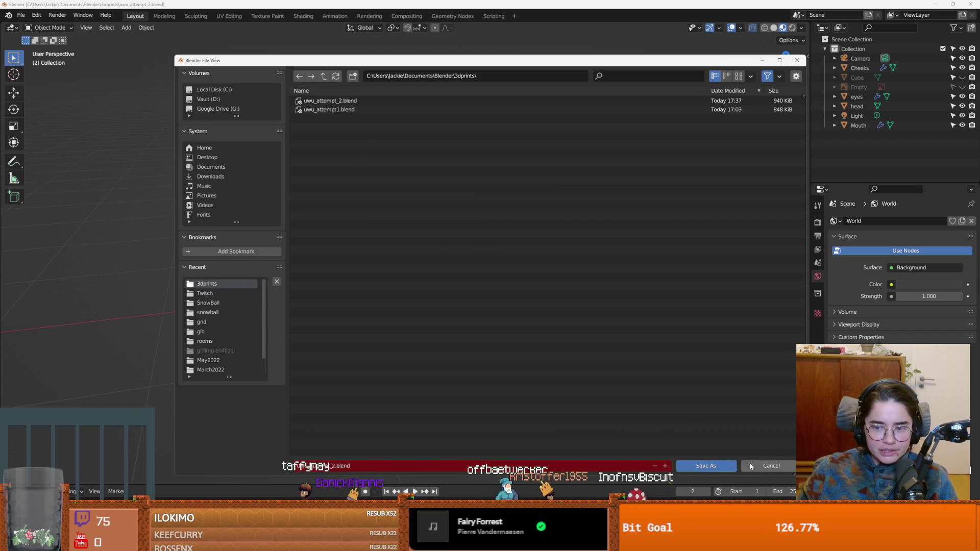
click(689, 464)
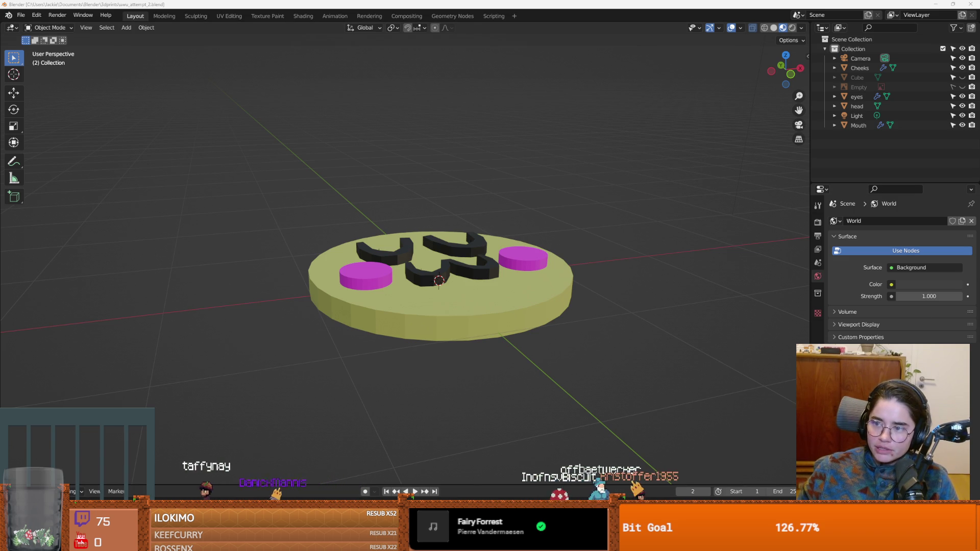
key(Print)
key(alt+Tab)
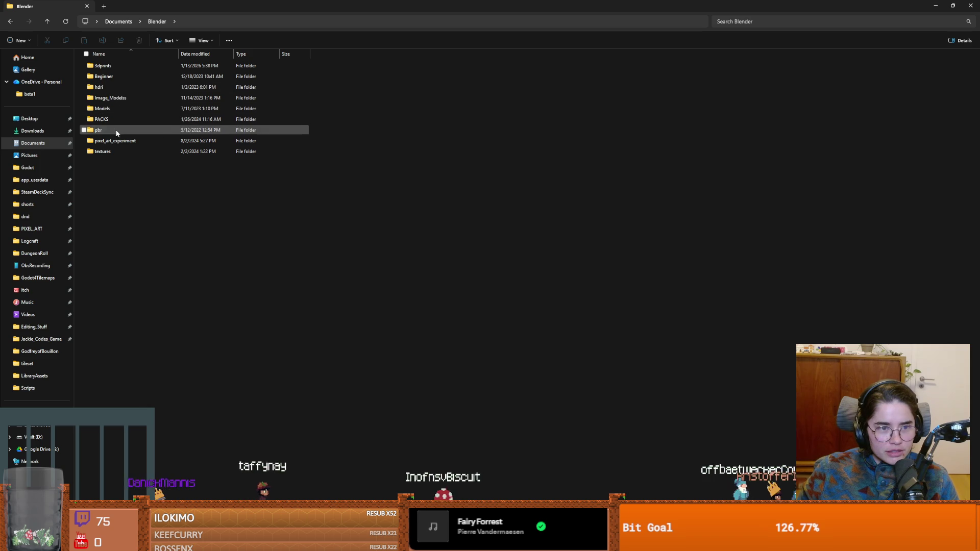
Open uwu_attempt1.blend from the 3dprints folder.
double_click(114, 68)
click(125, 87)
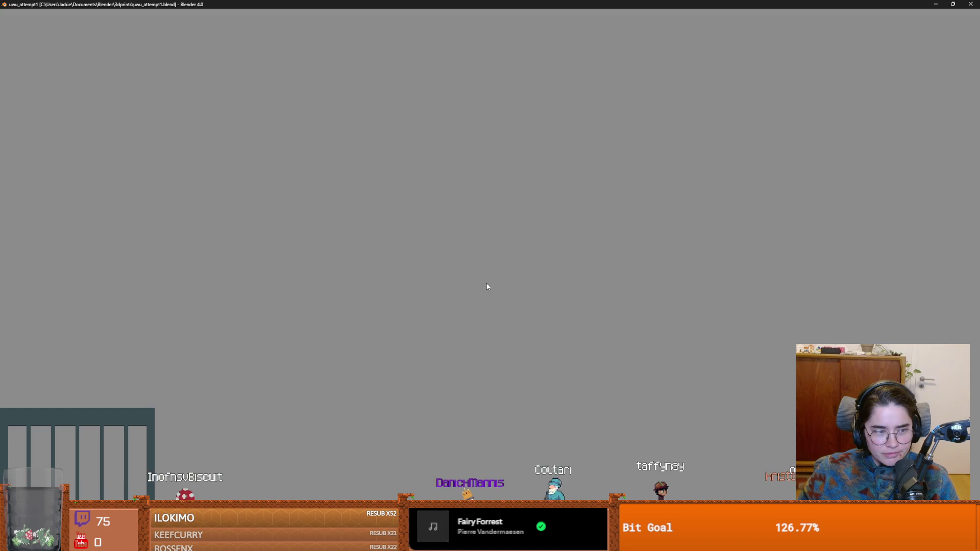
Zoom and orbit around the older orange uwu face, then return to File Explorer.
scroll(459, 235, down, 4)
scroll(497, 275, up, 9)
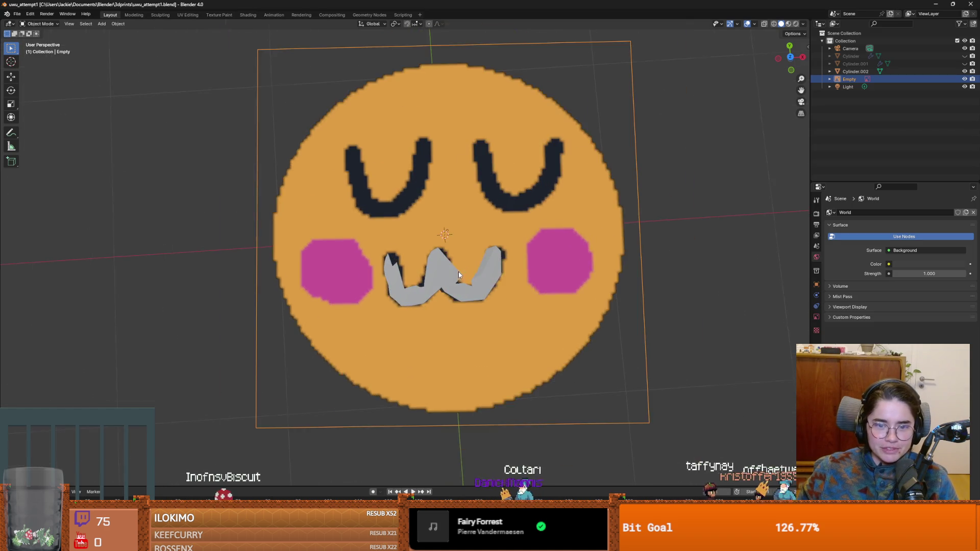
mouse_move(497, 269)
mouse_down()
mouse_move(462, 231)
mouse_move(344, 207)
mouse_move(342, 195)
mouse_move(372, 185)
mouse_move(336, 212)
mouse_move(402, 201)
mouse_move(465, 168)
mouse_move(450, 110)
mouse_move(485, 219)
mouse_move(430, 280)
mouse_up()
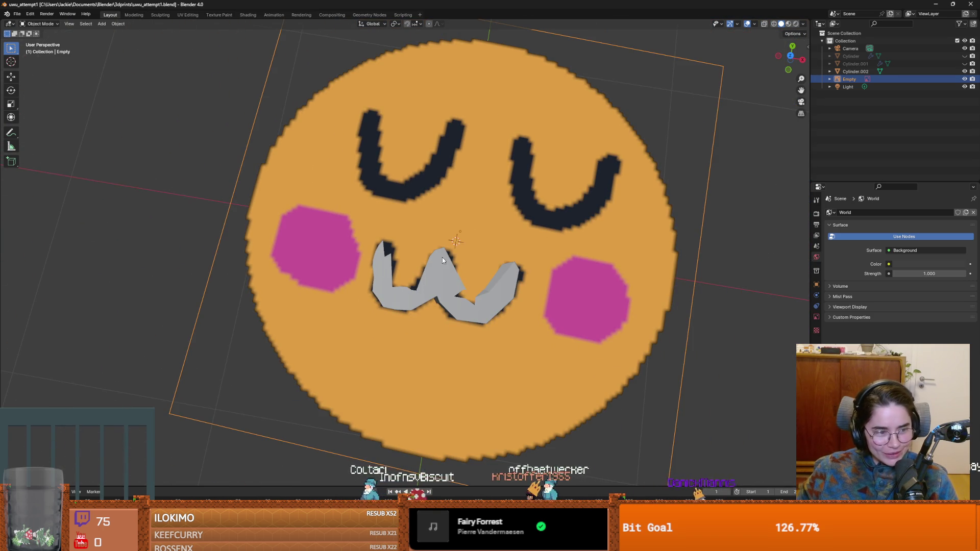
key(alt+Tab)
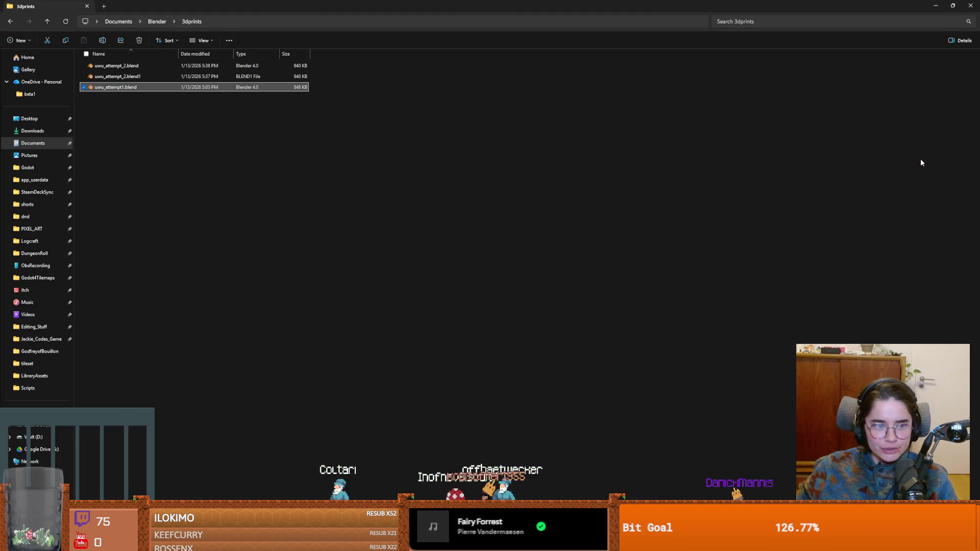
Minimize File Explorer, orbit the badge to a top-down view, and enlarge Discord's uwu stamp image.
key(super+Down)
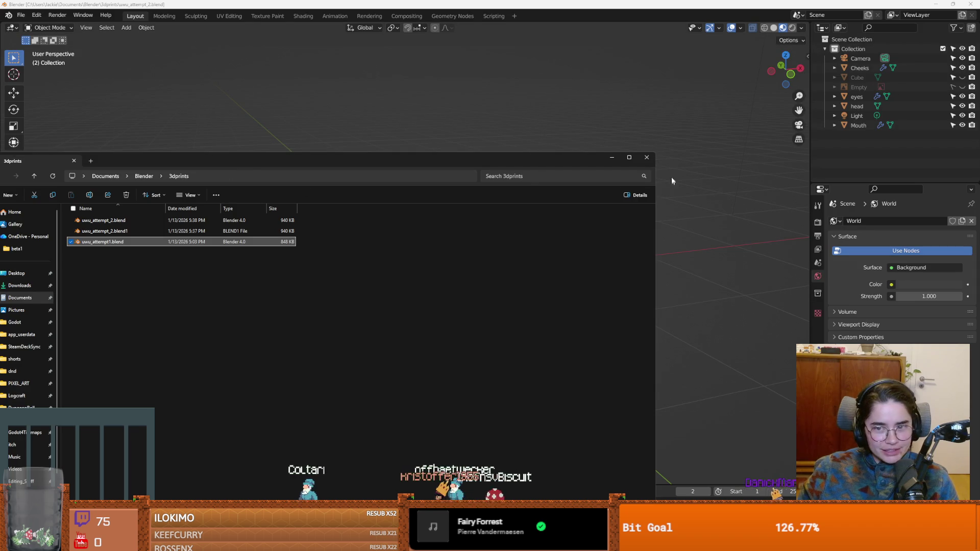
click(666, 182)
mouse_move(458, 352)
mouse_down()
mouse_move(632, 343)
mouse_move(545, 383)
mouse_move(289, 352)
mouse_move(407, 420)
mouse_move(453, 400)
mouse_up()
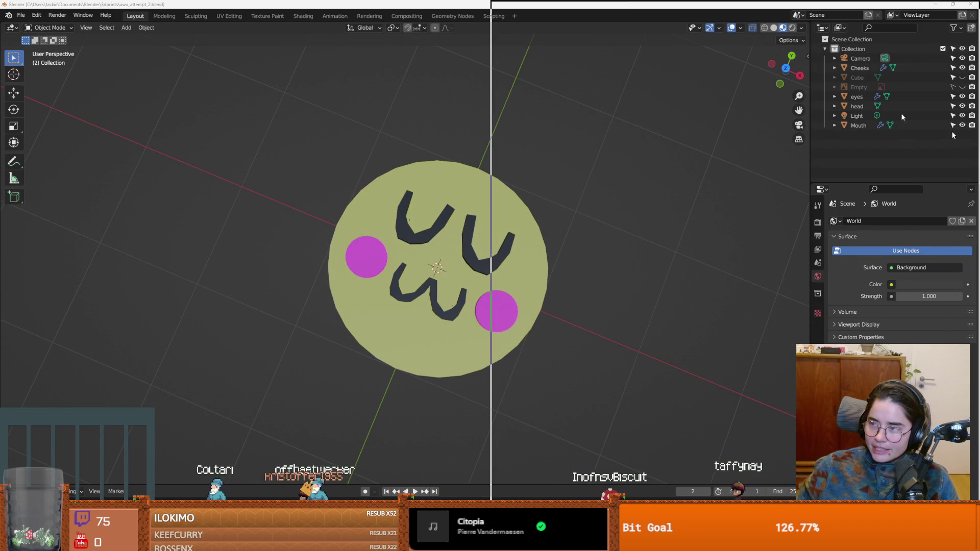
key(alt+Tab)
click(355, 384)
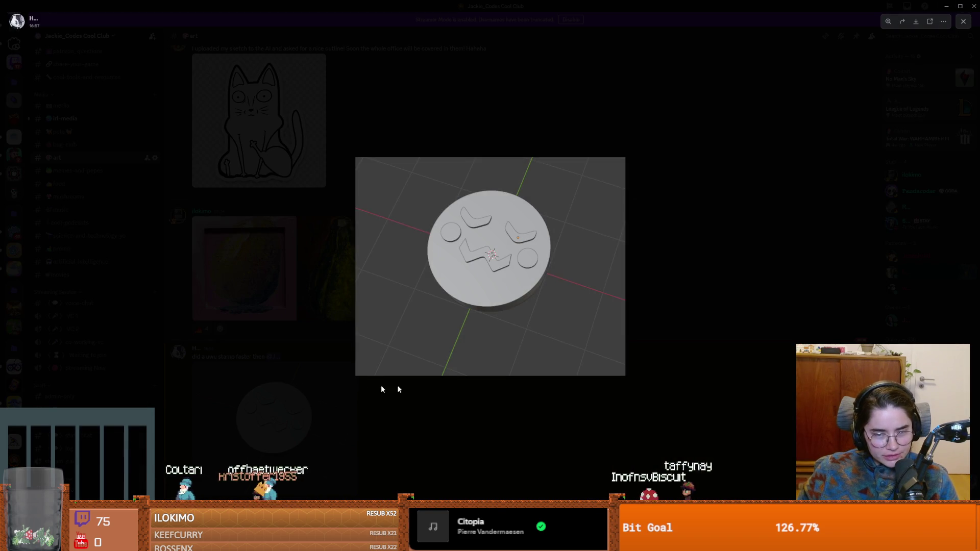
Close the enlarged image, go to the #irl-media channel, and switch back to Blender.
click(508, 389)
scroll(61, 372, up, 3)
click(64, 205)
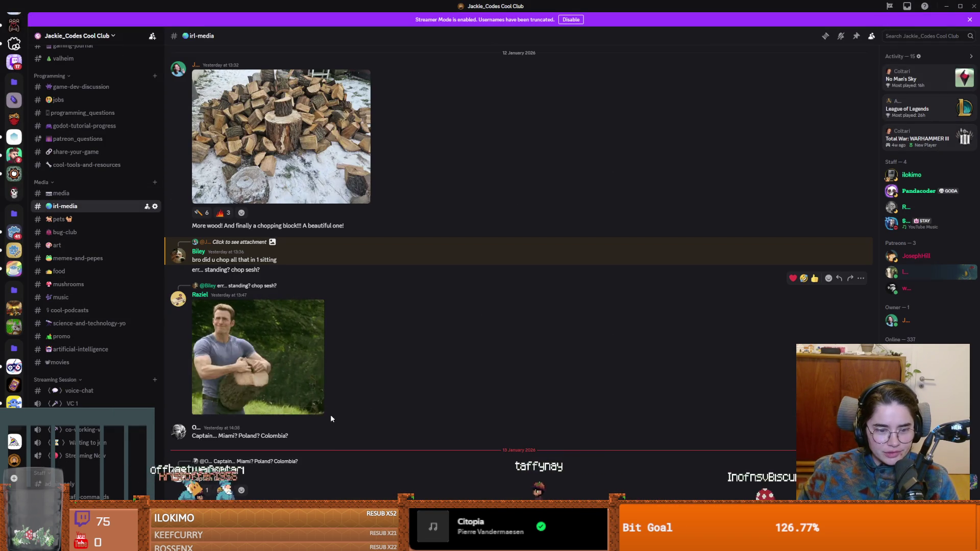
key(alt+Tab)
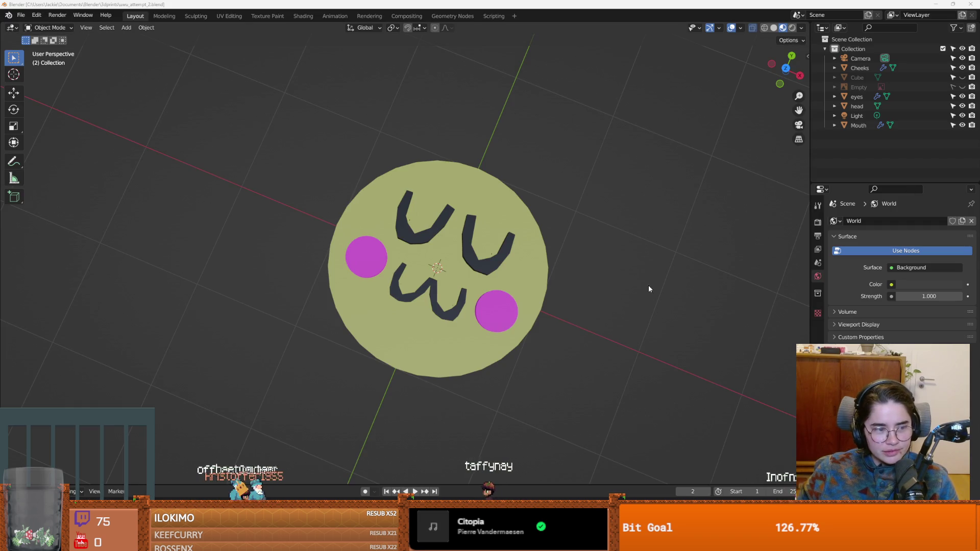
Close the Blender window and zoom into the dostoevsky_room scene in Godot.
click(952, 4)
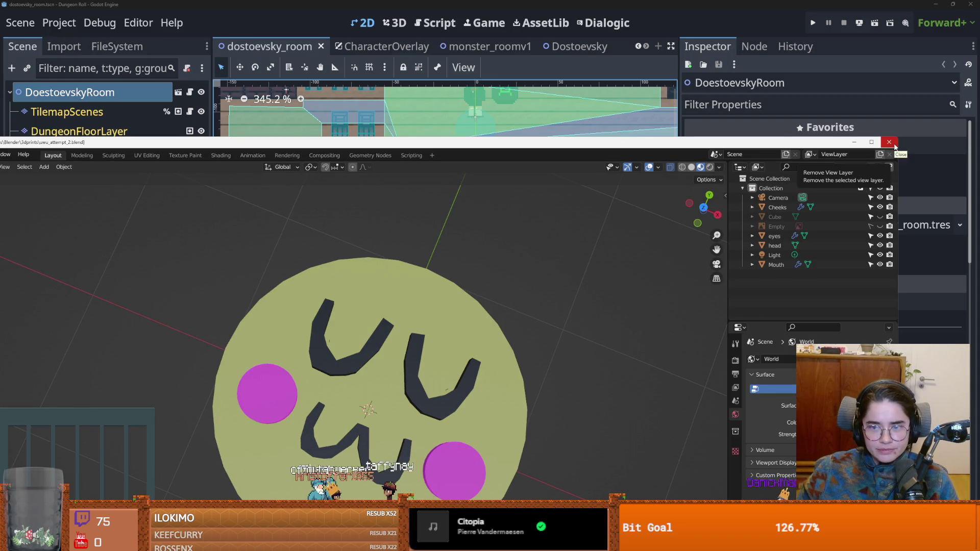
click(853, 141)
scroll(457, 249, up, 2)
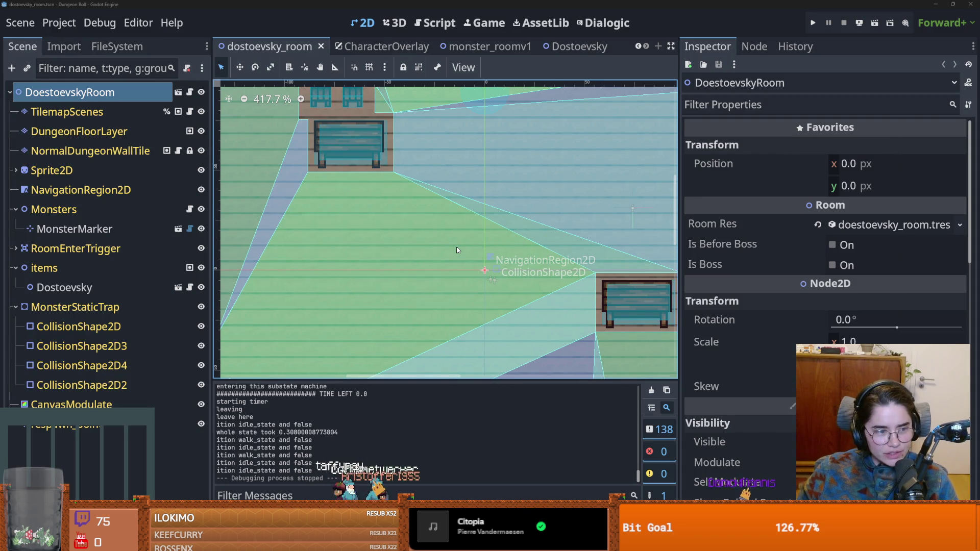
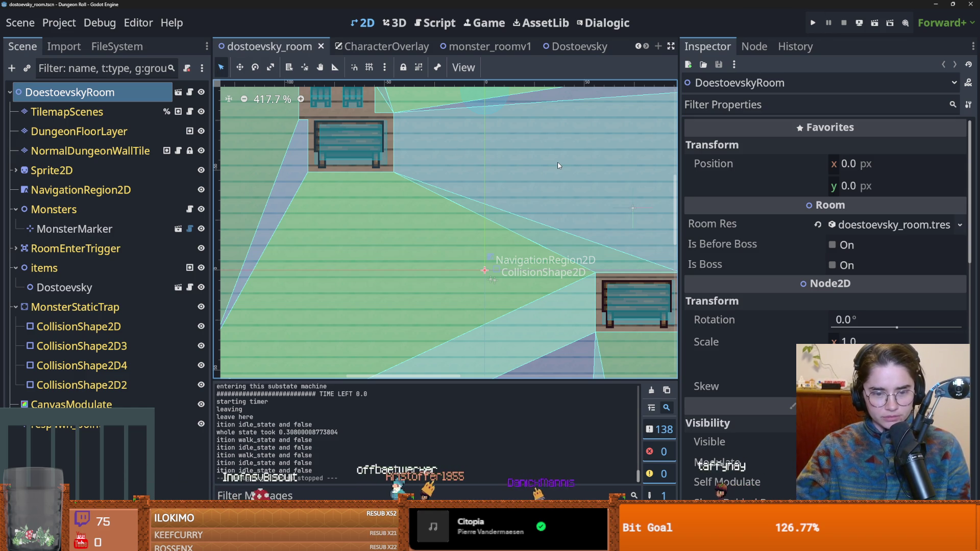
Turn off Visible Navigation in the Debug menu and run the project to test the door fix.
click(100, 22)
click(127, 118)
click(793, 26)
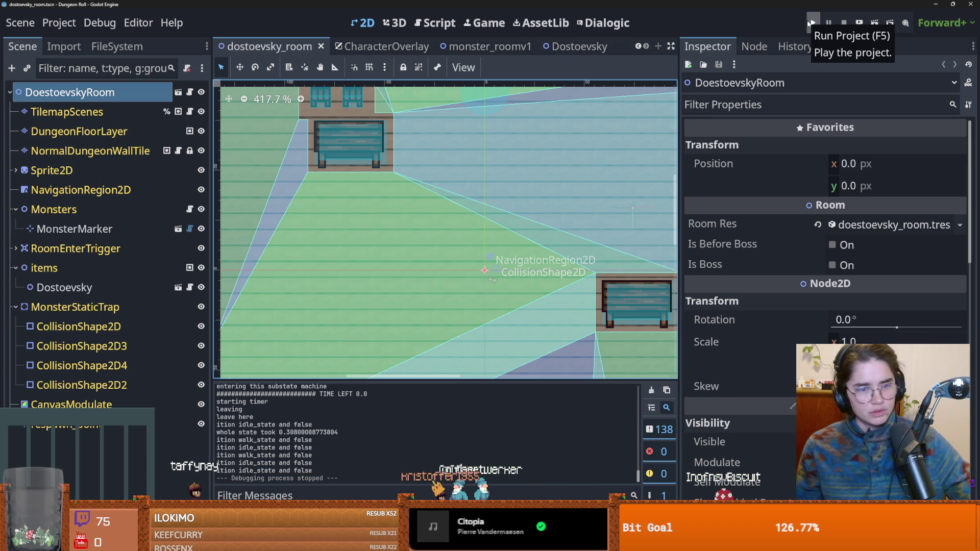
click(811, 24)
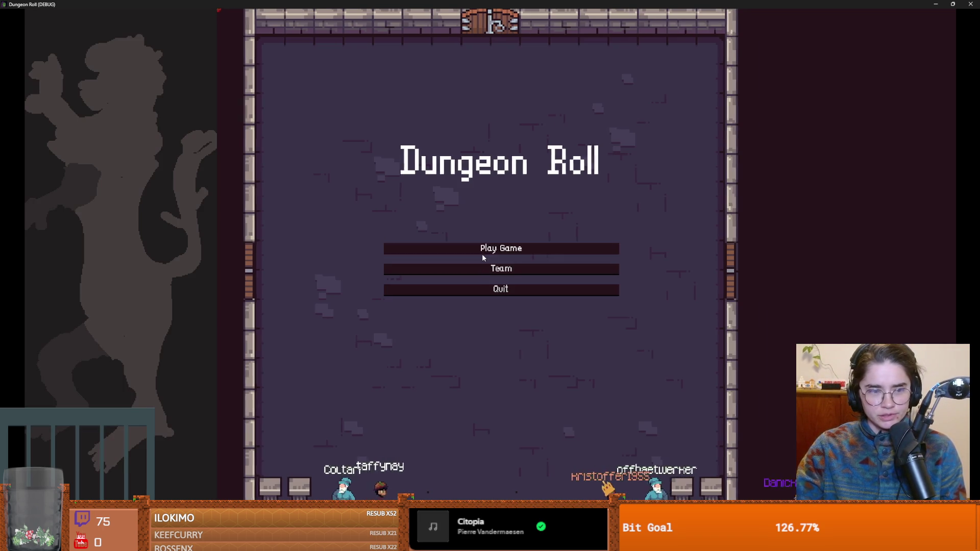
Start a new game as the Crusader and begin rerolling the three room choices.
click(481, 253)
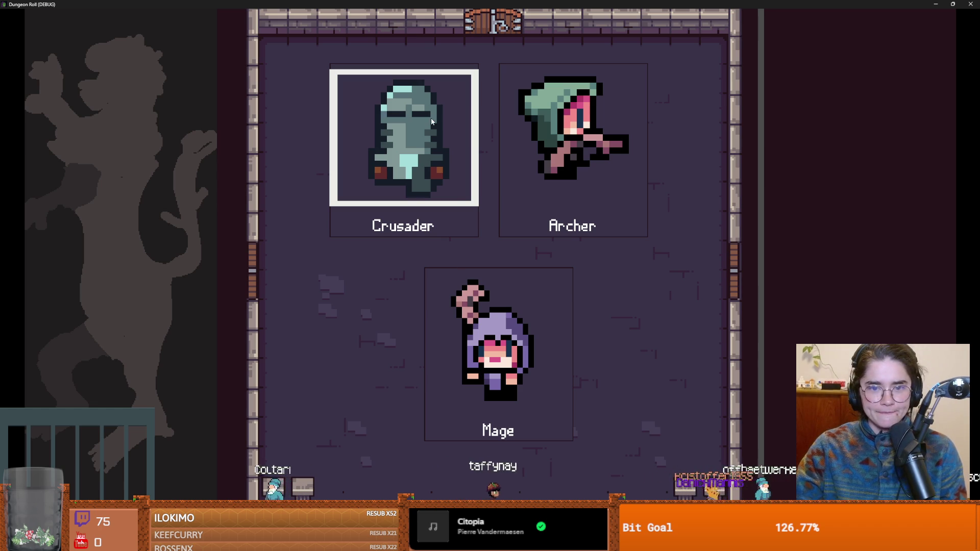
click(465, 194)
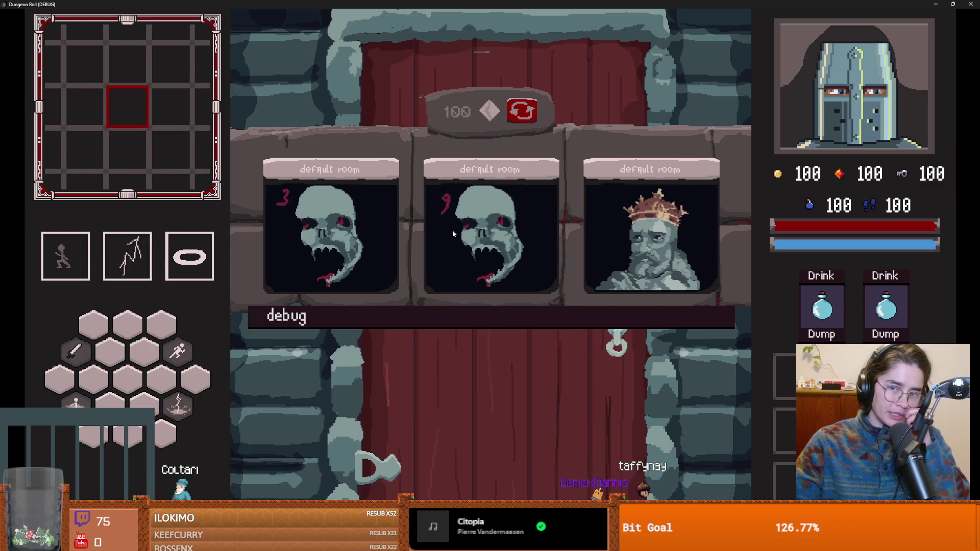
click(517, 116)
click(516, 118)
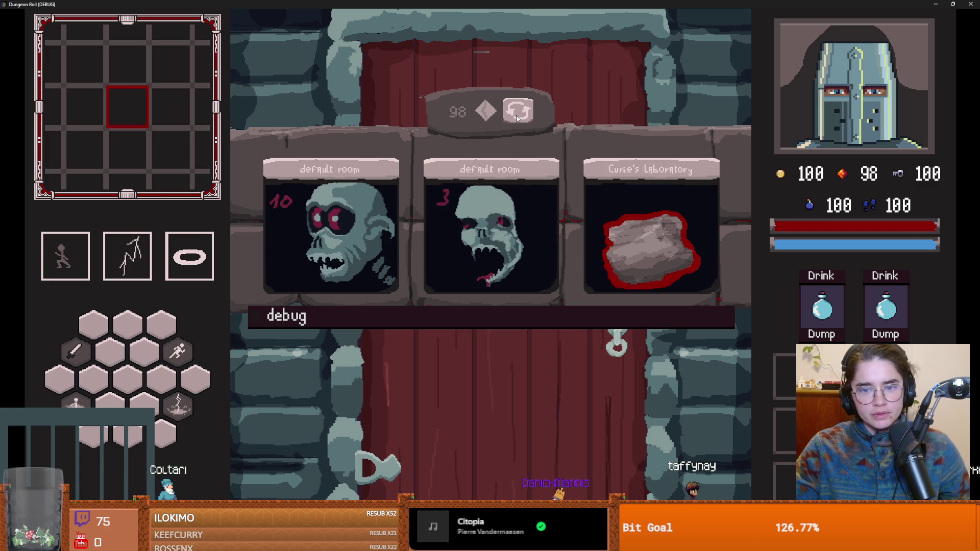
click(516, 118)
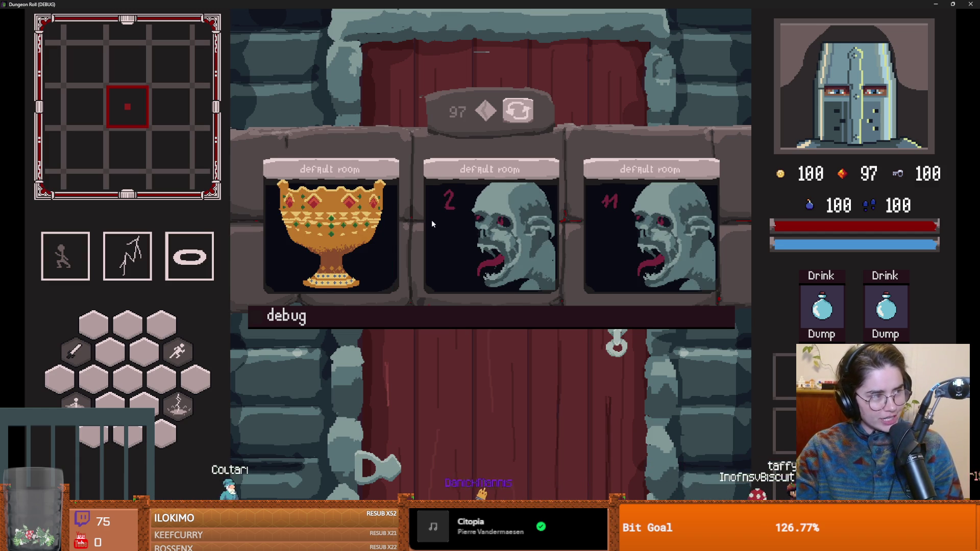
Keep rerolling until a chalice room is in the middle, then leave through the left door.
click(521, 113)
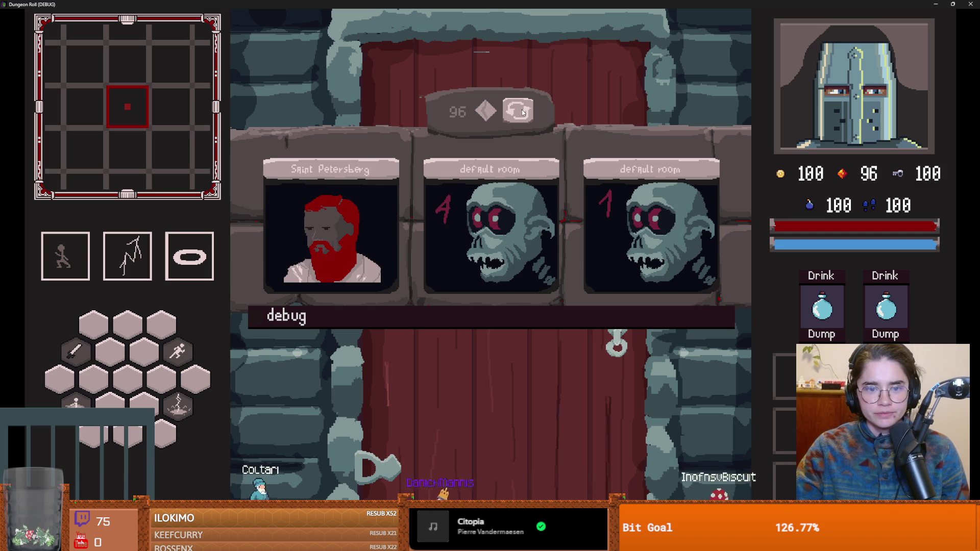
click(520, 112)
click(520, 112)
click(520, 113)
click(520, 112)
click(521, 113)
click(522, 111)
click(522, 111)
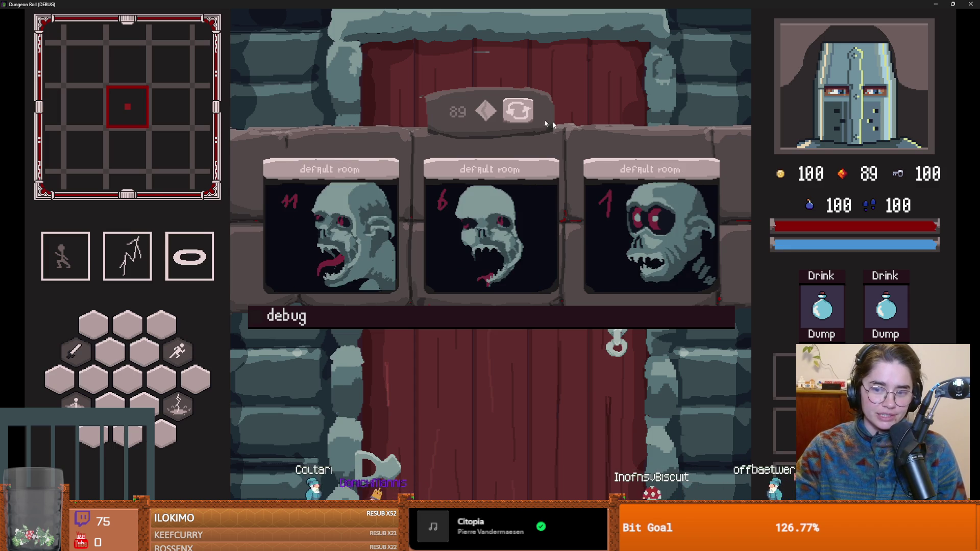
click(516, 113)
click(515, 113)
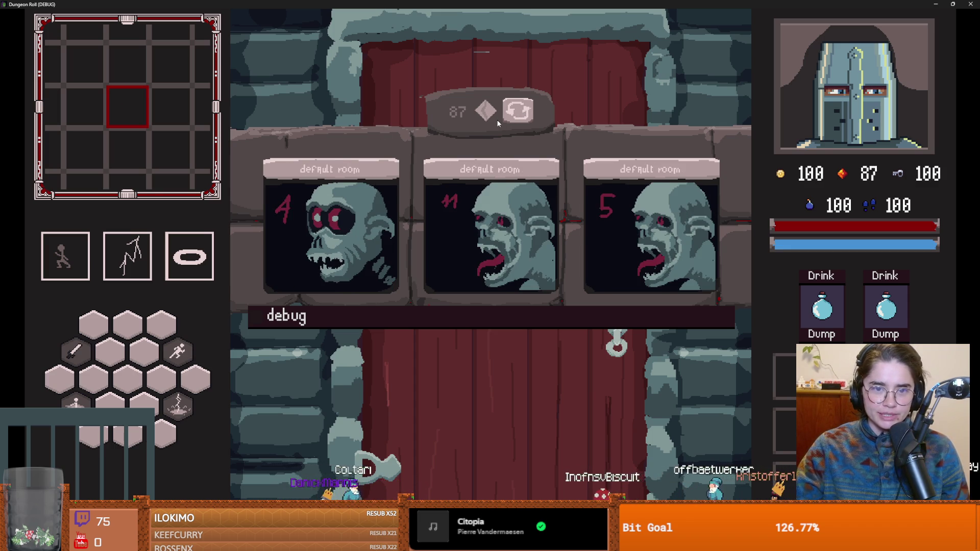
click(511, 117)
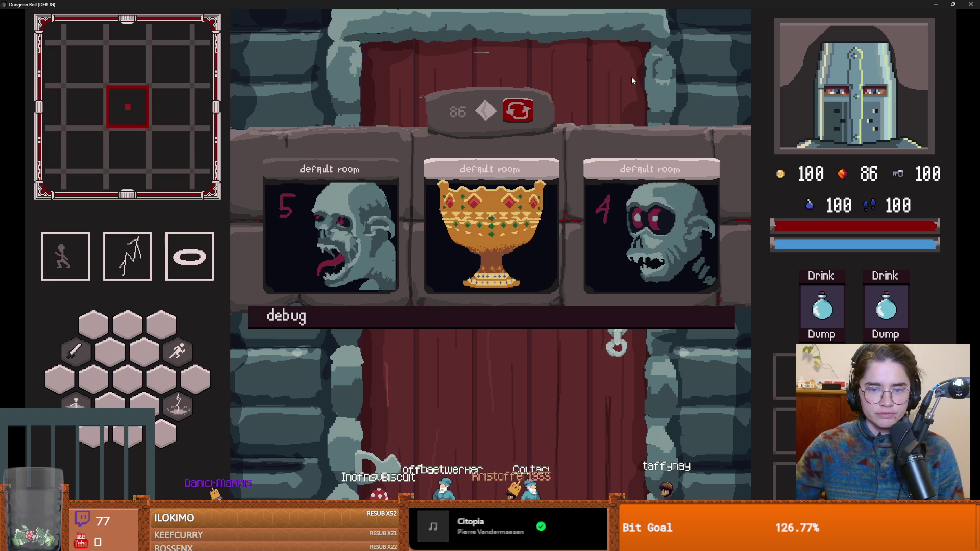
key(e)
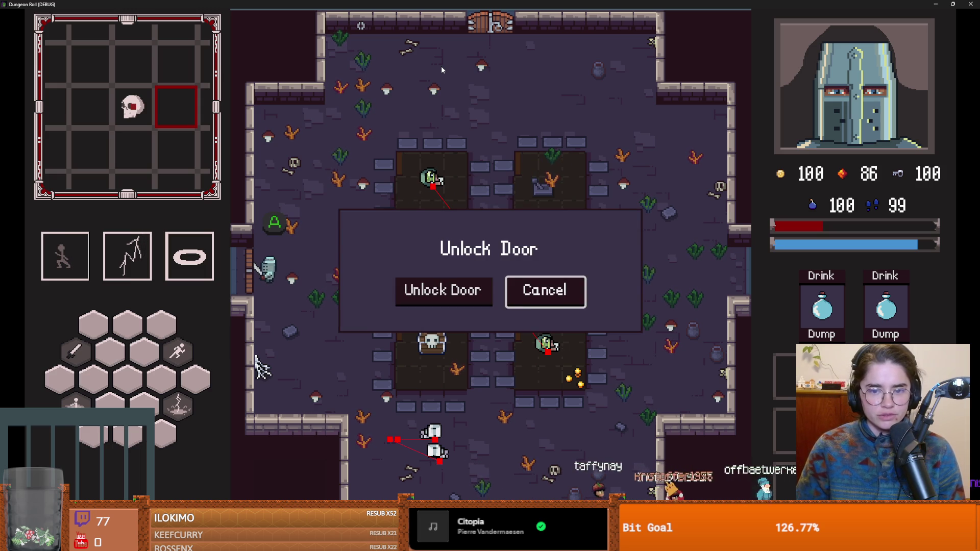
Unlock the door with a key and enter the middle room.
key(Return)
key(Left)
key(Right)
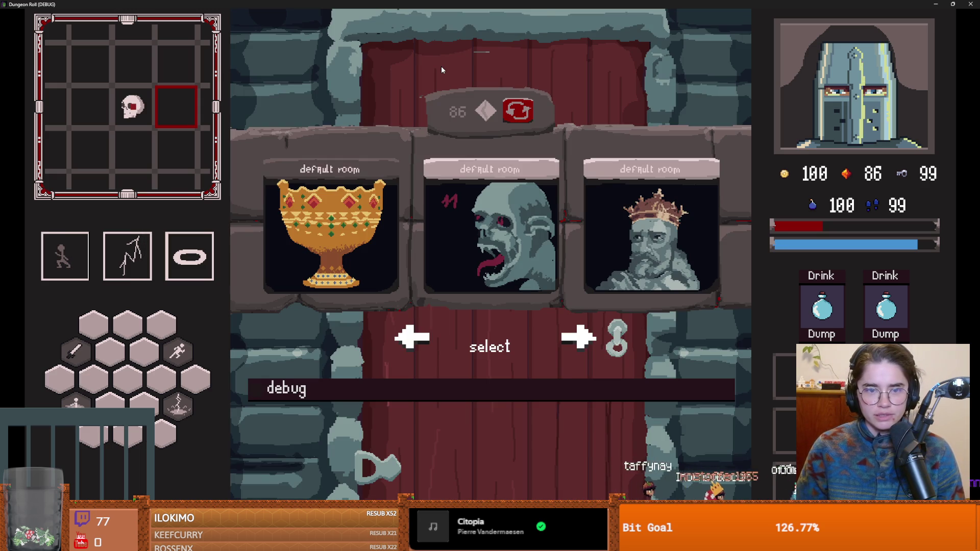
key(Return)
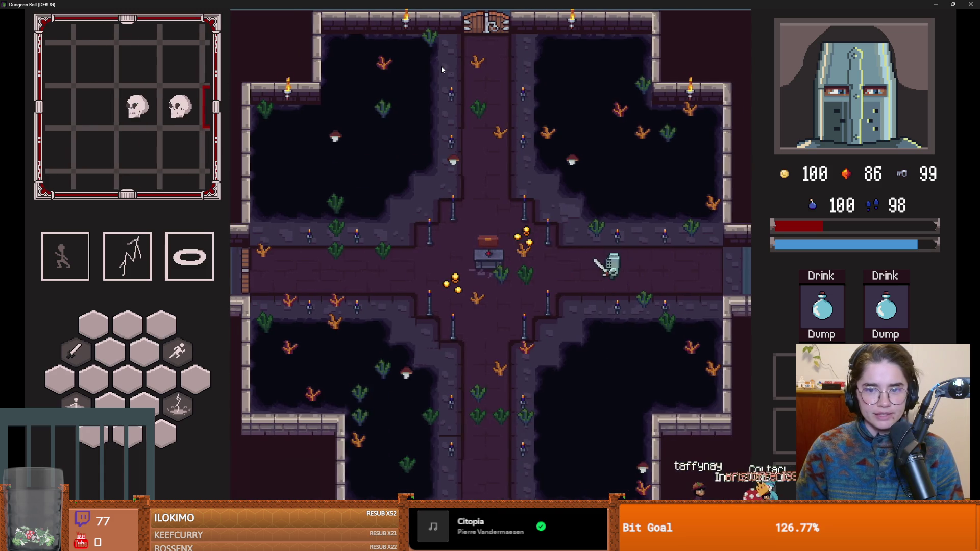
Walk to the top door, reroll twice, and enter Curie's Laboratory.
key(Left)
key(Up)
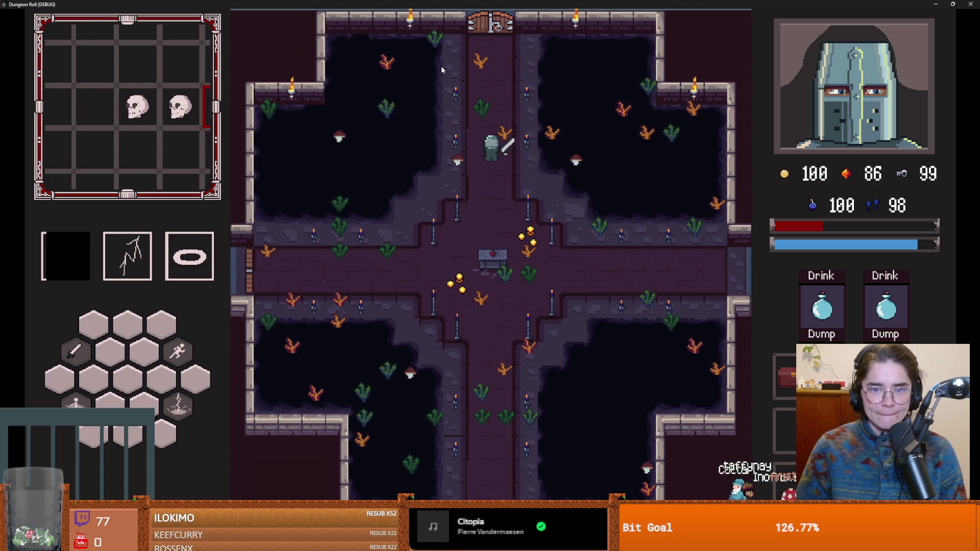
key(Return)
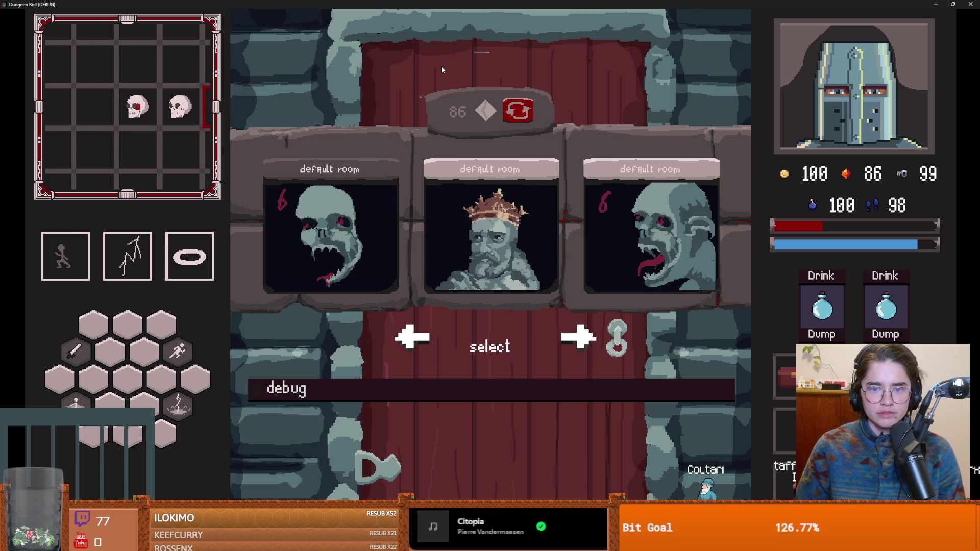
key(Left)
key(Right)
key(r)
key(r)
key(r)
key(r)
key(r)
key(r)
key(r)
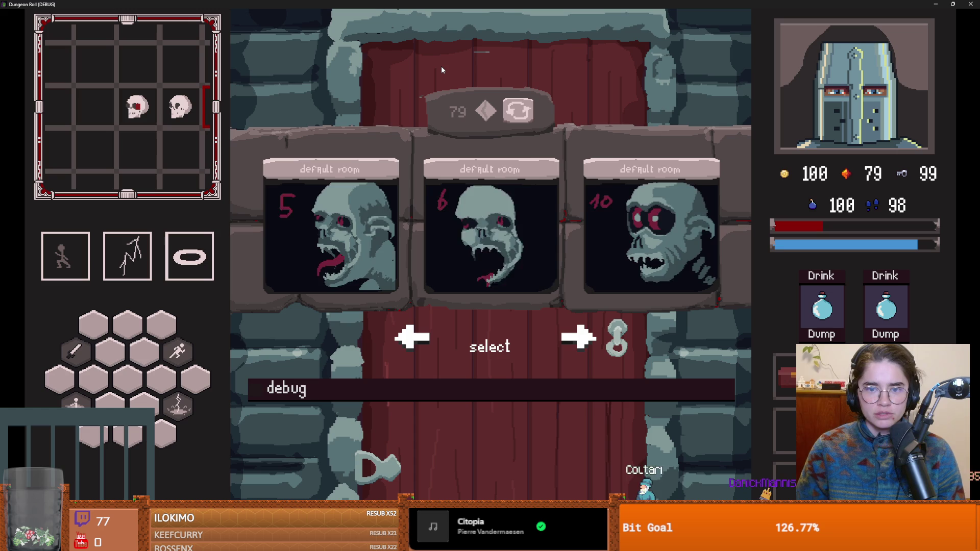
key(r)
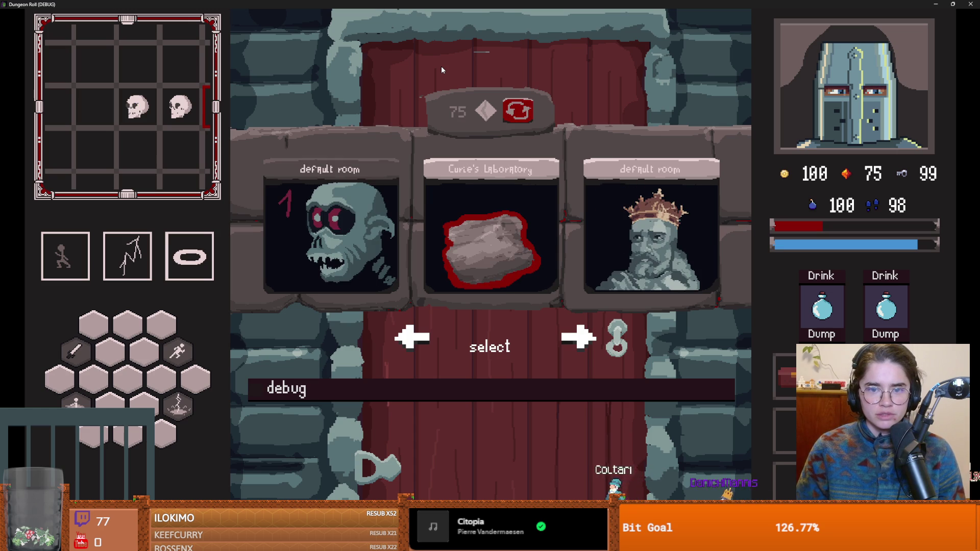
key(Return)
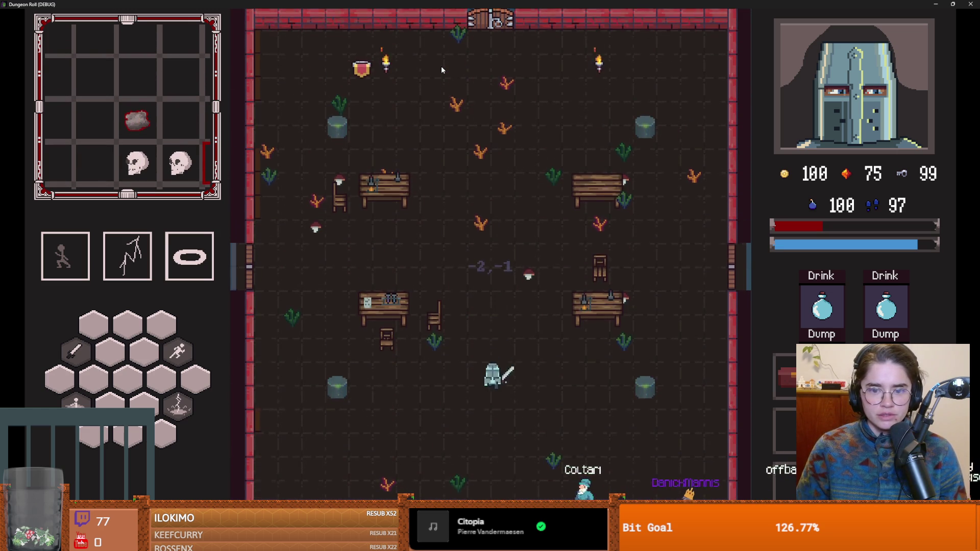
Fight the skeleton and goblin with sword, chain lightning and dash abilities.
key(2)
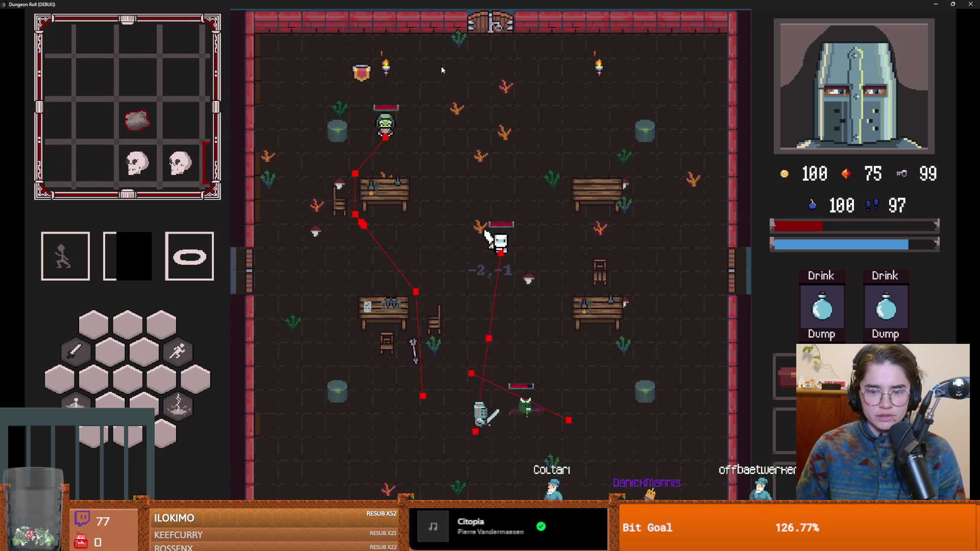
key(d)
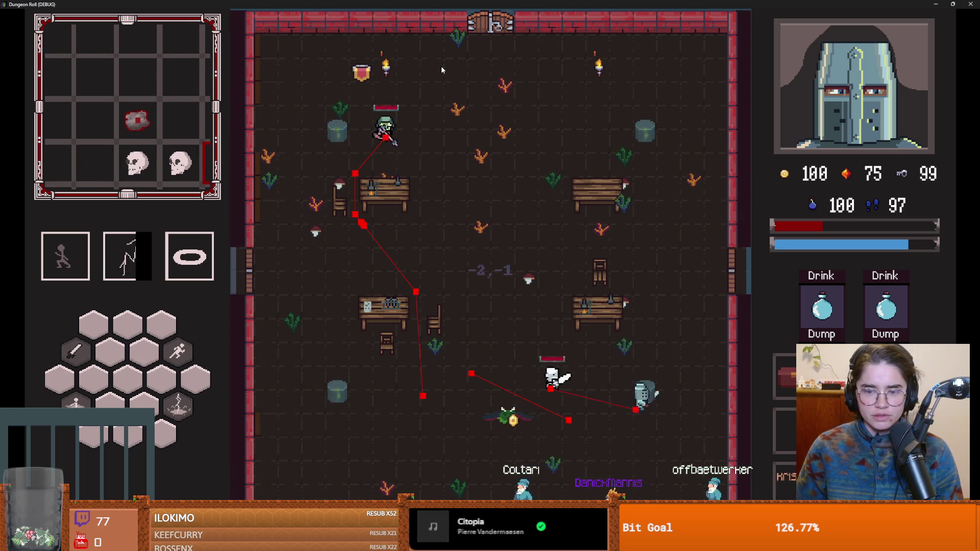
key(w)
key(a)
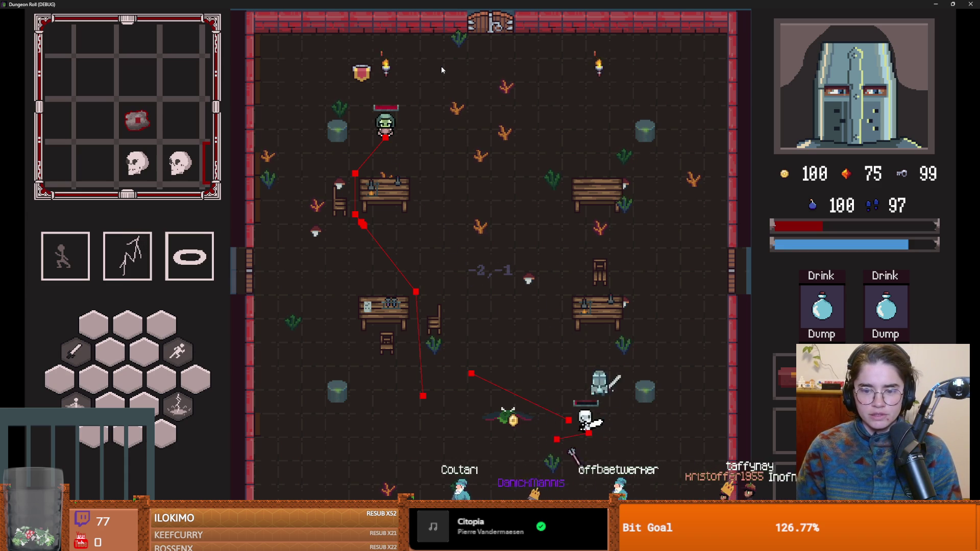
key(2)
key(1)
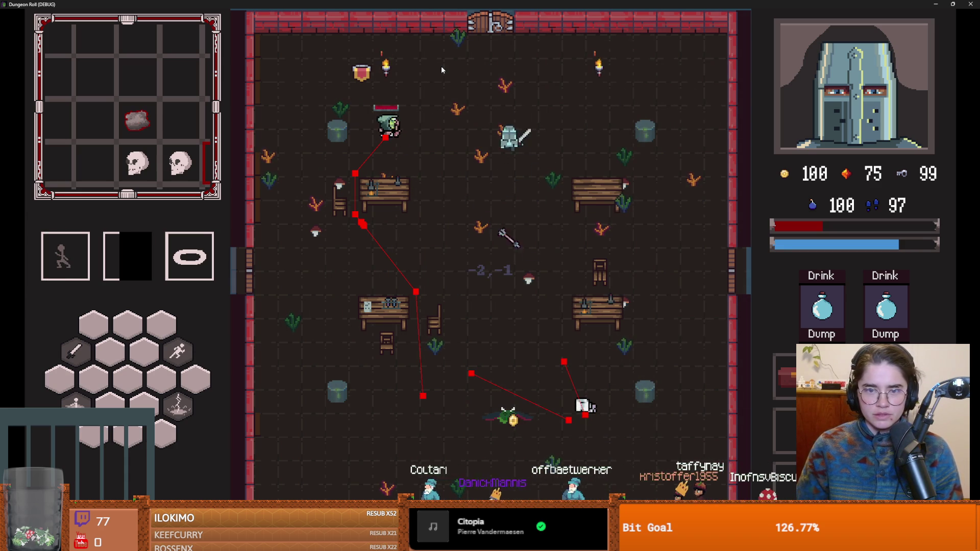
key(1)
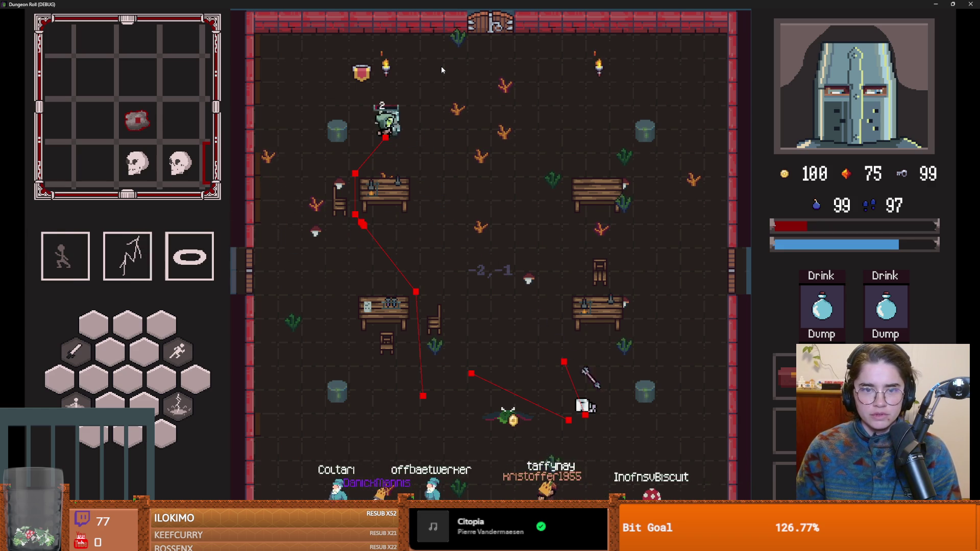
key(2)
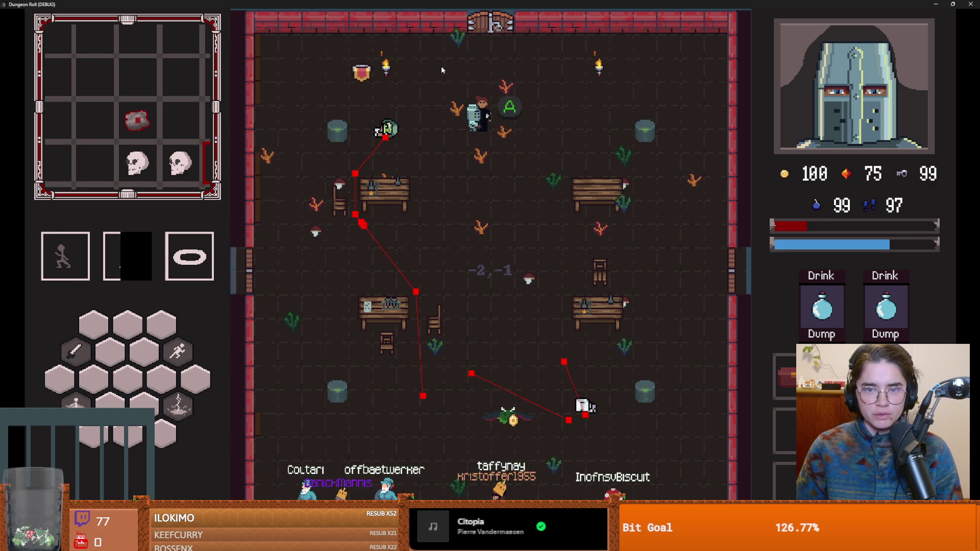
Take Marie's Radiant Dash upgrade, then close the running game window.
key(e)
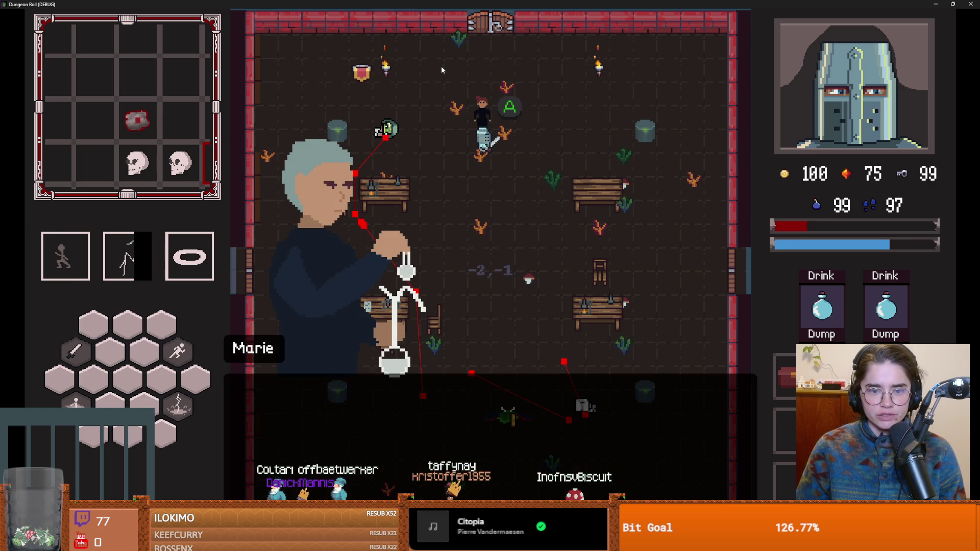
key(e)
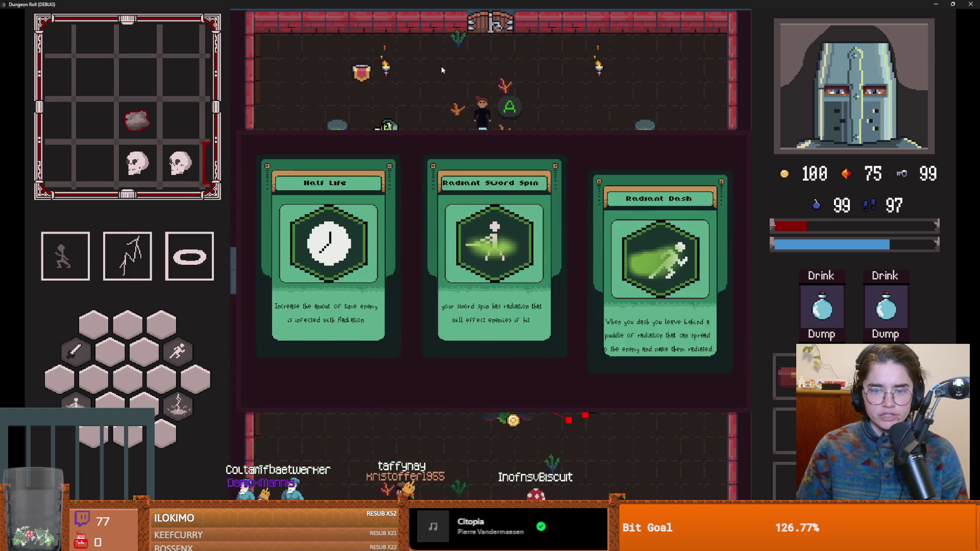
key(Right)
key(Right)
key(Left)
key(Left)
key(Right)
key(Right)
key(Left)
key(Right)
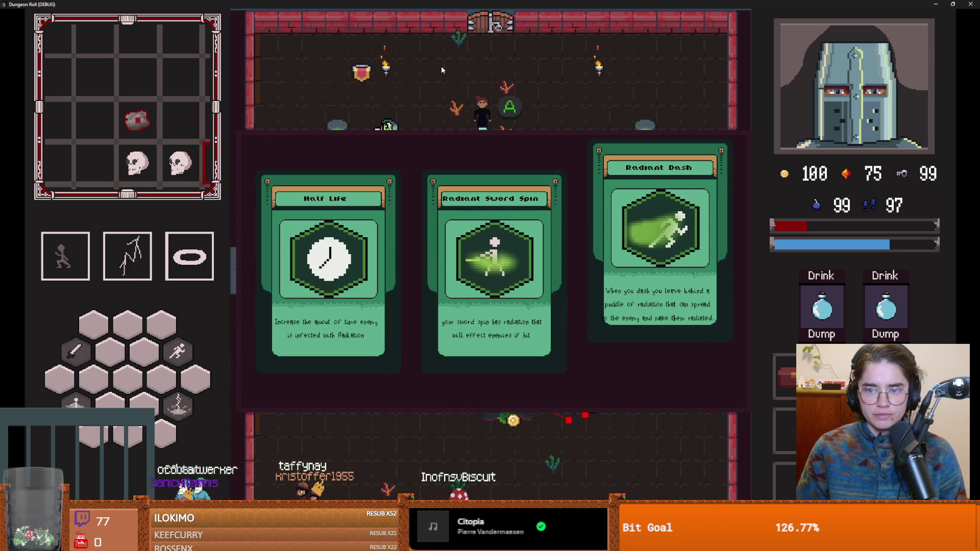
key(e)
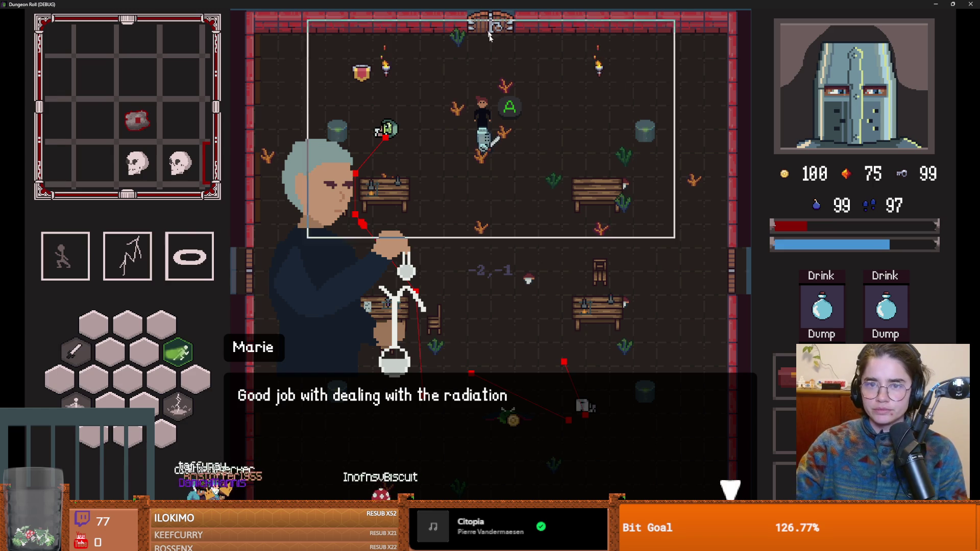
click(952, 4)
click(695, 138)
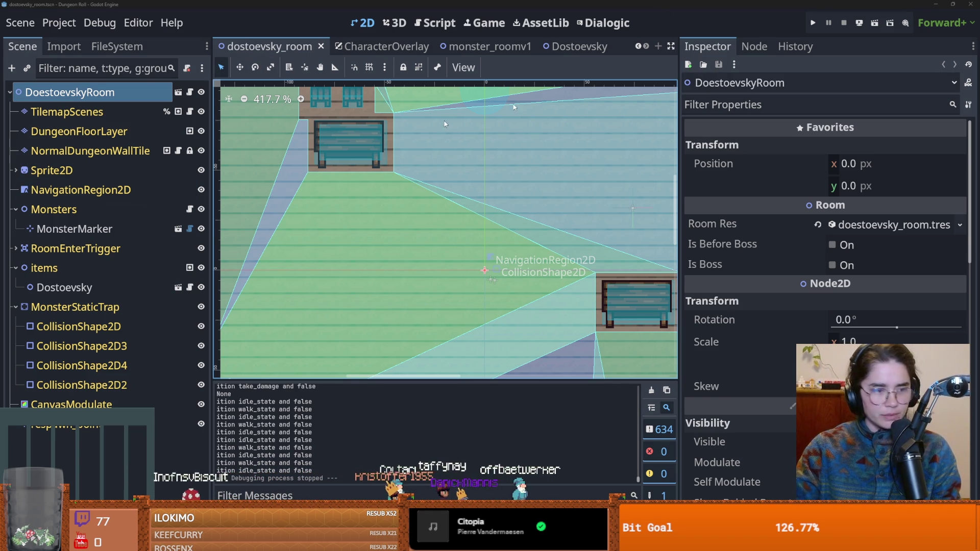
Run a new game as the Crusader, stop it with F8, and save dostoevsky_room.
click(815, 24)
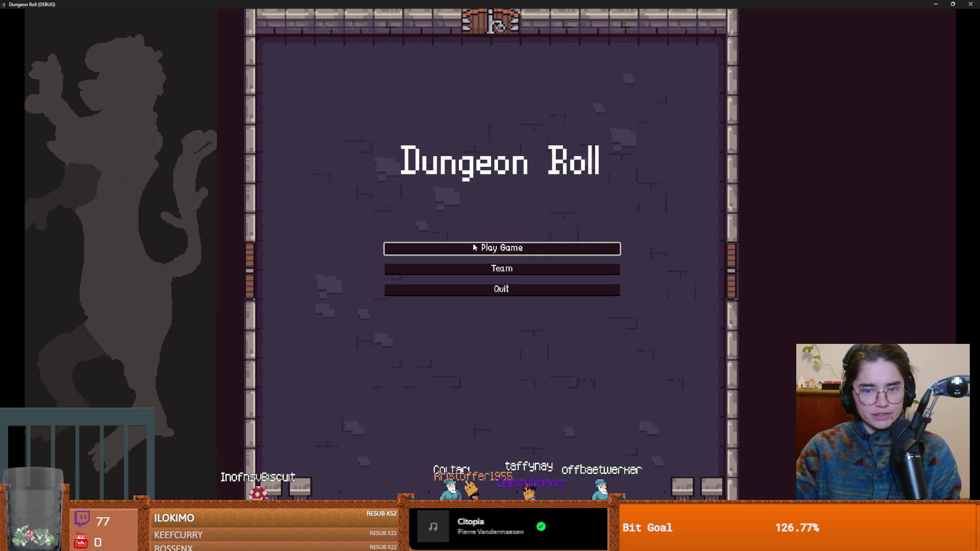
click(475, 247)
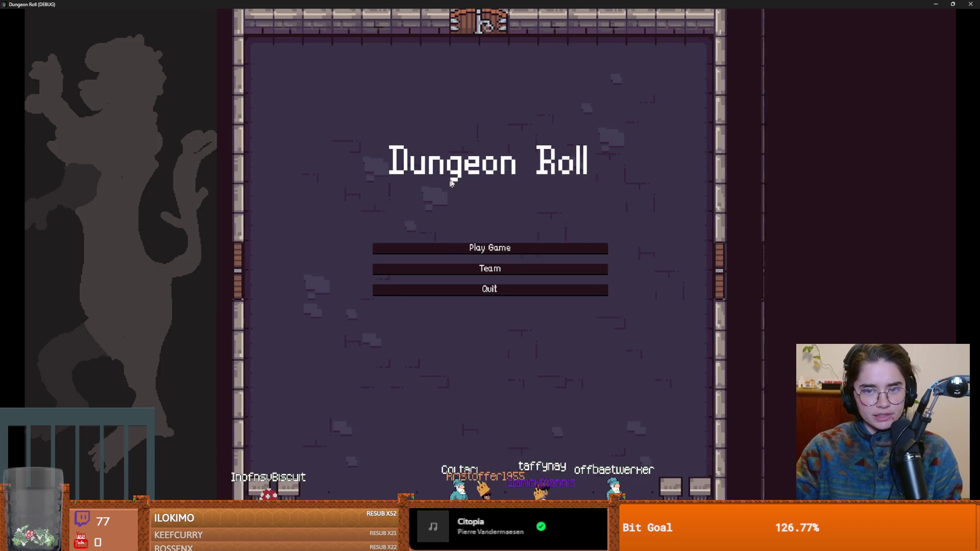
click(457, 178)
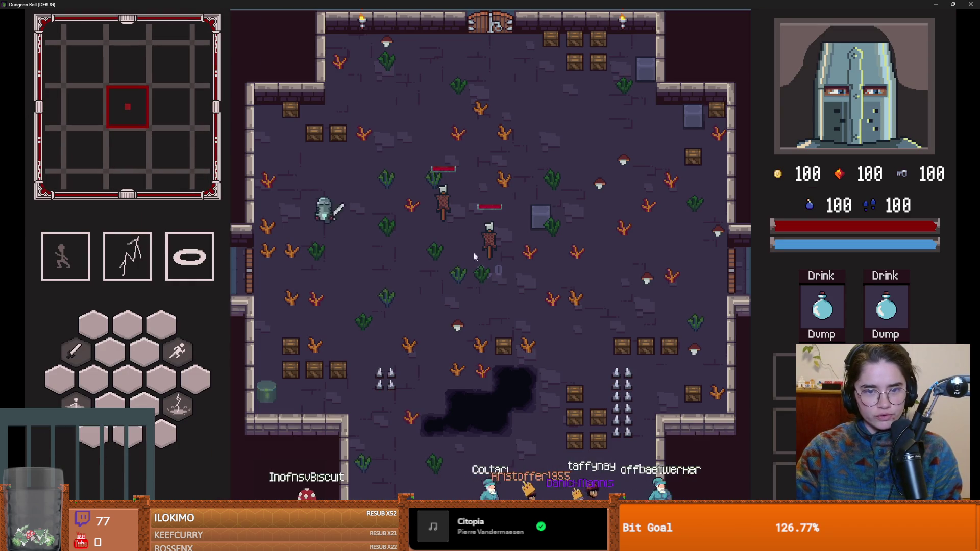
key(F8)
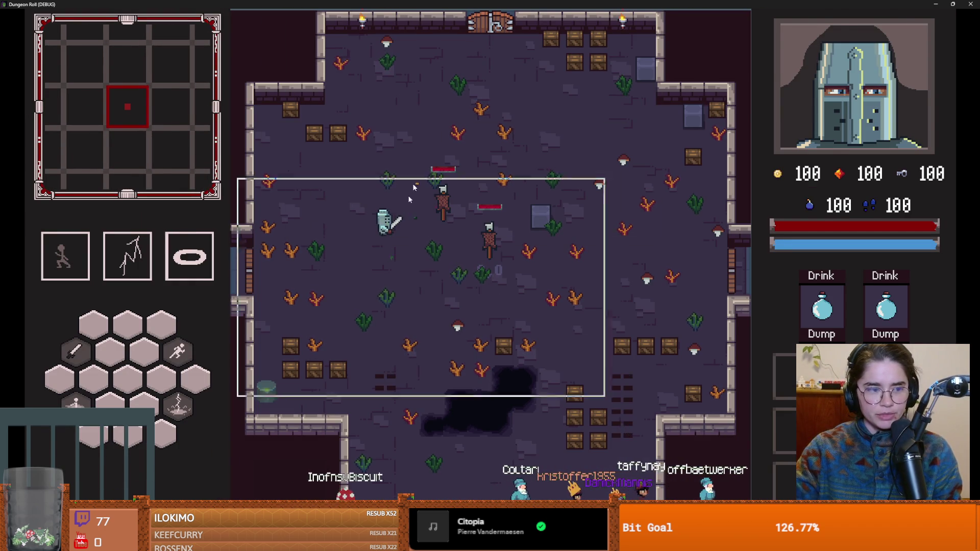
key(ctrl+s)
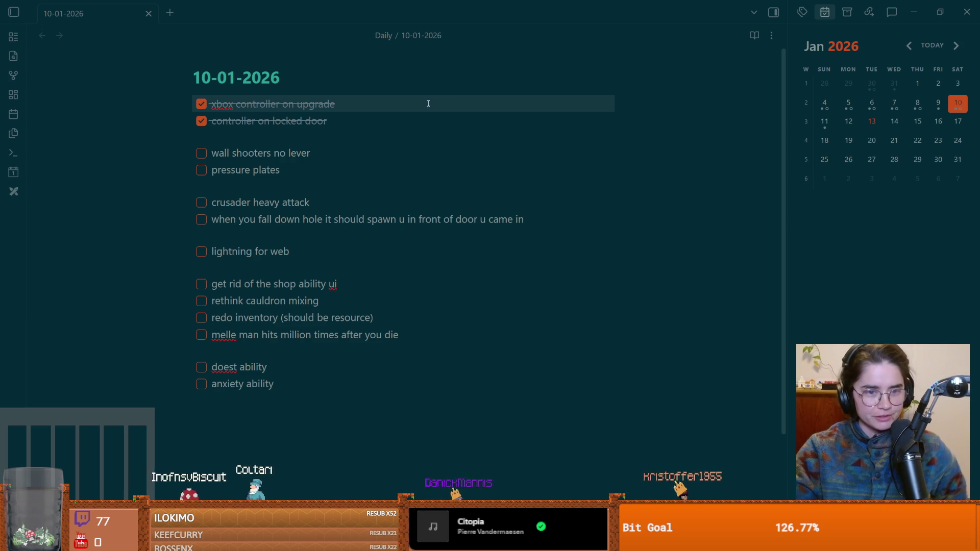
click(312, 169)
click(284, 136)
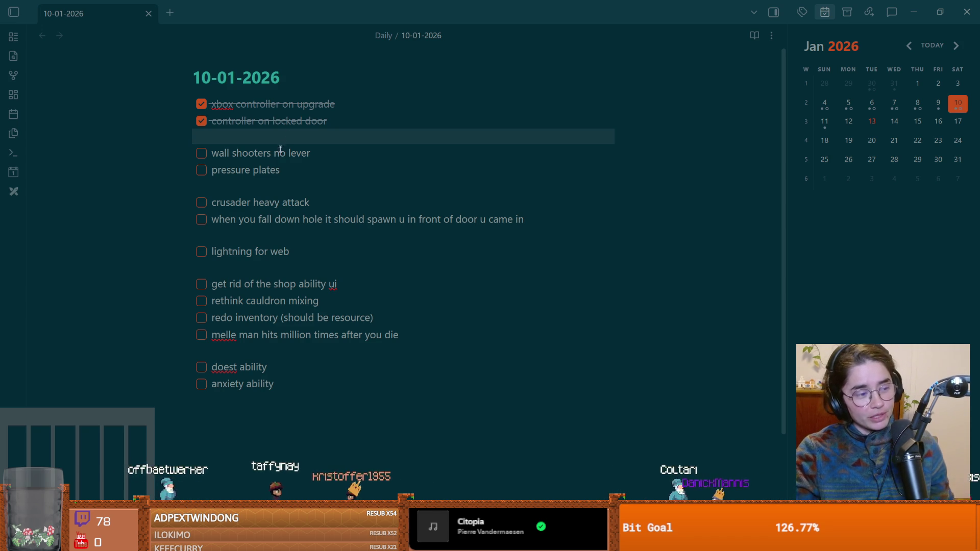
click(271, 257)
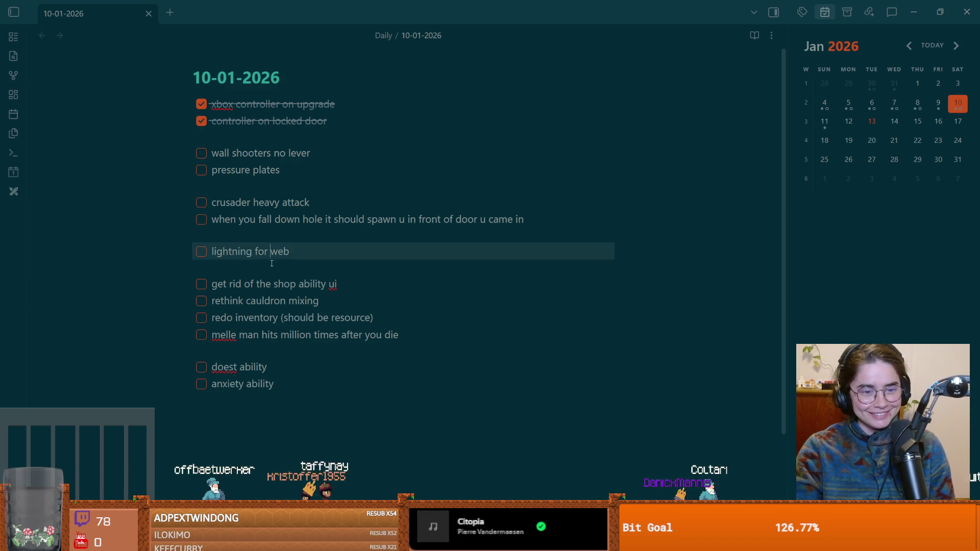
click(271, 264)
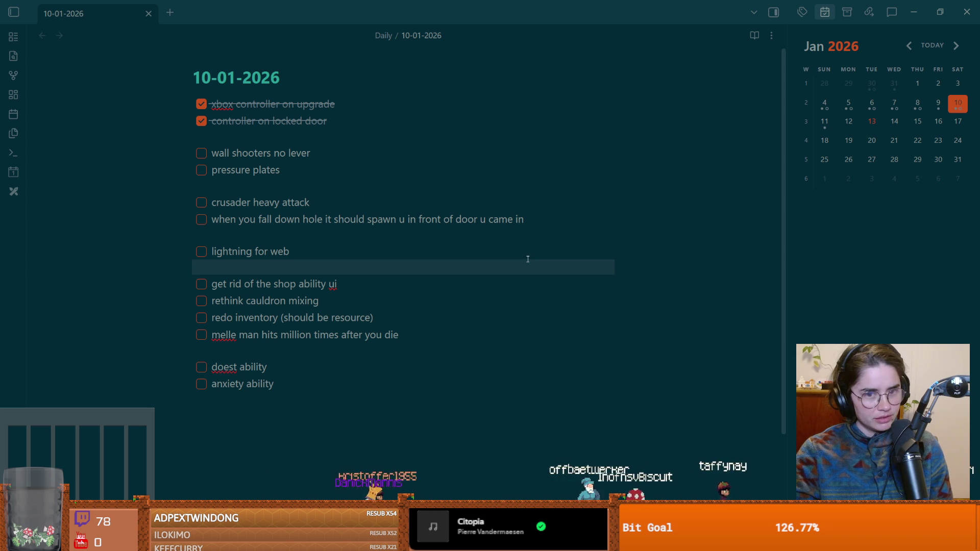
key(Up)
click(481, 242)
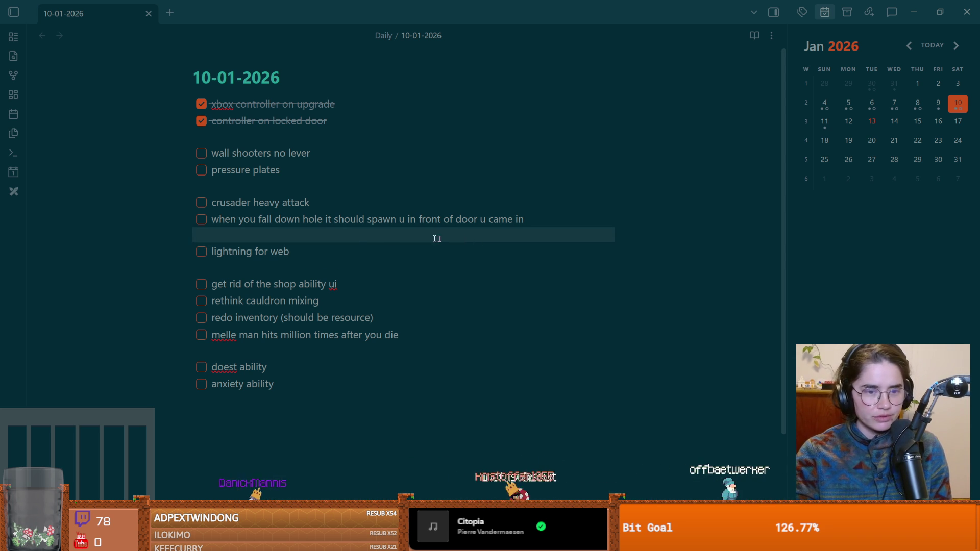
Select text across several tasks in the daily note, then clear the selection.
triple_click(207, 202)
drag(224, 219, 478, 220)
drag(211, 170, 280, 170)
drag(218, 153, 310, 153)
drag(211, 170, 280, 170)
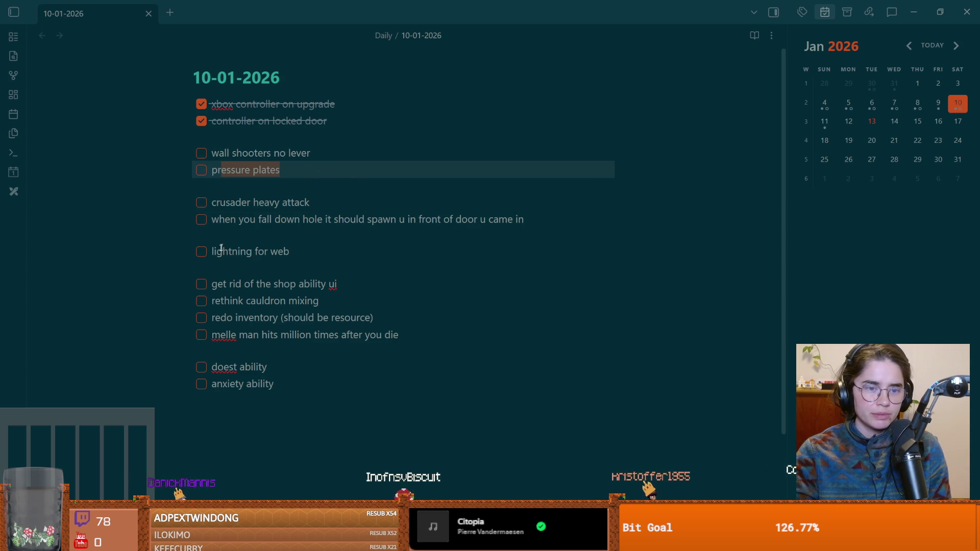
drag(227, 284, 309, 300)
click(330, 318)
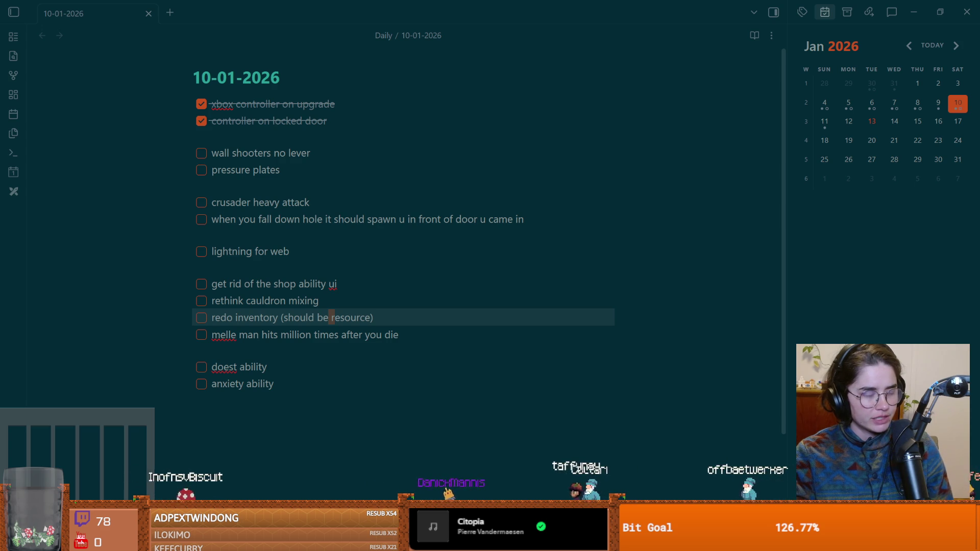
Select the word 'cauldron', dismiss its context menu, and un-maximize the note window.
click(316, 317)
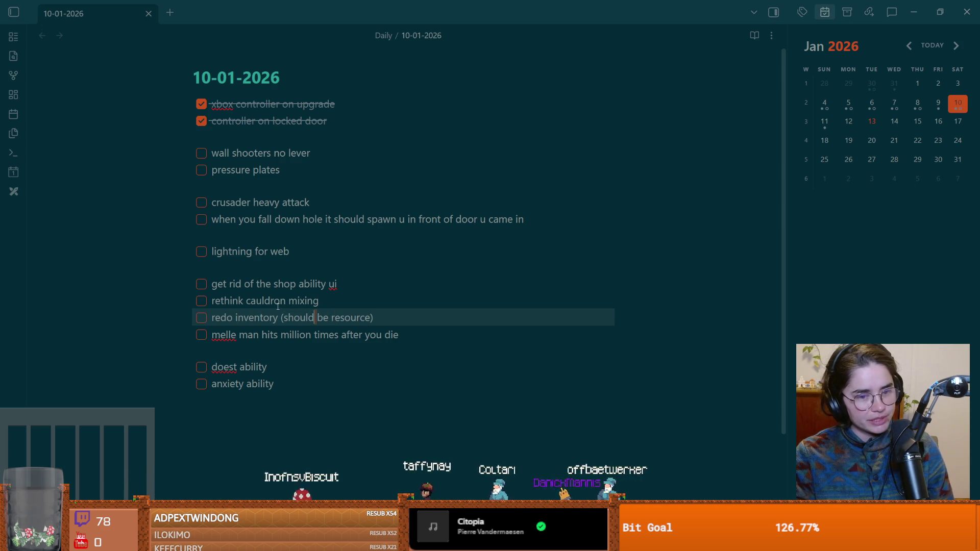
triple_click(278, 306)
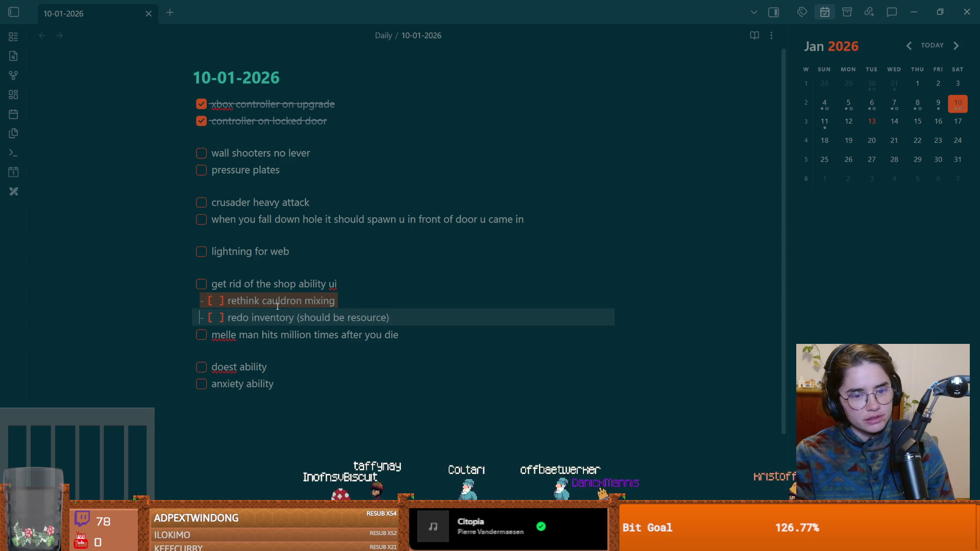
double_click(277, 306)
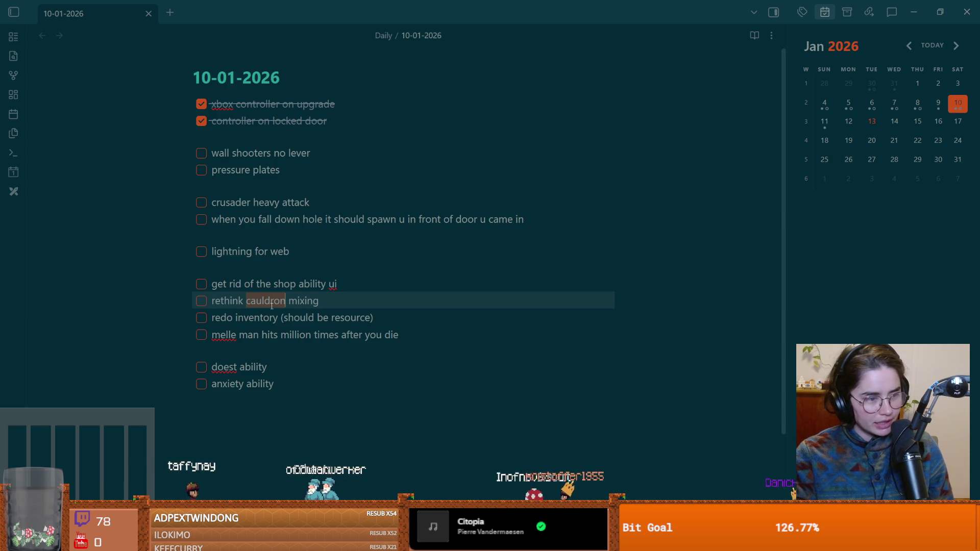
right_click(272, 305)
key(Escape)
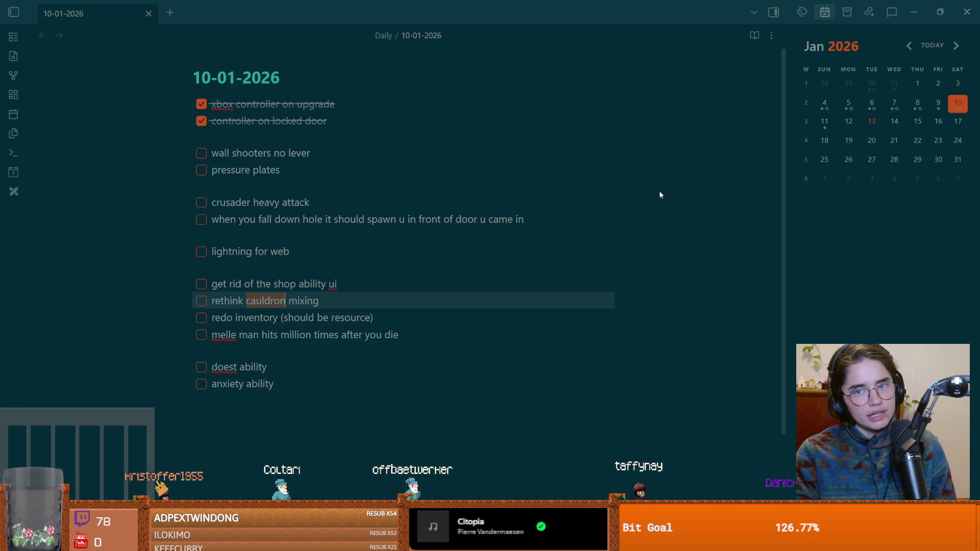
double_click(567, 10)
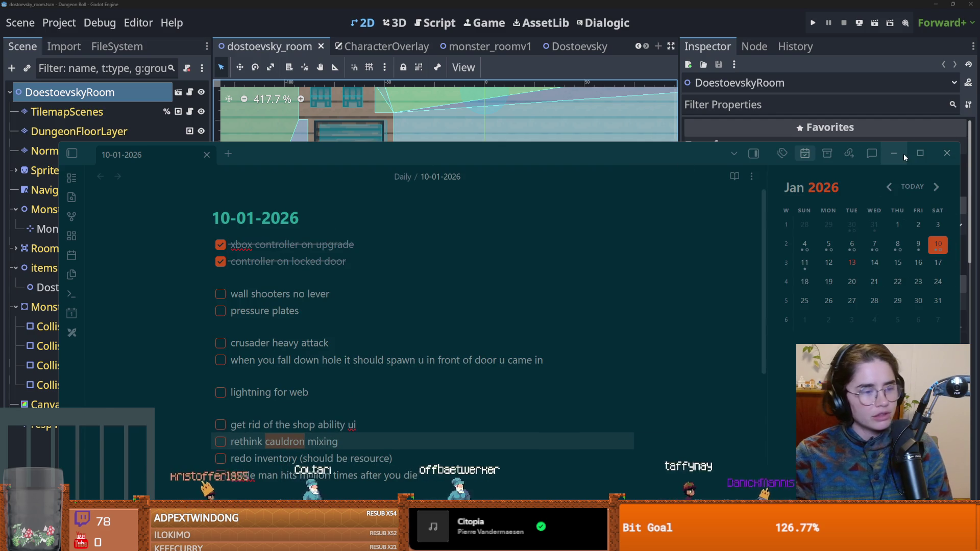
Minimize Obsidian, zoom and pan over the dostoevsky_room layout, then switch to GitHub Desktop.
click(903, 154)
scroll(323, 216, up, 1)
scroll(401, 206, down, 6)
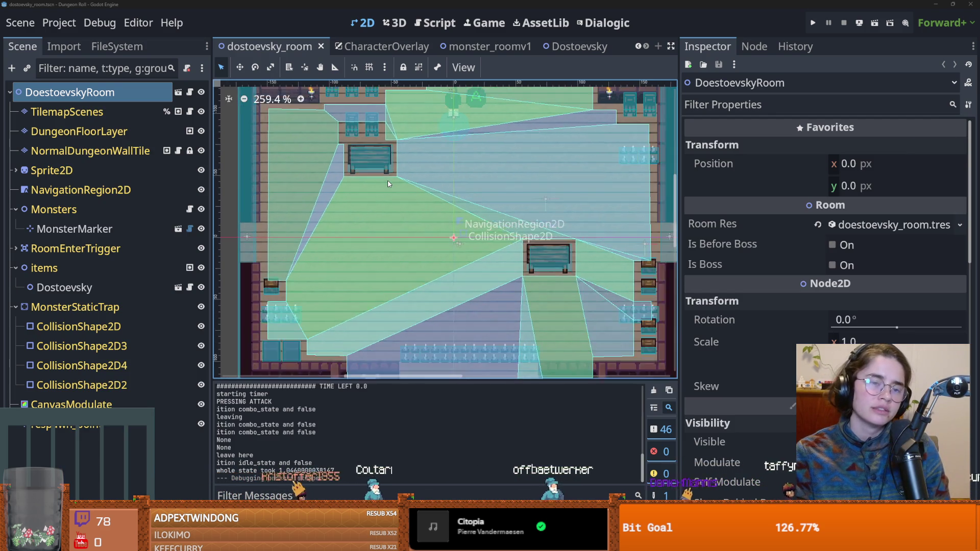
scroll(387, 181, down, 2)
right_click(372, 162)
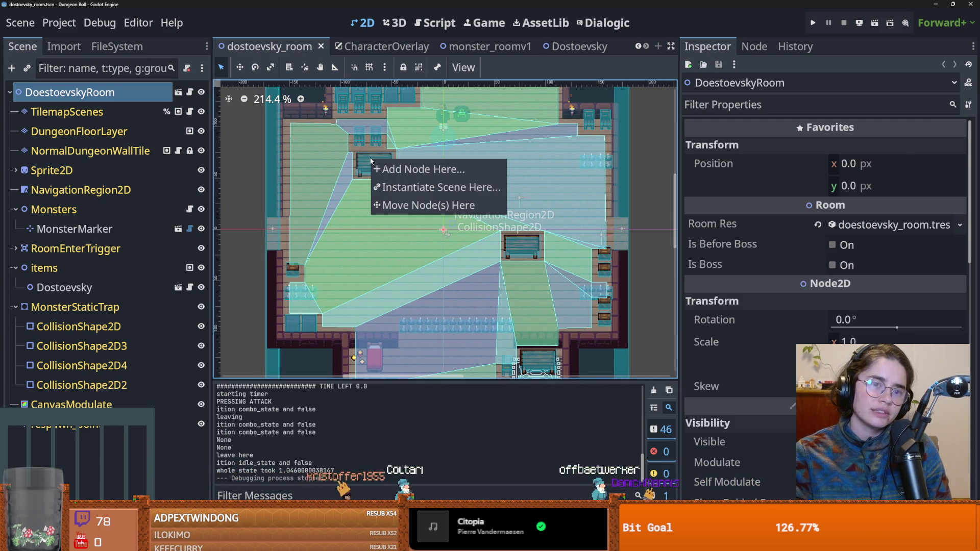
click(361, 162)
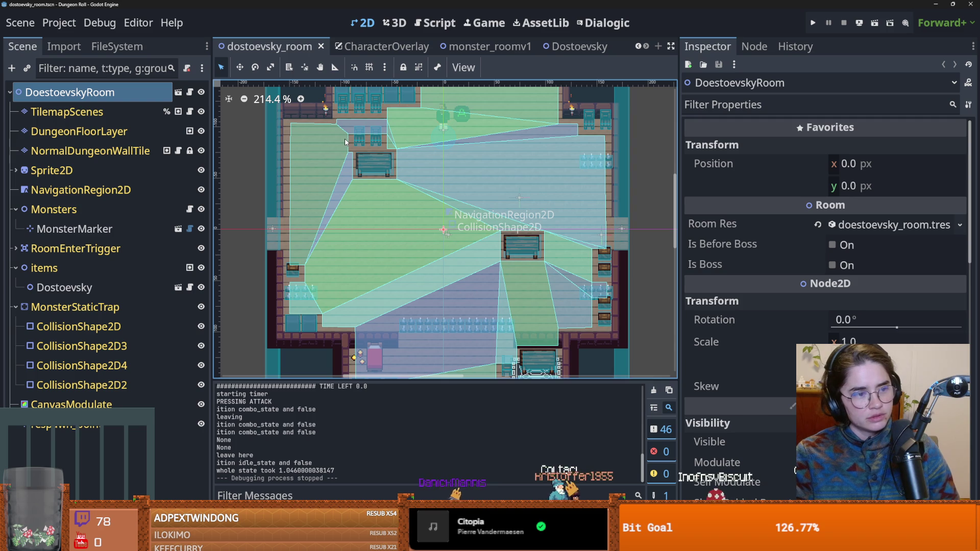
scroll(436, 138, left, 3)
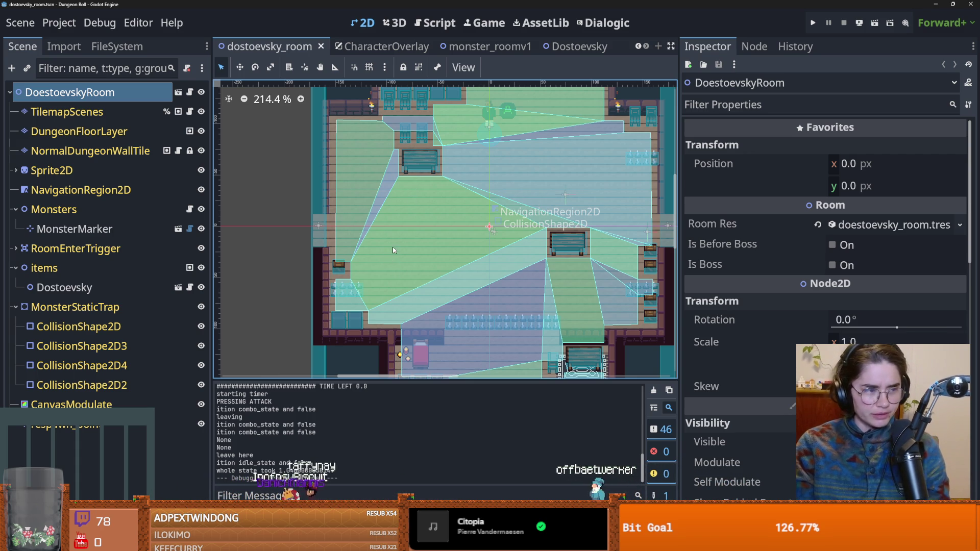
scroll(462, 250, up, 1)
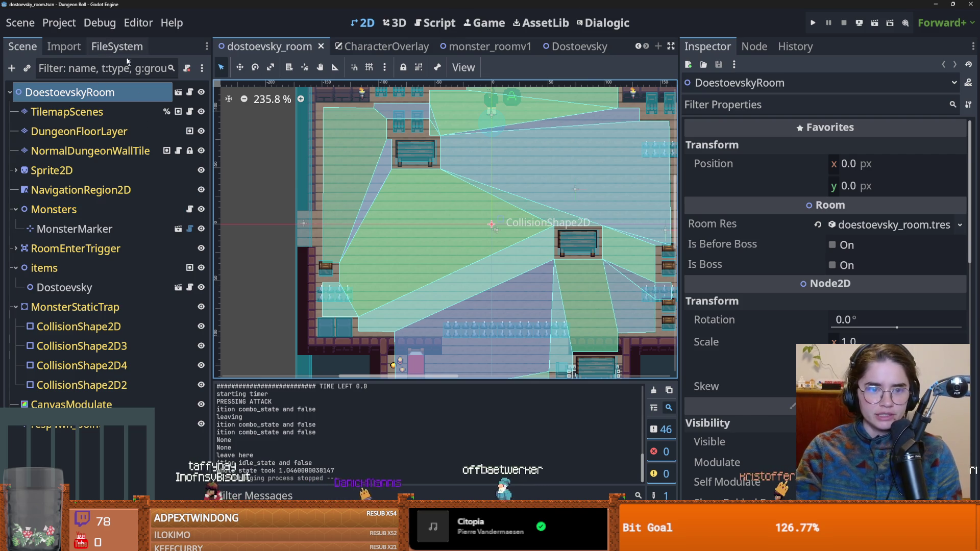
click(380, 541)
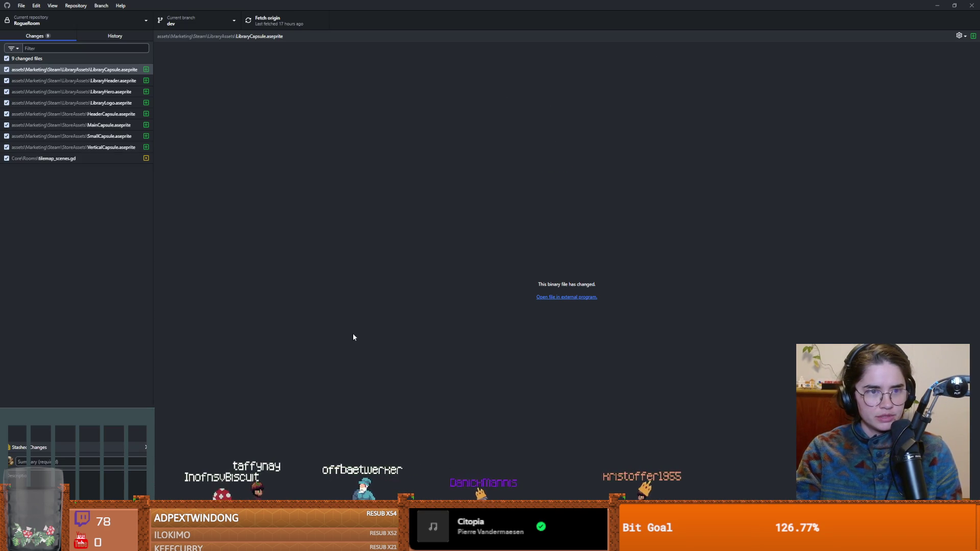
Review the changed Steam art files, including SmallCapsule, MainCapsule and LibraryLogo .aseprite.
click(102, 114)
click(97, 147)
click(99, 159)
click(101, 147)
click(109, 134)
click(110, 125)
click(109, 103)
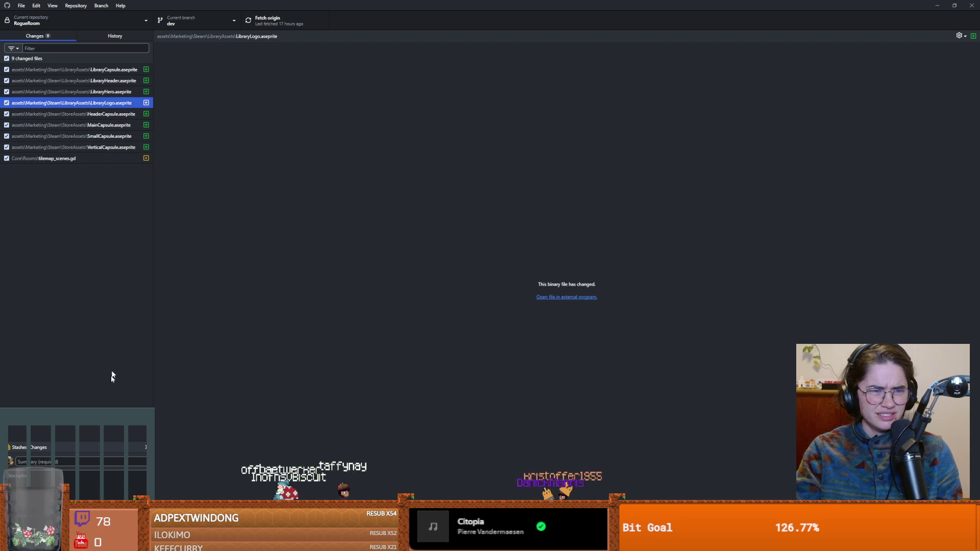
Commit the nine files with a summary starting 'stea', push to origin, and close GitHub Desktop.
click(100, 461)
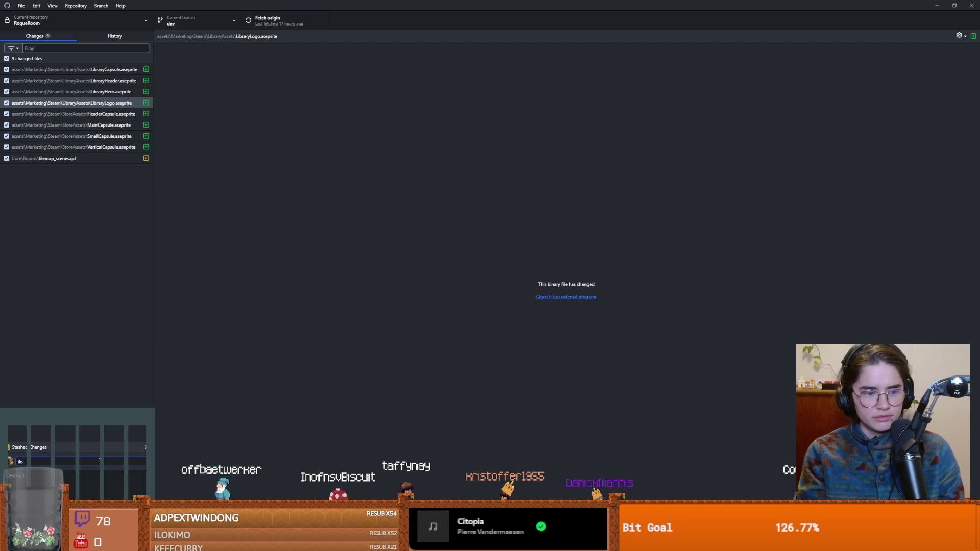
key(BackSpace)
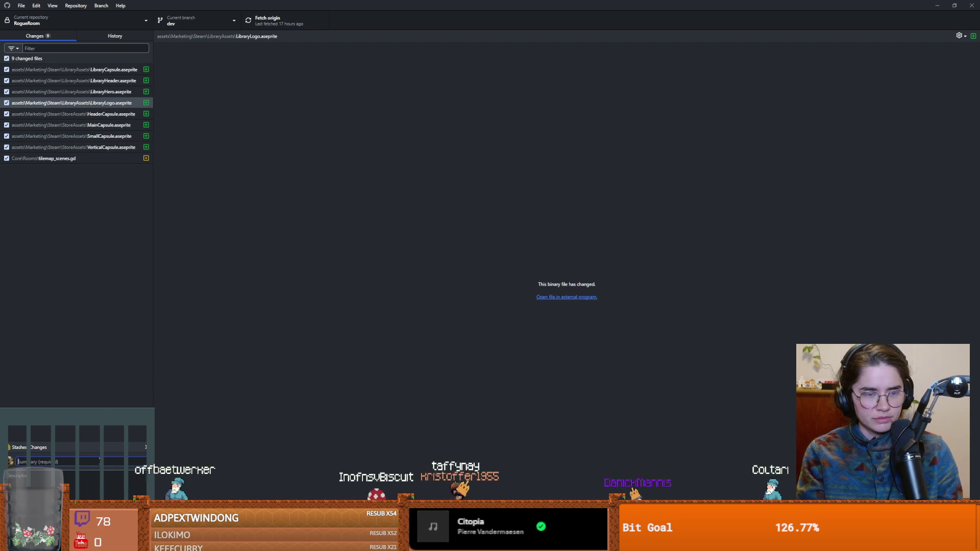
text(stea marketing tuff)
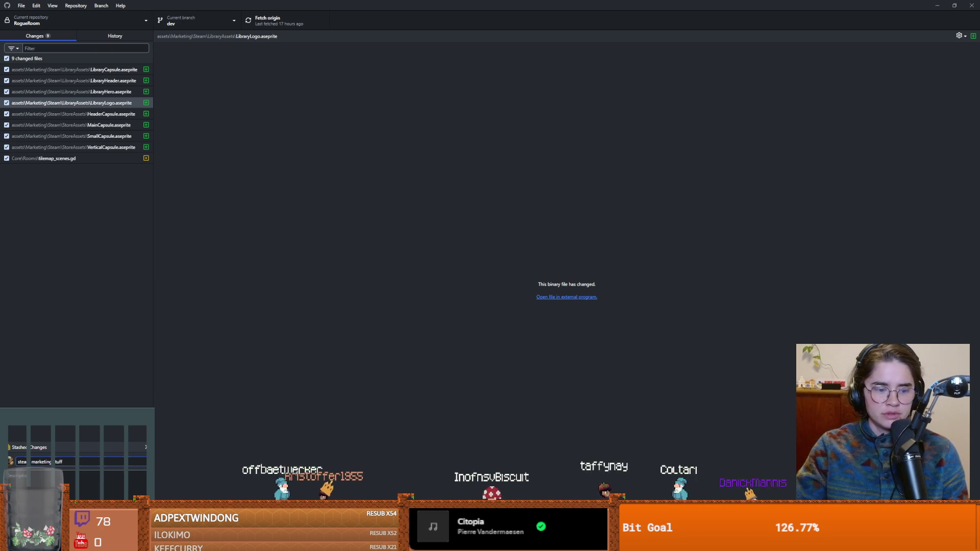
key(ctrl+Return)
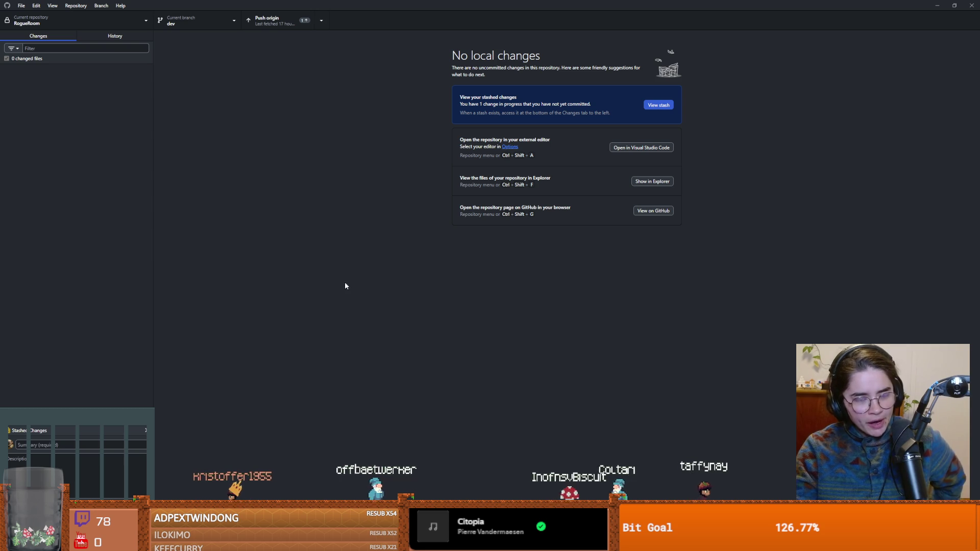
key(ctrl+p)
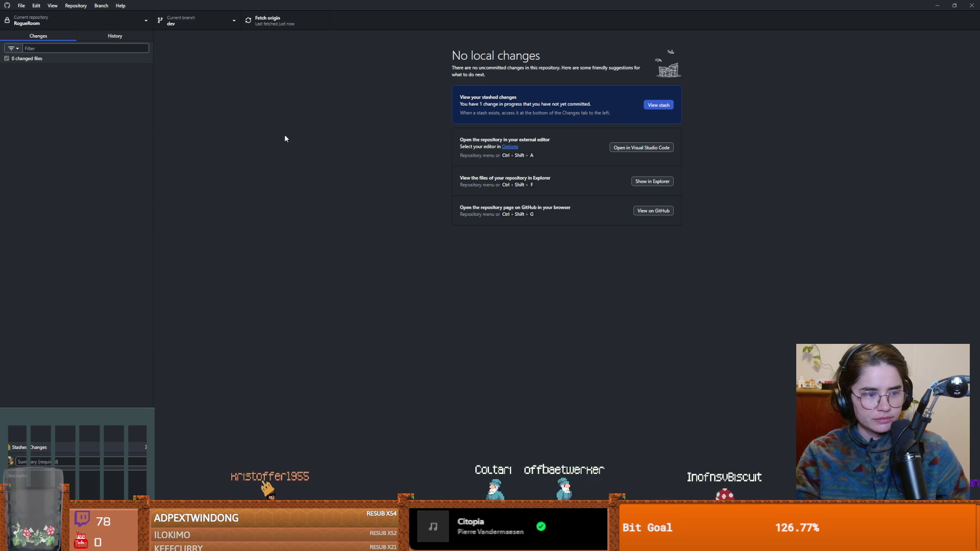
drag(383, 96, 345, 200)
click(548, 189)
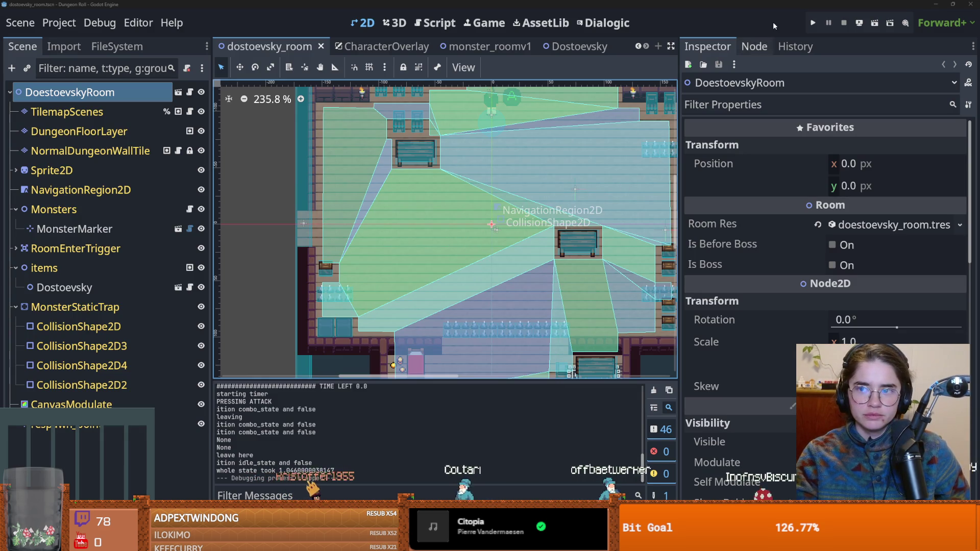
Run the game briefly, then restore and close its debug window.
click(812, 23)
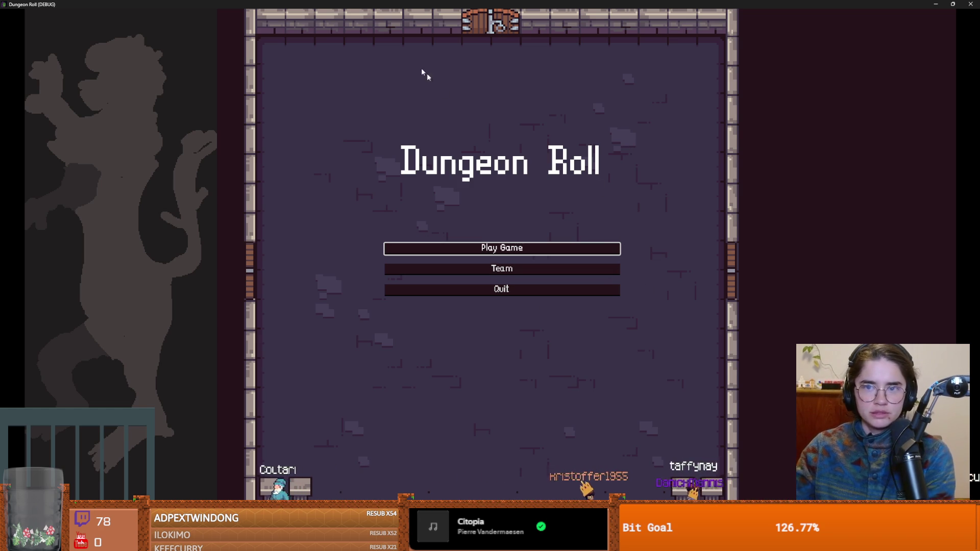
key(super+Down)
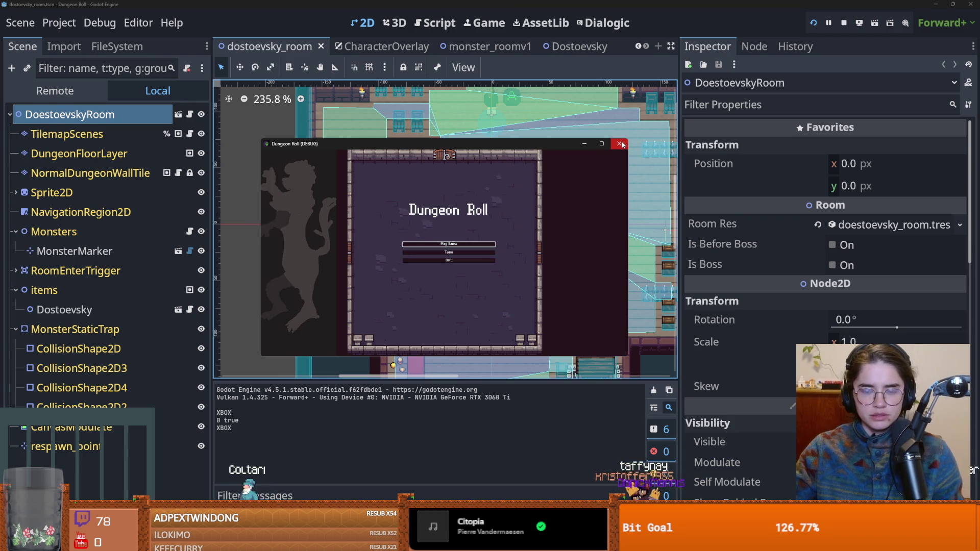
click(619, 144)
Filter the FileSystem dock's files by 'menu'.
click(117, 46)
click(101, 91)
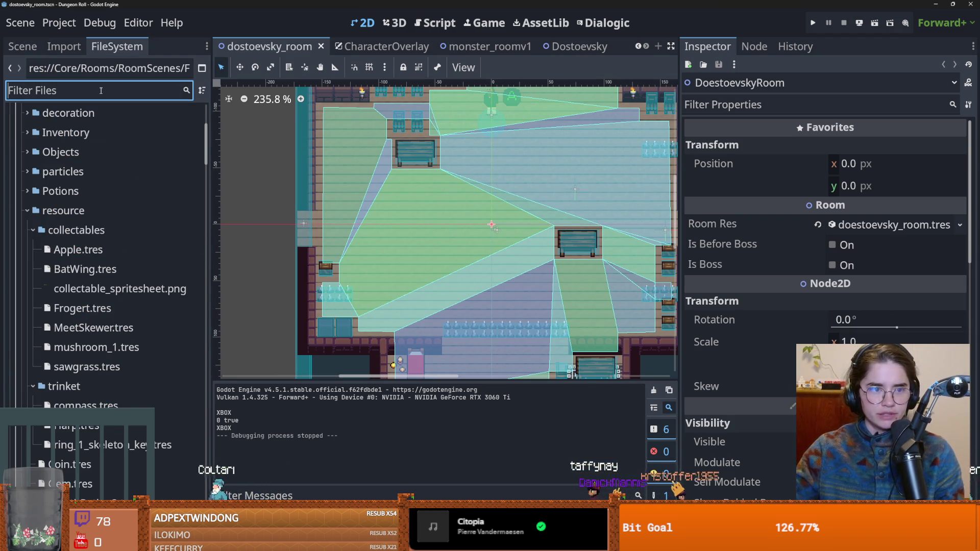
text(menu)
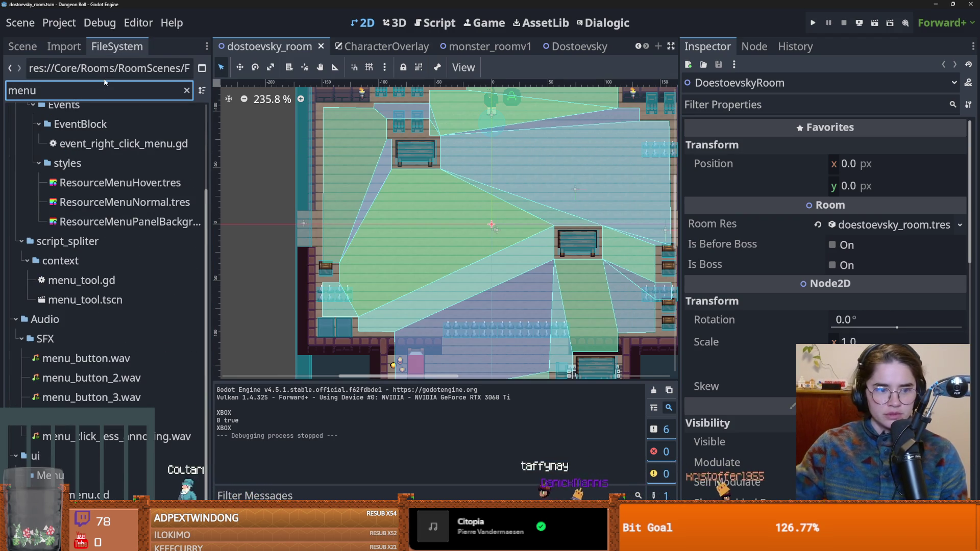
Open main_menu.tscn and toggle the Menu node's visibility off and back on.
double_click(102, 495)
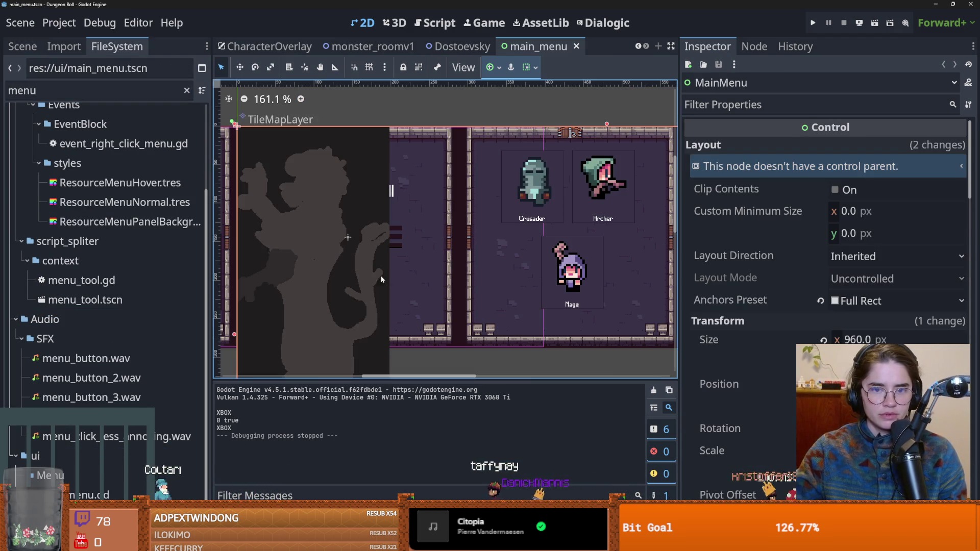
scroll(500, 285, up, 3)
scroll(288, 177, down, 4)
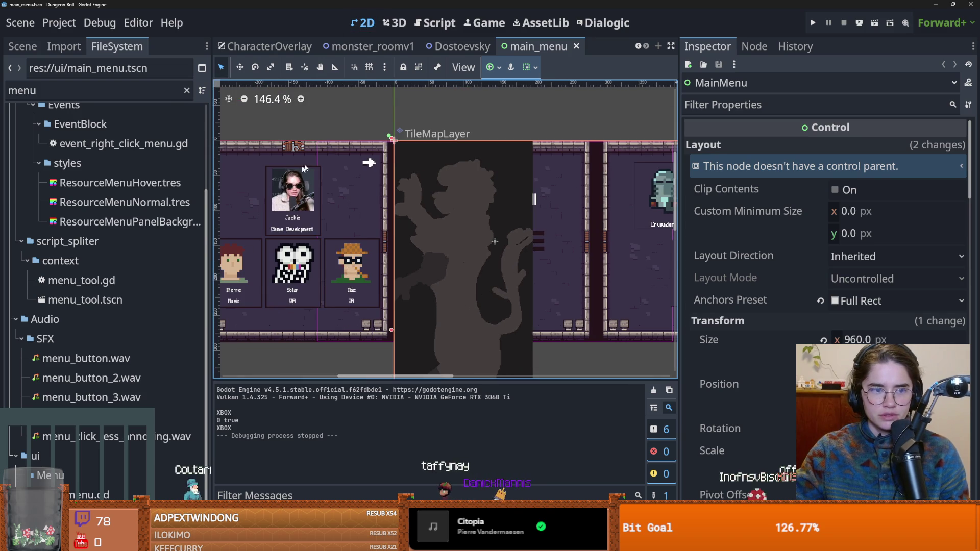
scroll(328, 246, up, 3)
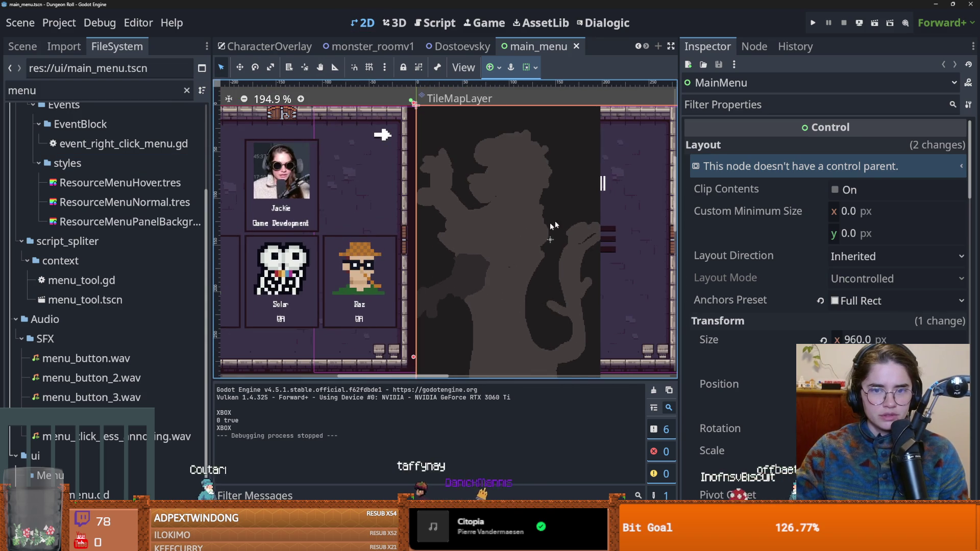
click(21, 48)
click(197, 190)
click(197, 190)
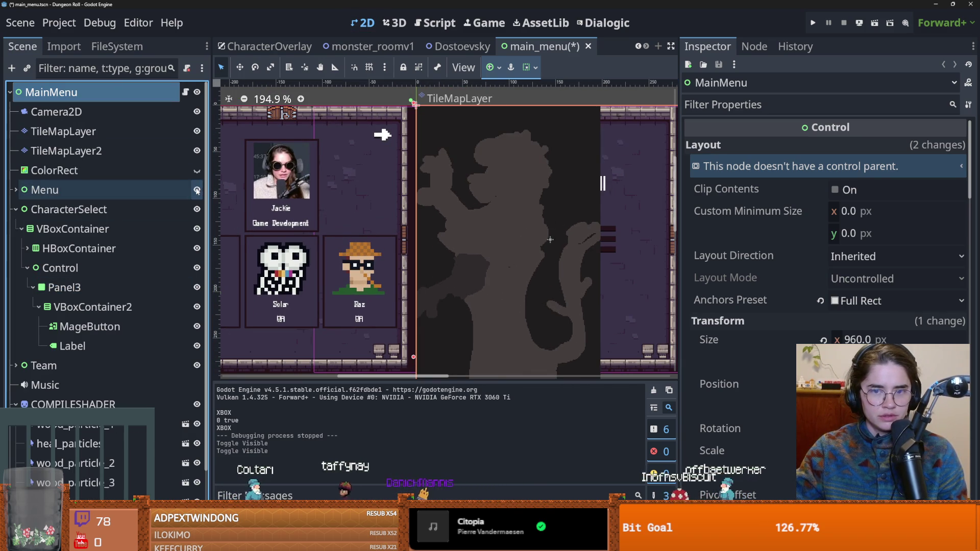
scroll(102, 398, down, 3)
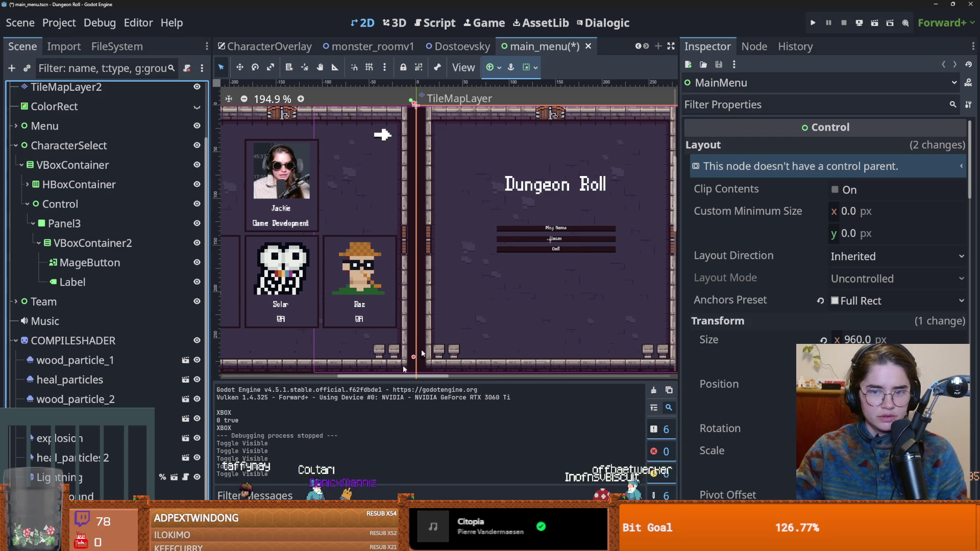
scroll(517, 275, up, 2)
Check PlayGameButton's right and bottom focus neighbours in the Inspector.
click(419, 236)
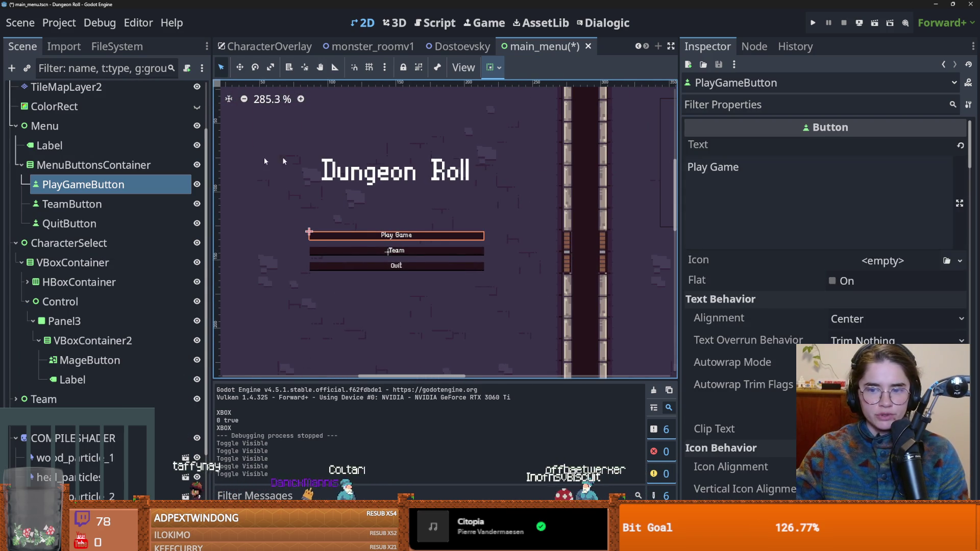
scroll(826, 286, down, 10)
scroll(369, 263, up, 3)
scroll(745, 176, down, 10)
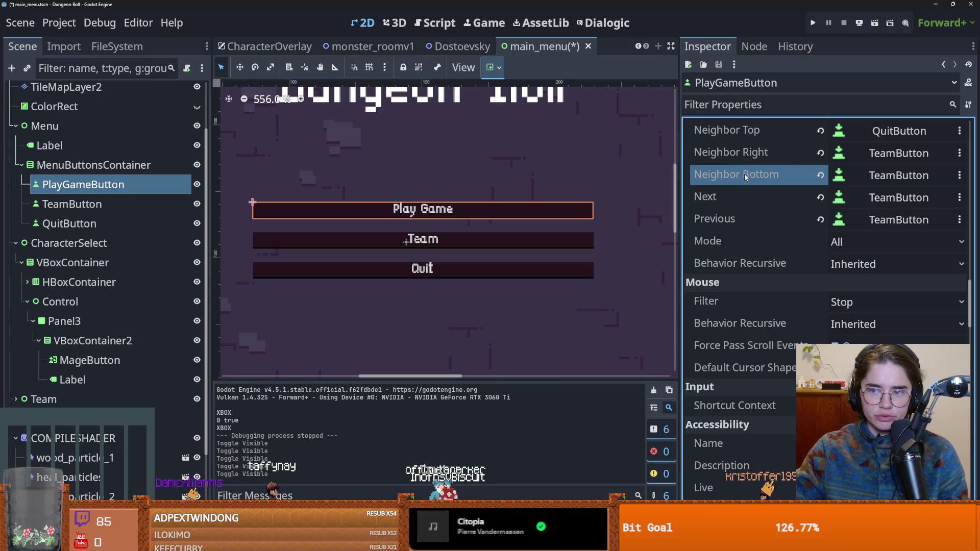
click(770, 152)
click(752, 174)
click(789, 153)
click(757, 178)
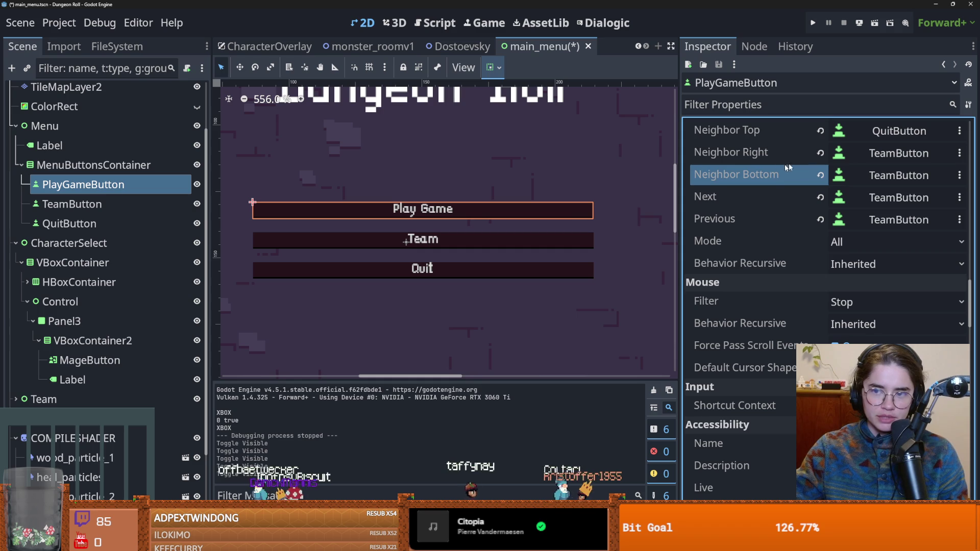
Check TeamButton's focus neighbours (PlayGameButton on top) and save the main menu scene.
click(553, 239)
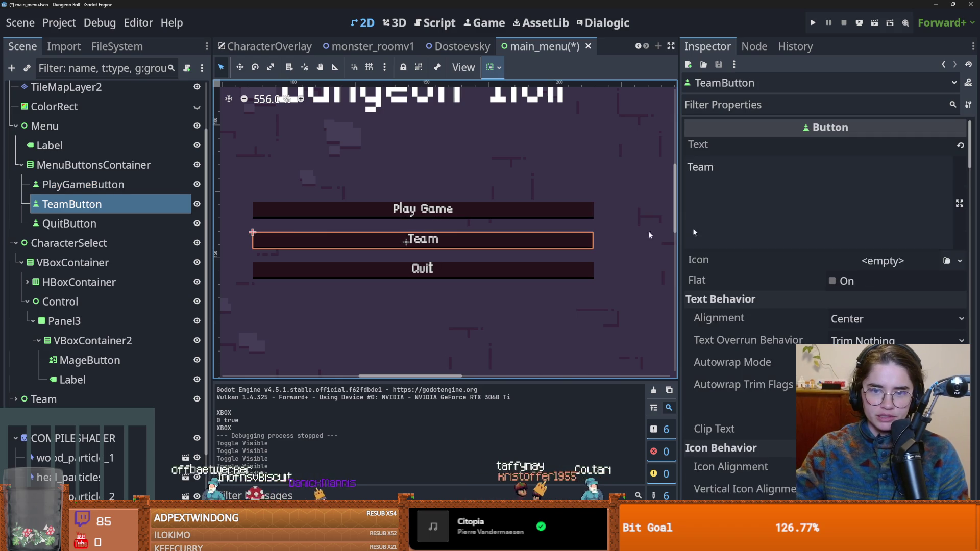
scroll(665, 231, down, 3)
scroll(751, 273, down, 15)
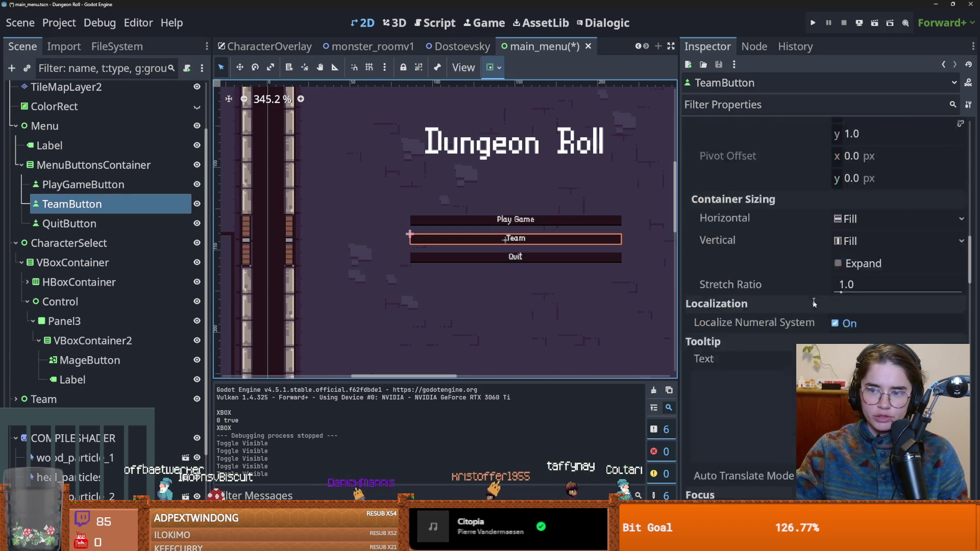
scroll(816, 265, up, 5)
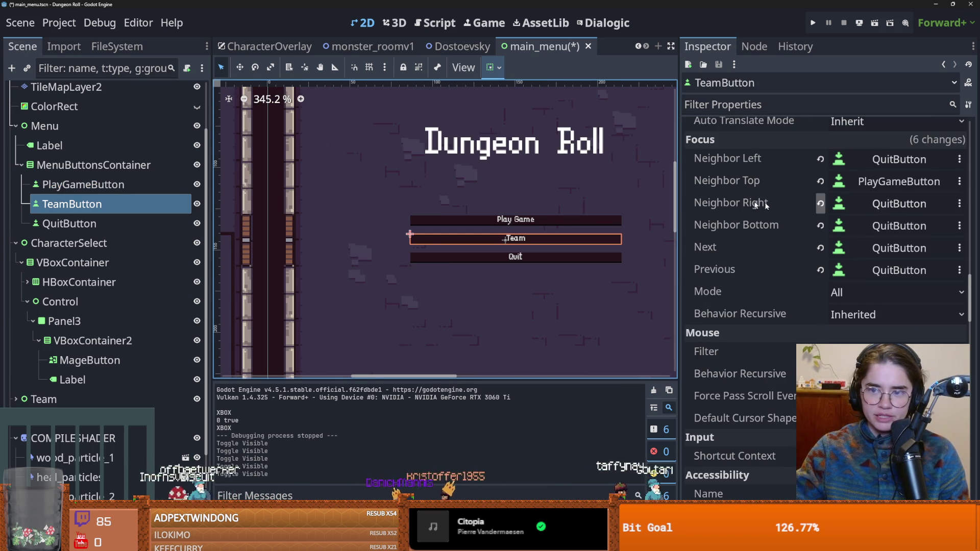
click(730, 183)
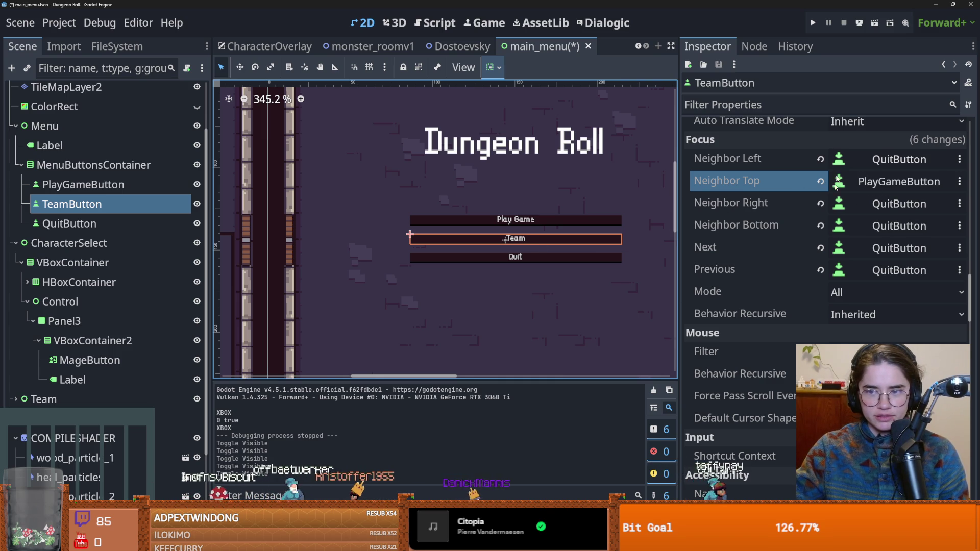
scroll(499, 228, down, 3)
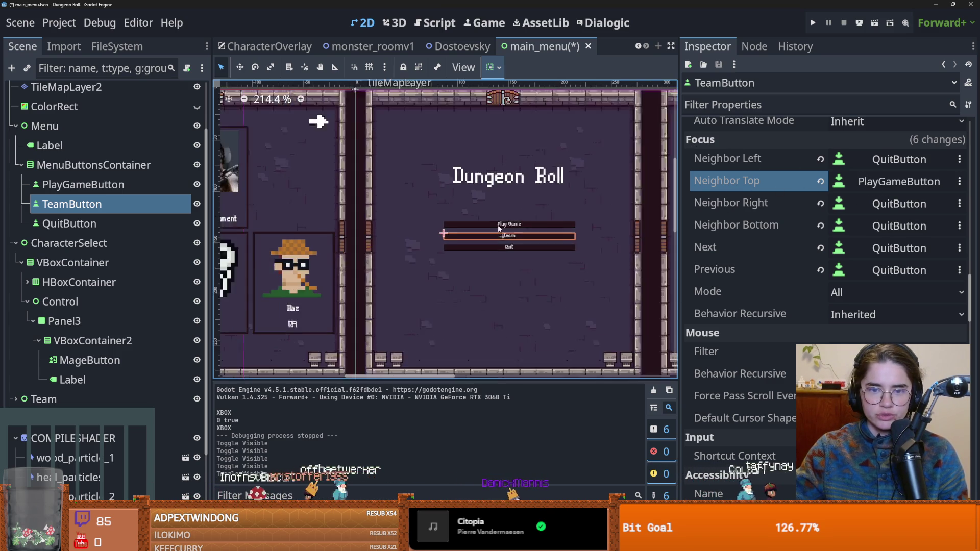
scroll(424, 221, down, 3)
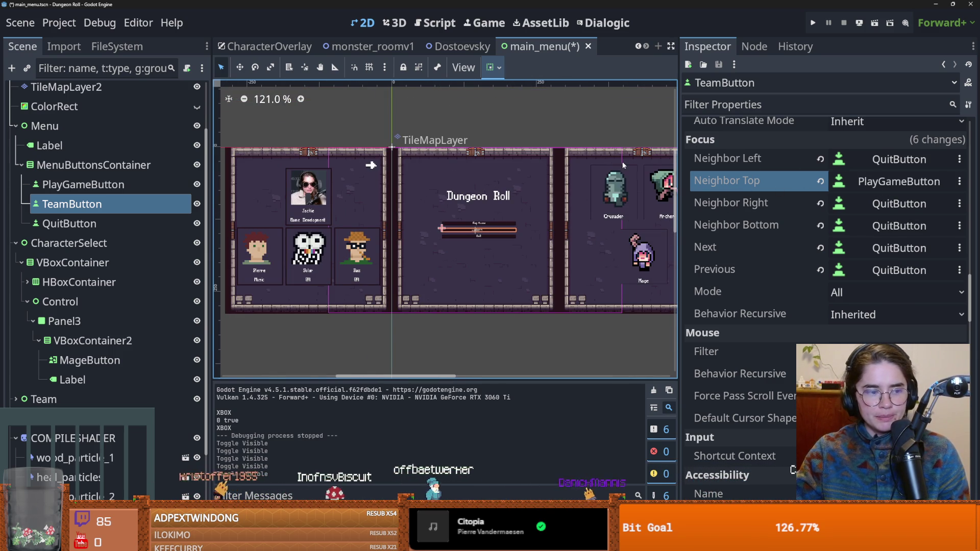
scroll(621, 161, up, 2)
scroll(400, 261, down, 3)
scroll(102, 379, down, 3)
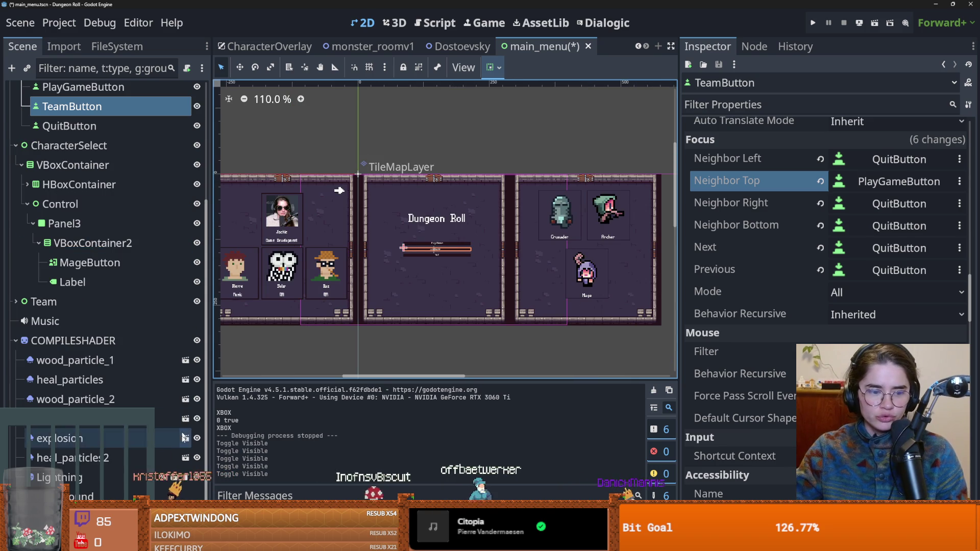
key(ctrl+s)
Filter the FileSystem dock's files by 'door'.
click(117, 46)
click(101, 90)
text(door)
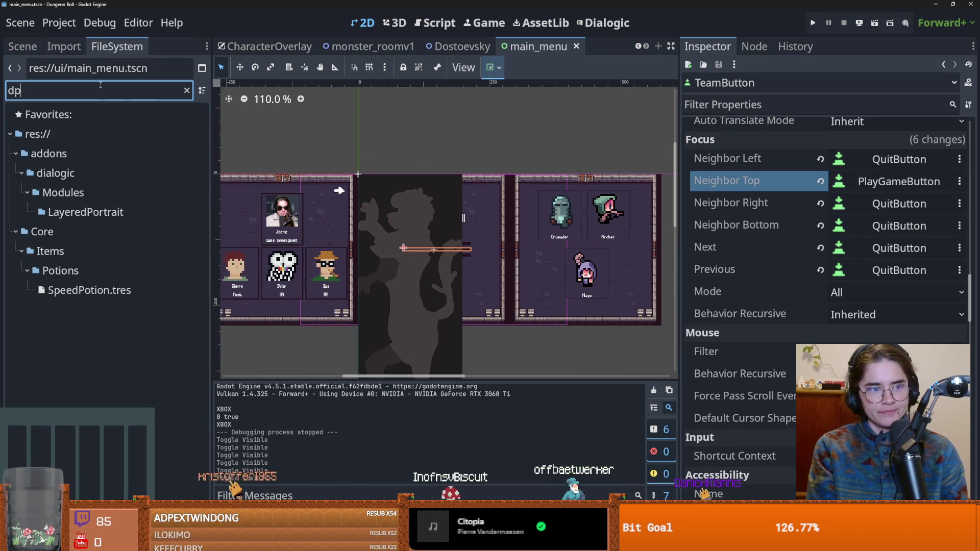
Open the door scene and its door.gd script for editing.
double_click(81, 455)
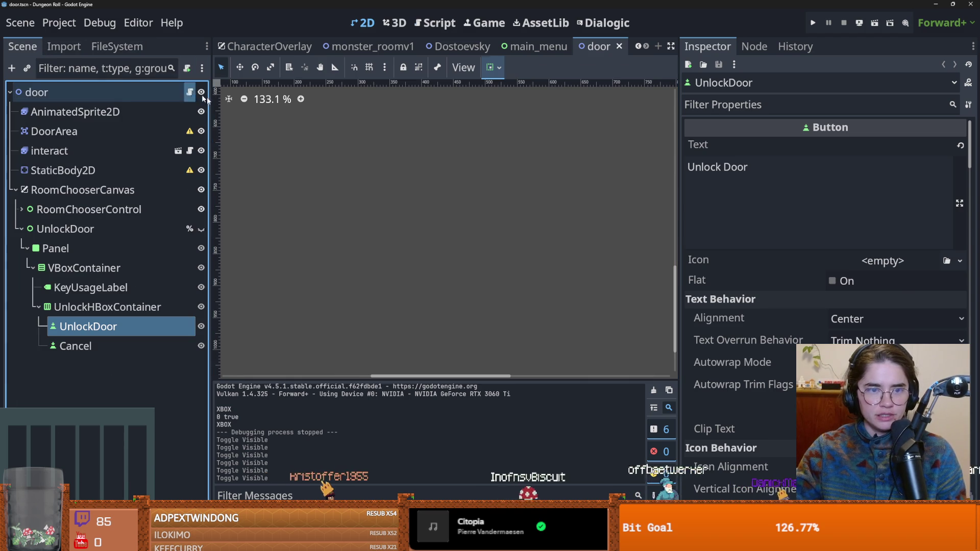
click(190, 91)
scroll(413, 284, down, 3)
scroll(423, 281, up, 10)
scroll(429, 279, up, 2)
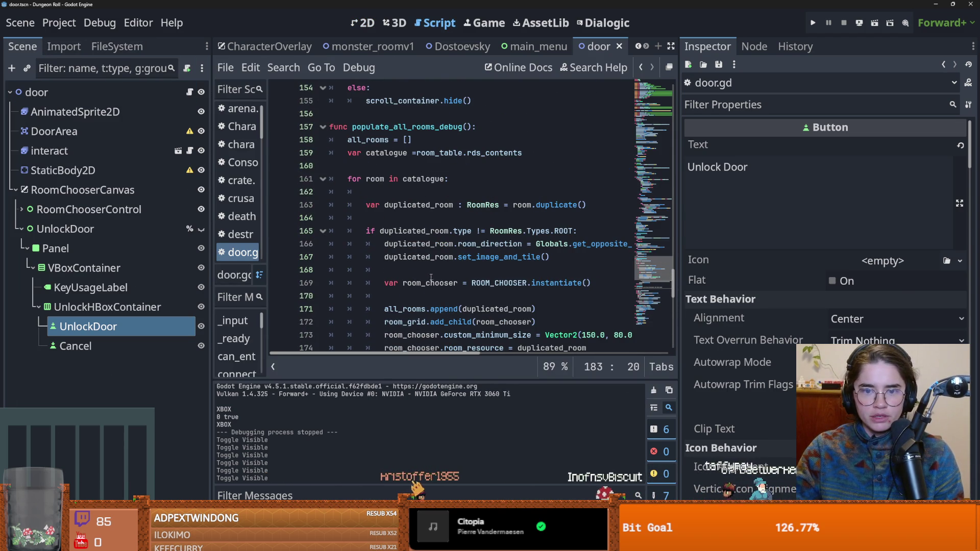
mouse_move(678, 250)
mouse_down()
mouse_move(913, 250)
mouse_move(852, 250)
mouse_up()
scroll(524, 260, down, 4)
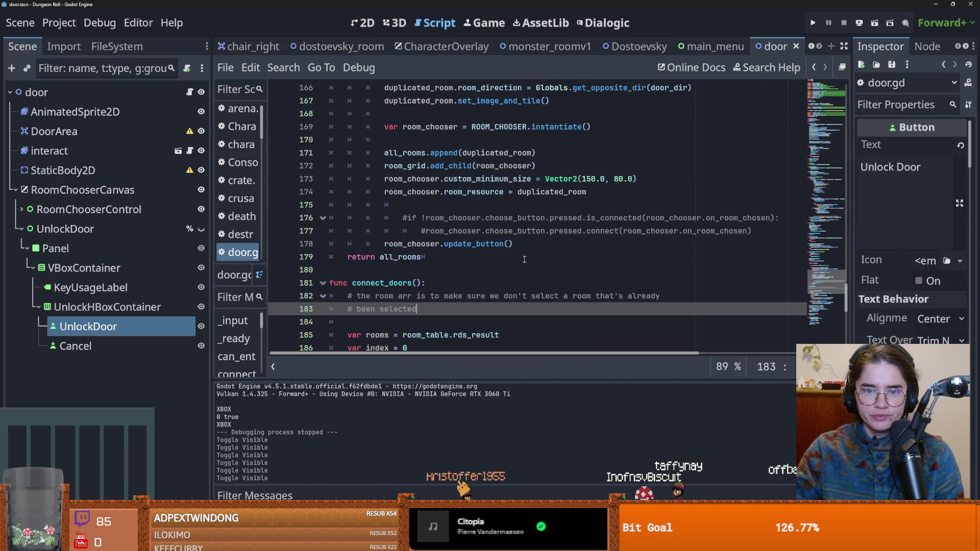
Search door.gd for 'xbox' and step back through the xbox matches to grab_focus_on_proper_room.
key(ctrl+f)
text(xbox)
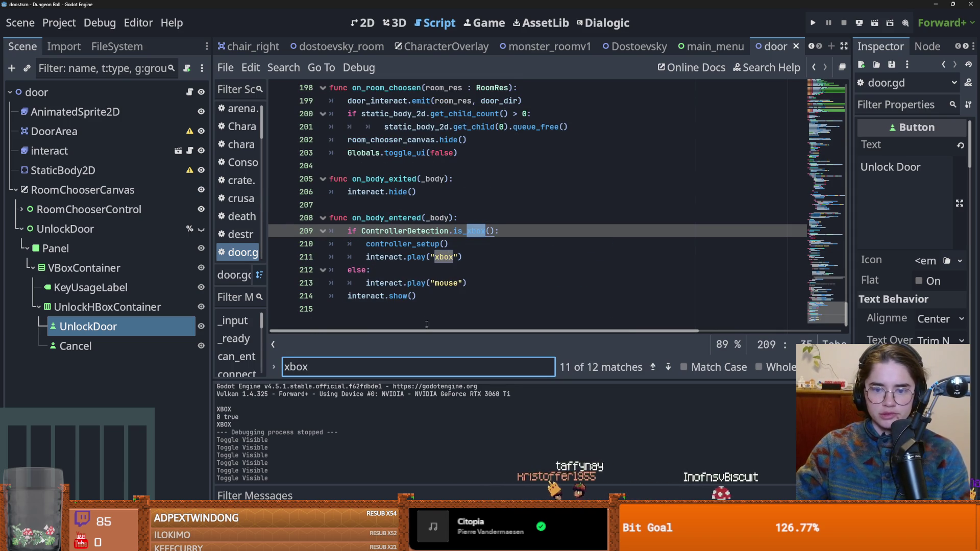
click(654, 366)
click(653, 366)
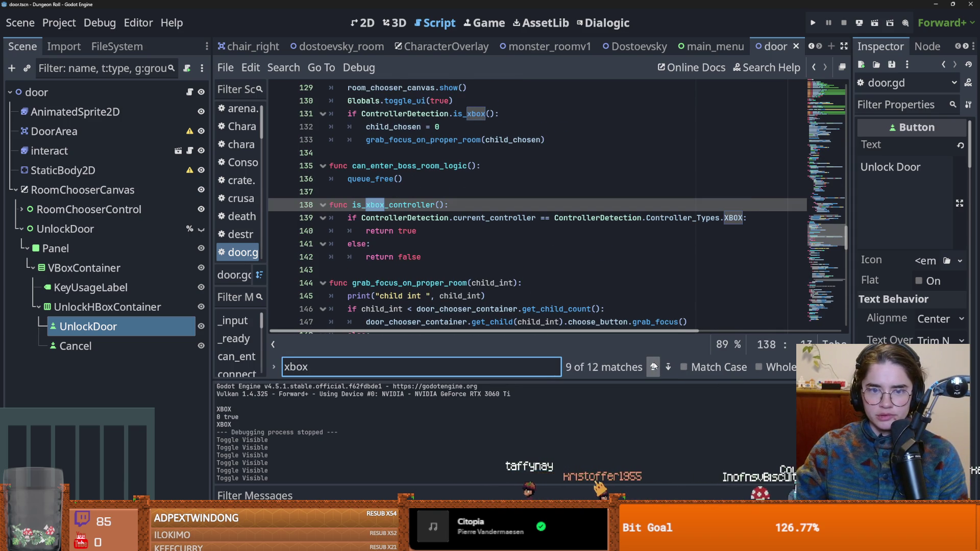
click(654, 366)
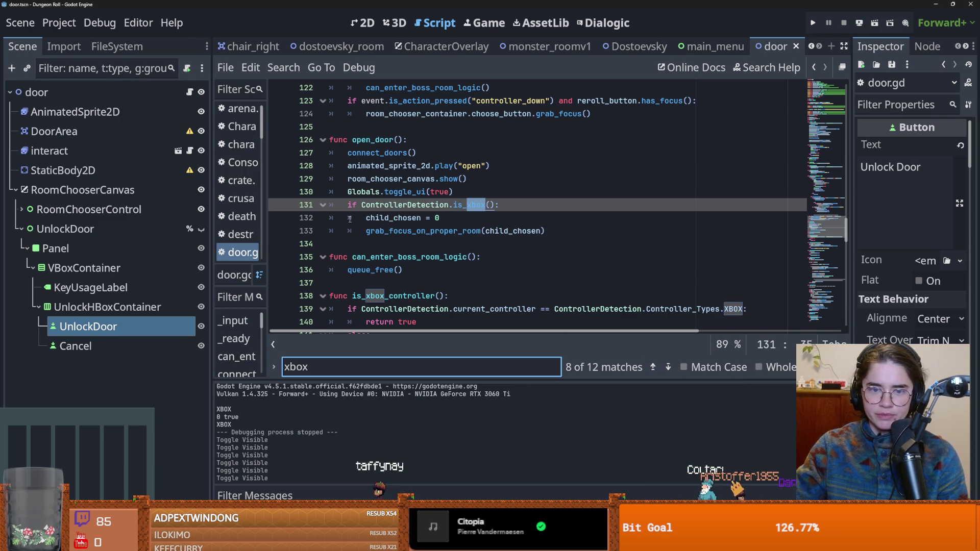
ctrl+click(438, 236)
click(439, 243)
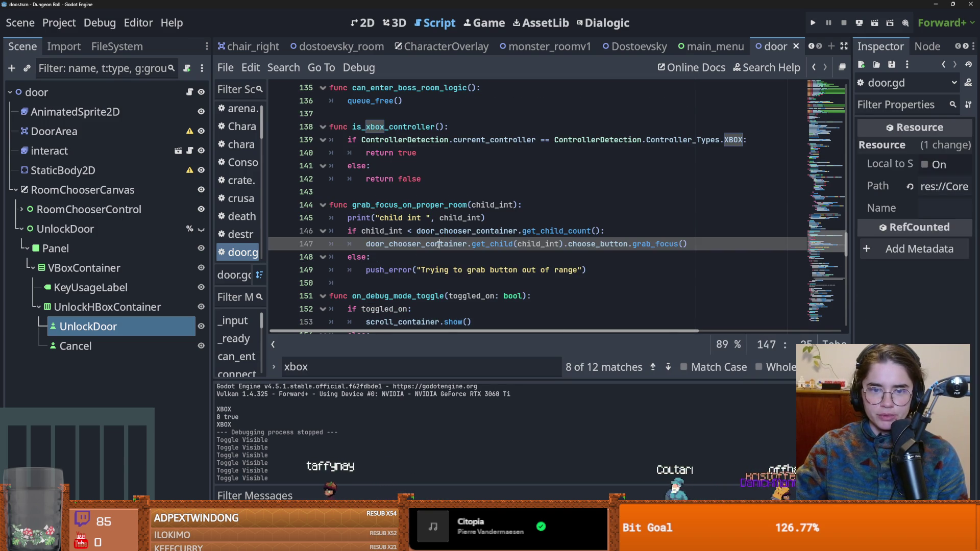
click(534, 218)
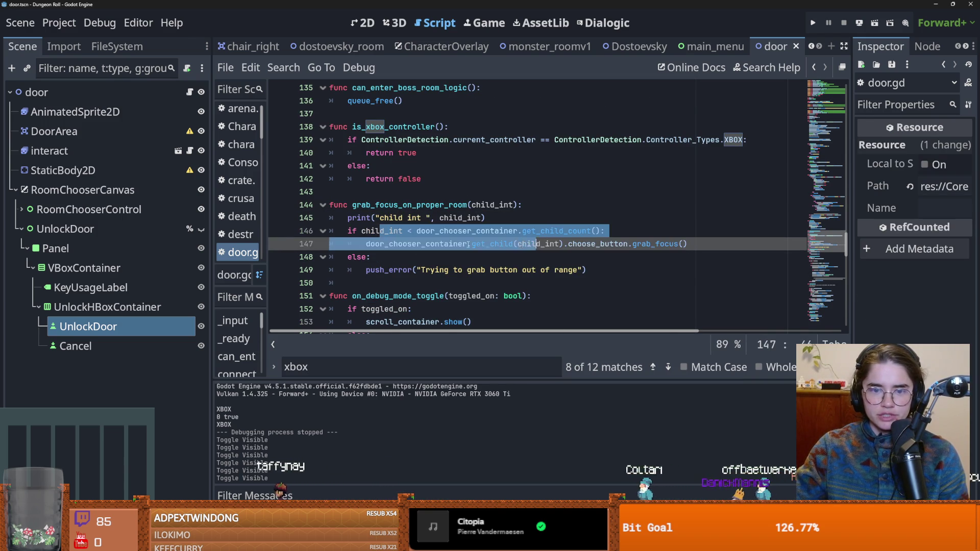
scroll(475, 291, up, 1)
click(474, 288)
scroll(475, 291, up, 7)
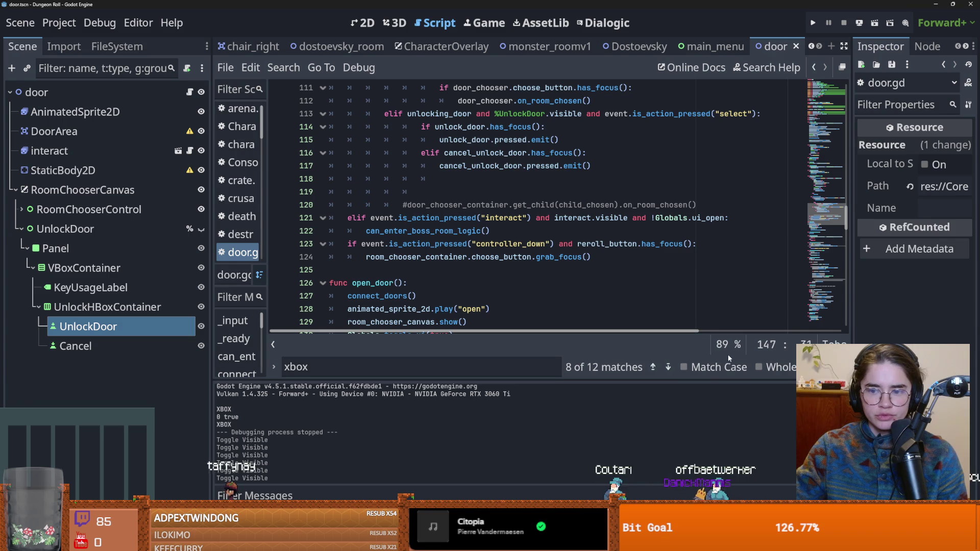
click(652, 367)
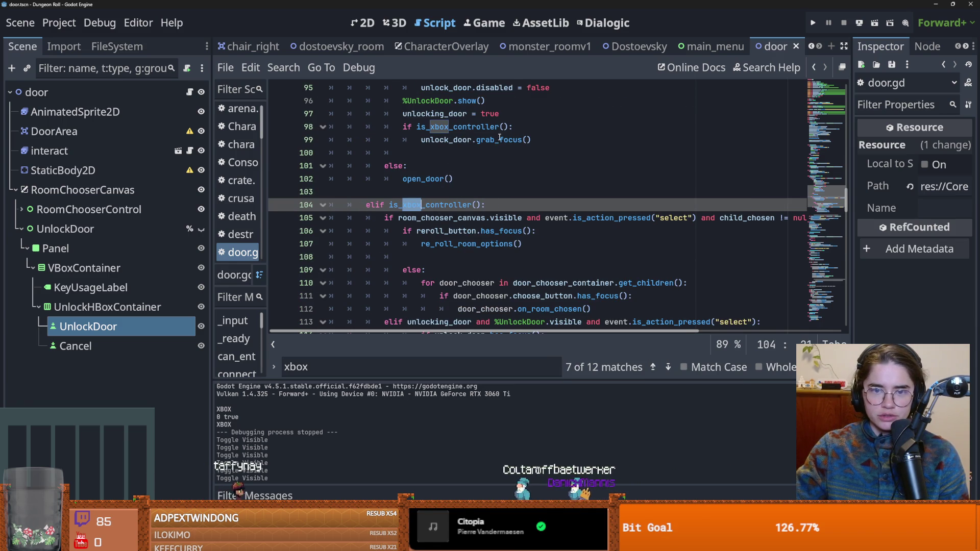
Inspect the reroll condition on lines 105-106, reach the has_focus check, and run the project.
scroll(472, 248, right, 3)
scroll(472, 247, left, 3)
drag(424, 231, 520, 224)
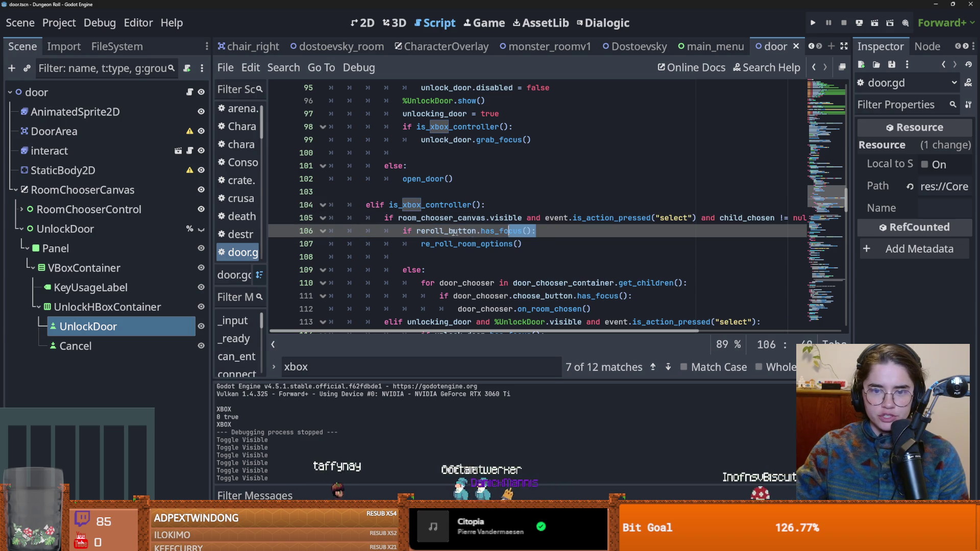
double_click(506, 244)
scroll(505, 234, down, 2)
key(Down)
key(Down)
key(Down)
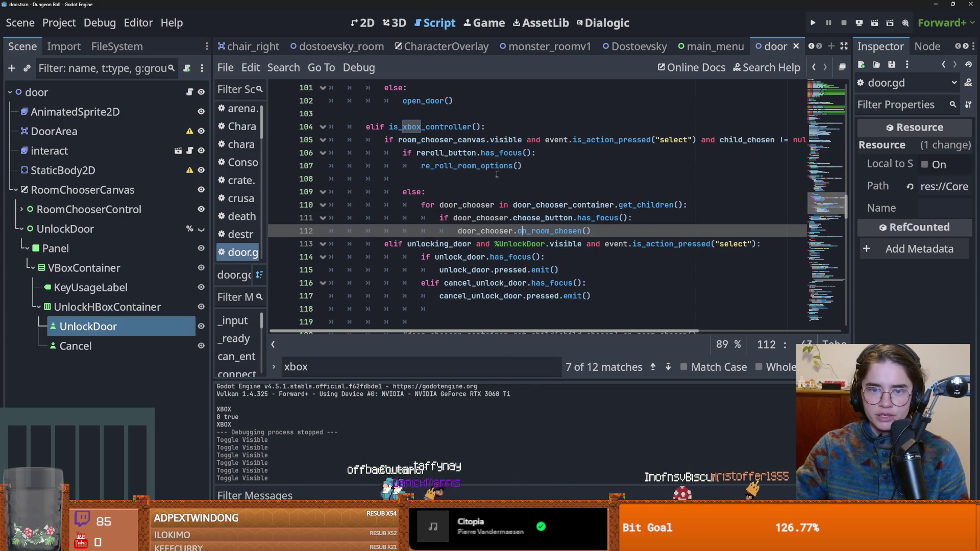
key(Up)
key(Up)
key(Up)
key(ctrl+d)
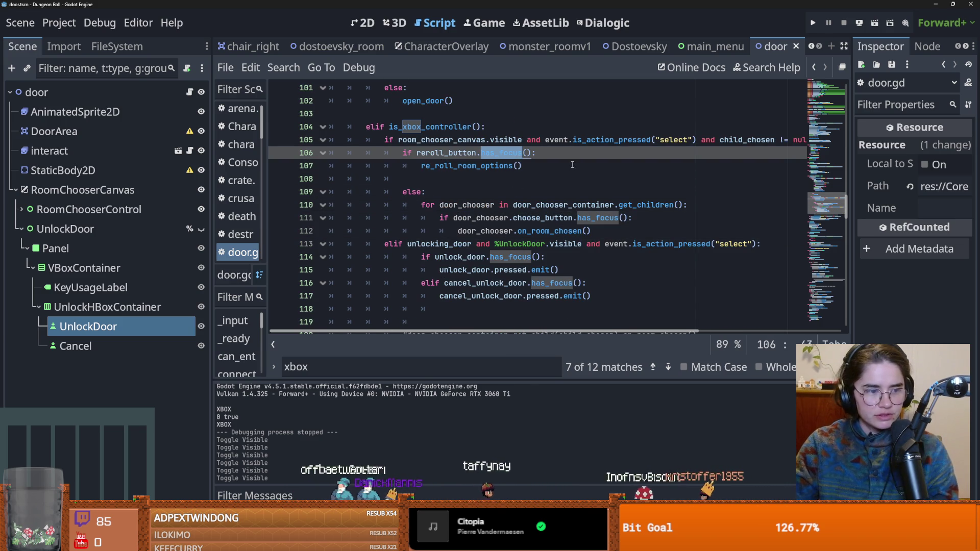
key(F5)
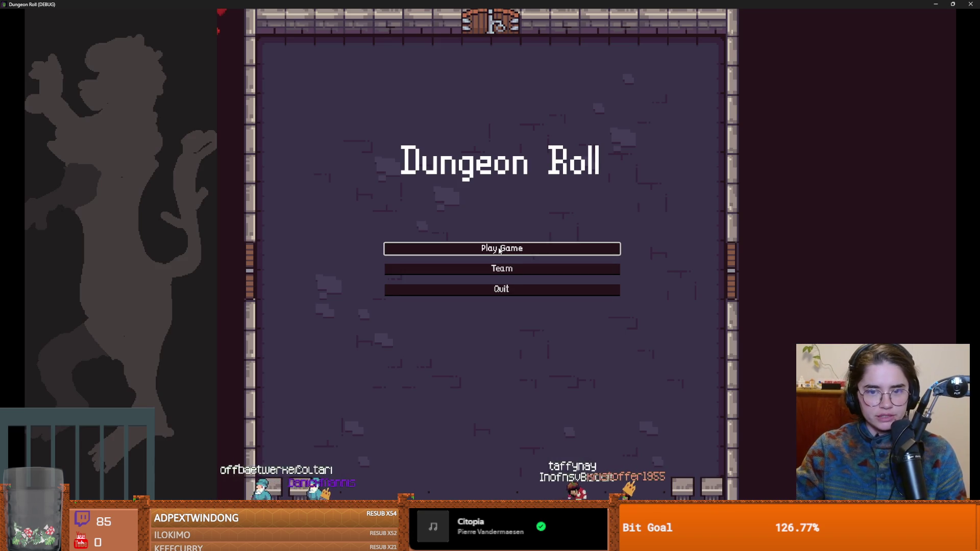
Start a new game as the Crusader and bring up the door's room choices.
click(499, 250)
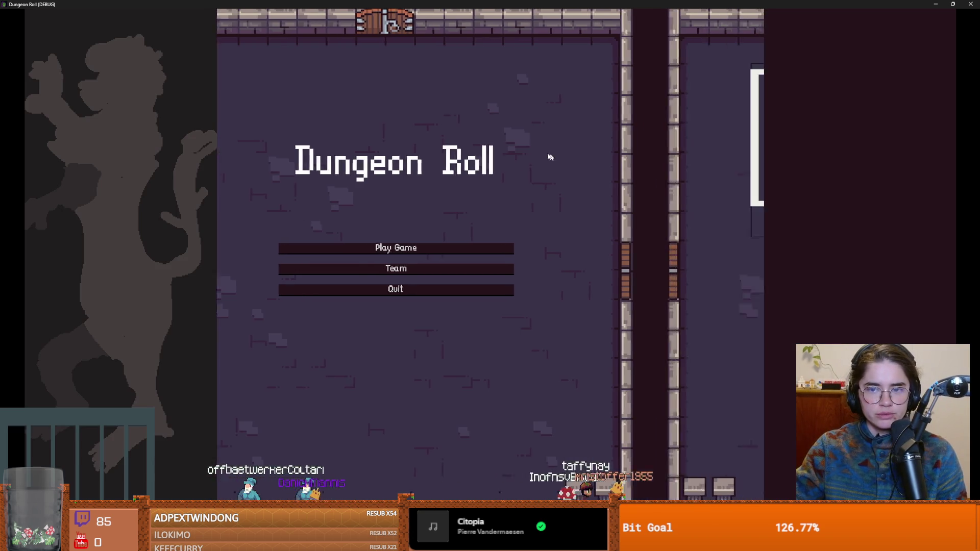
click(474, 148)
click(536, 218)
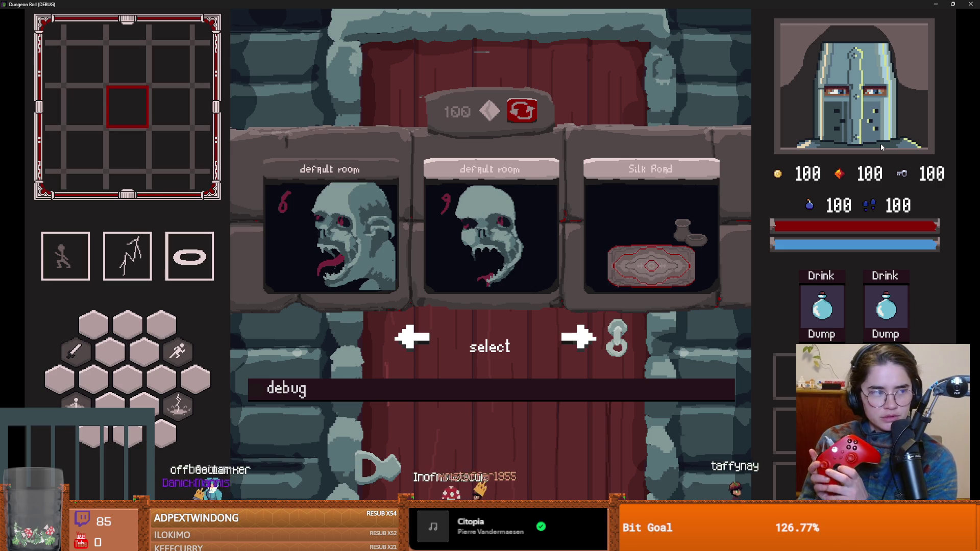
key(Right)
key(Right)
key(Left)
key(Left)
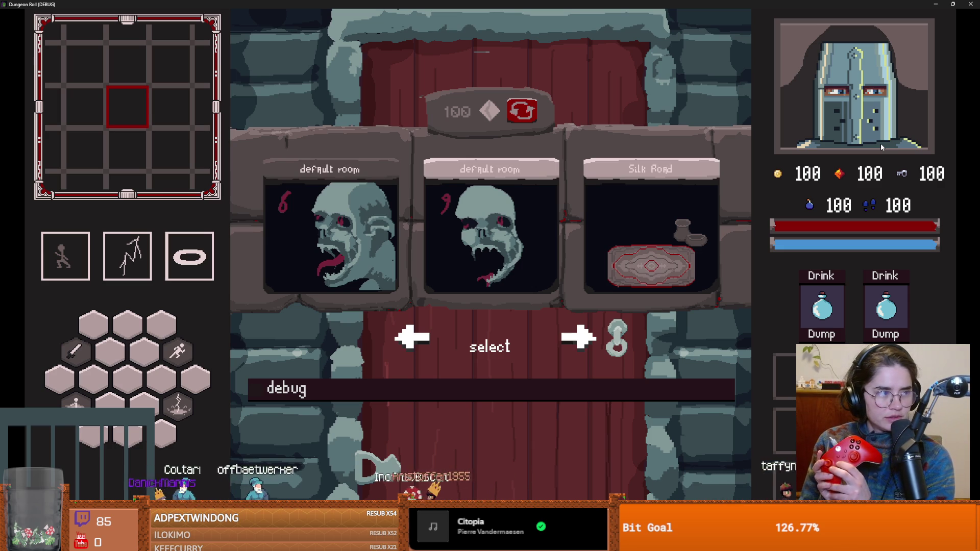
Reroll the rooms twice with the controller, enter Silk Road, walk out left, and stop the game.
key(Down)
key(r)
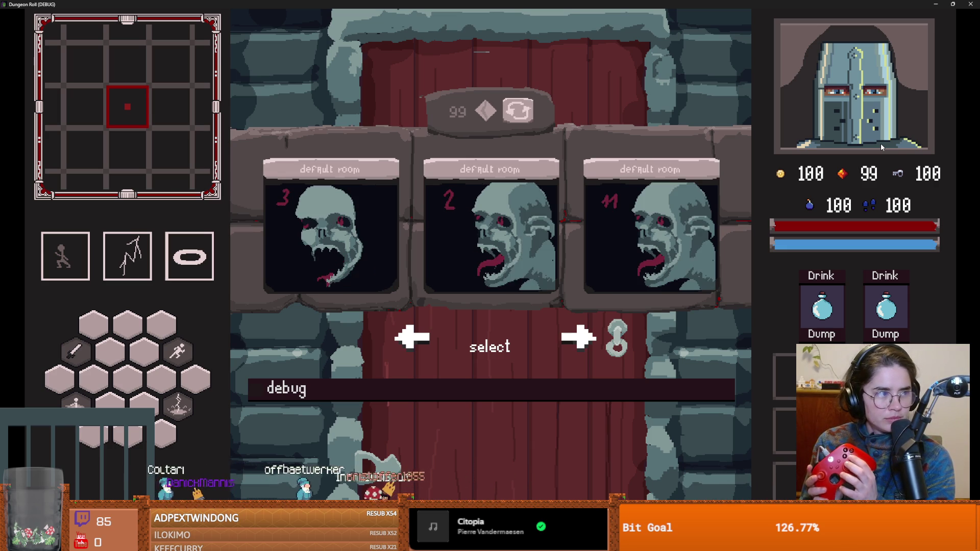
key(r)
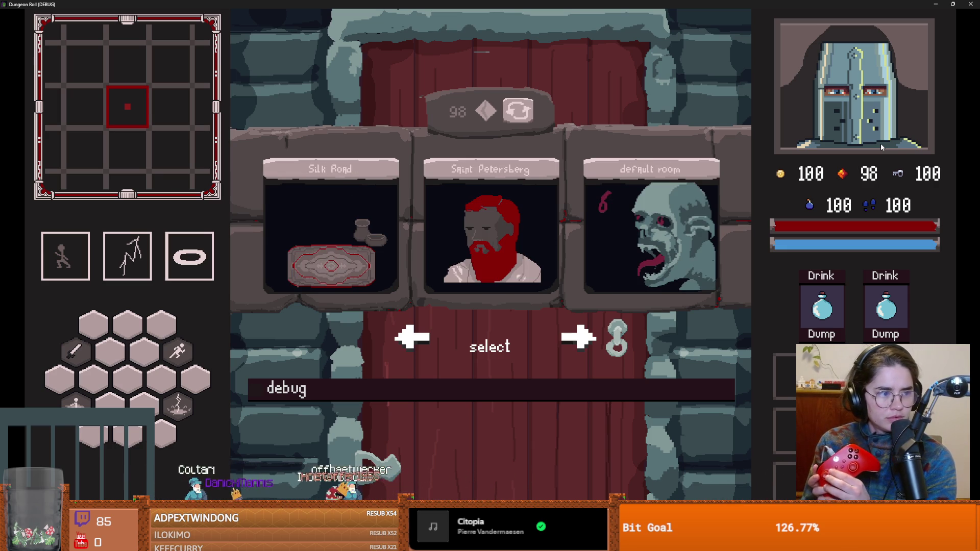
key(Down)
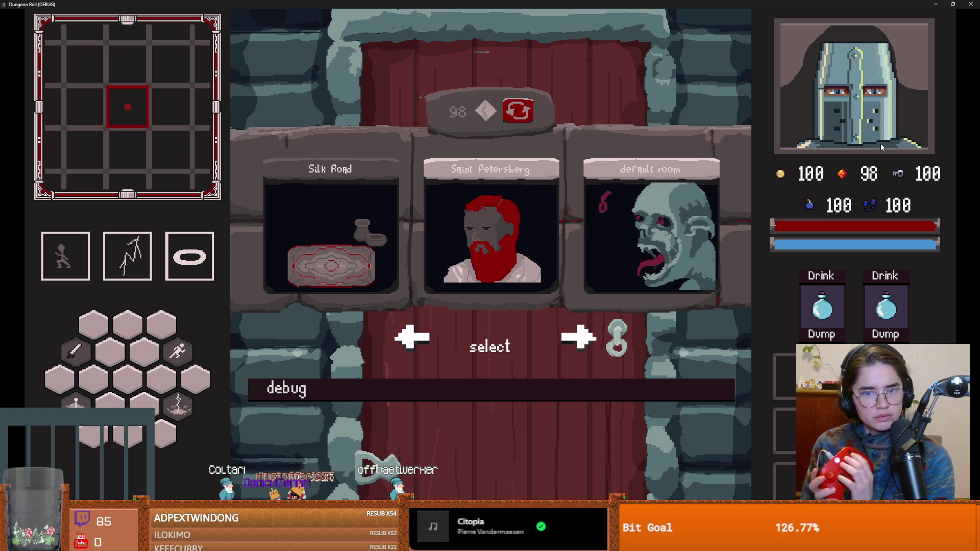
key(Return)
key(Left)
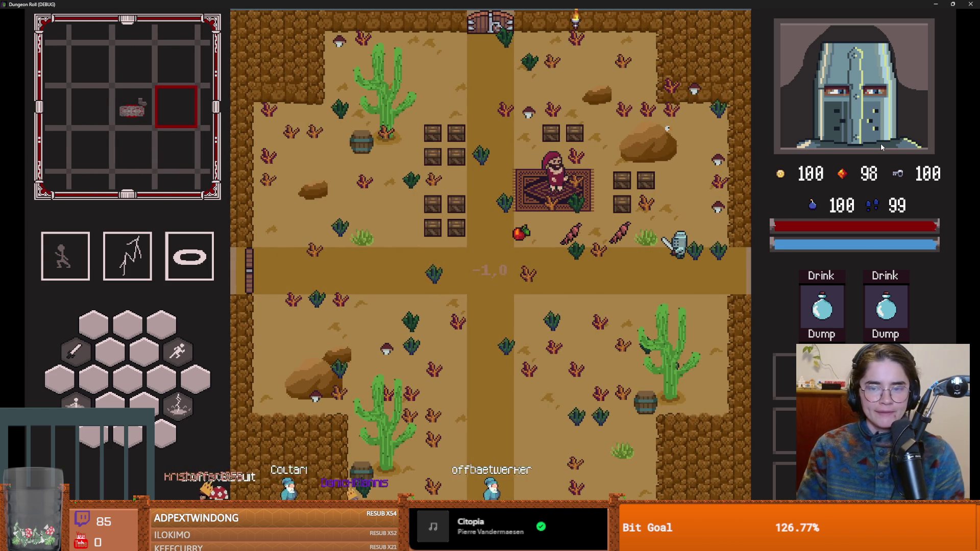
key(F8)
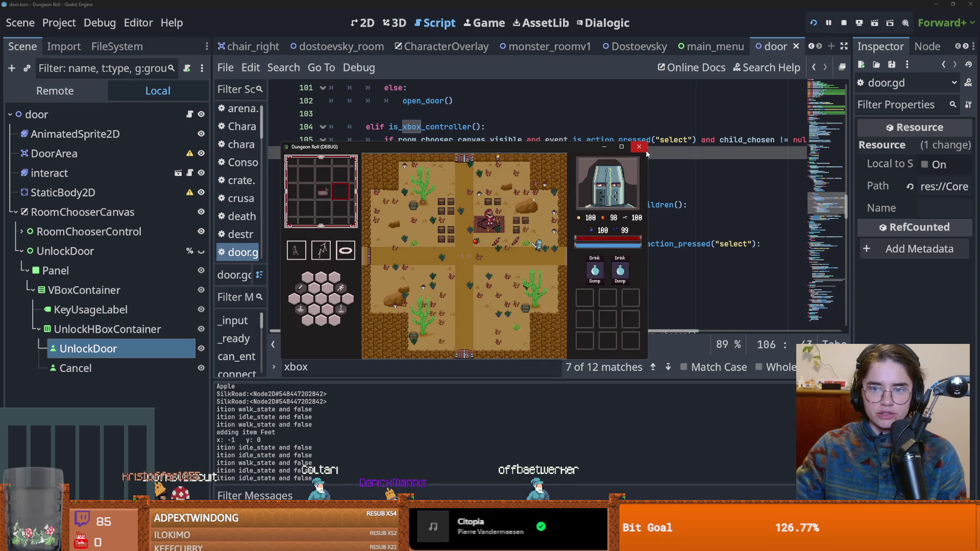
click(646, 175)
Save door.gd, relaunch Dungeon Roll, and enter the first dungeon room as the Crusader.
key(ctrl+s)
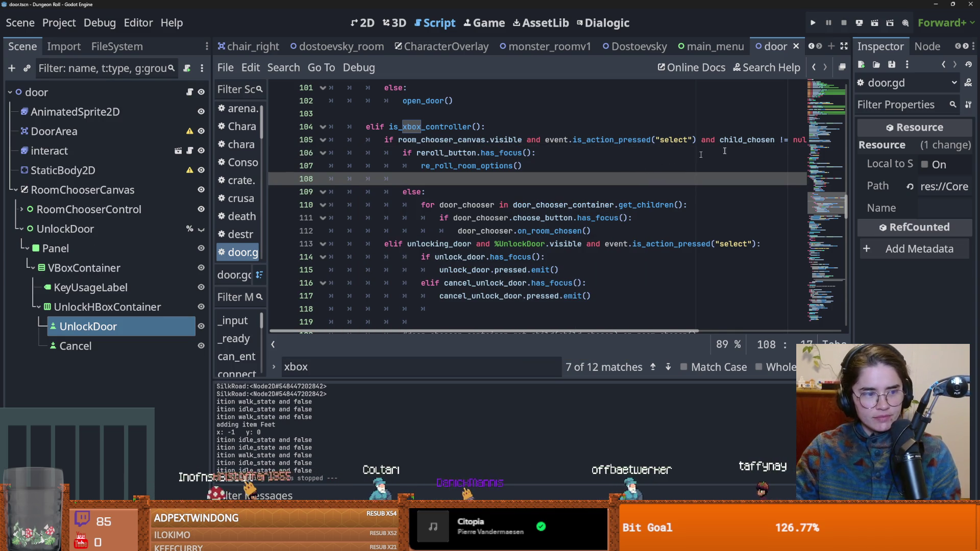
click(814, 24)
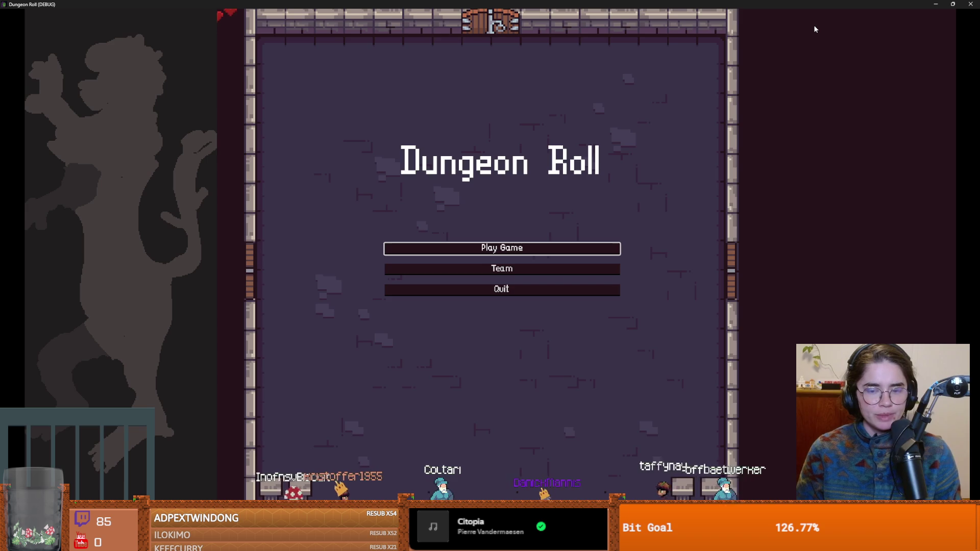
key(Return)
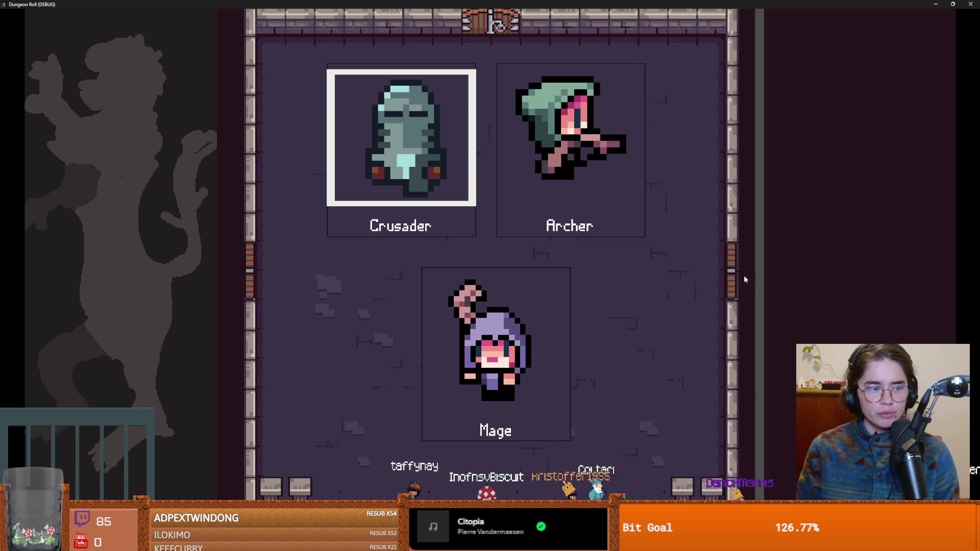
key(Return)
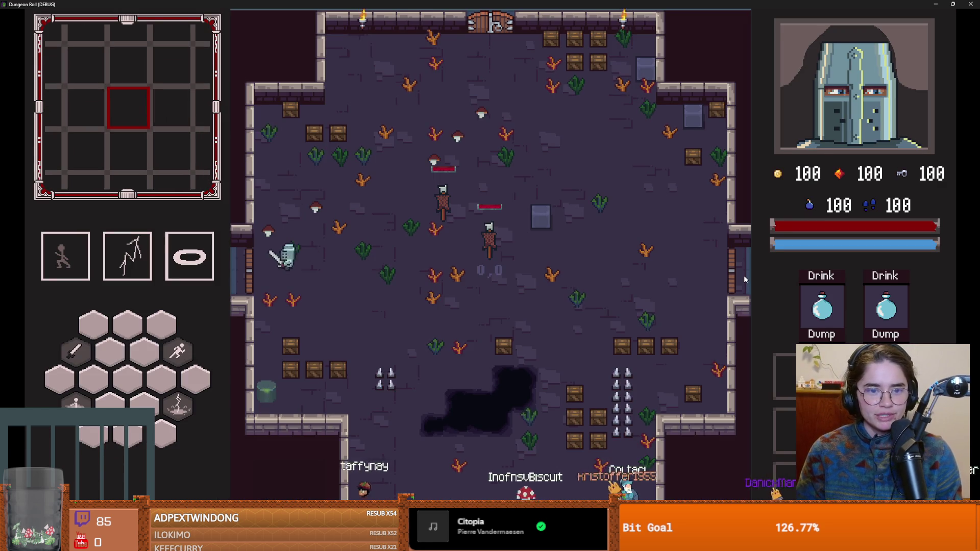
Reroll the room choices several times, then enter the forest room.
key(Return)
key(Return)
key(Return)
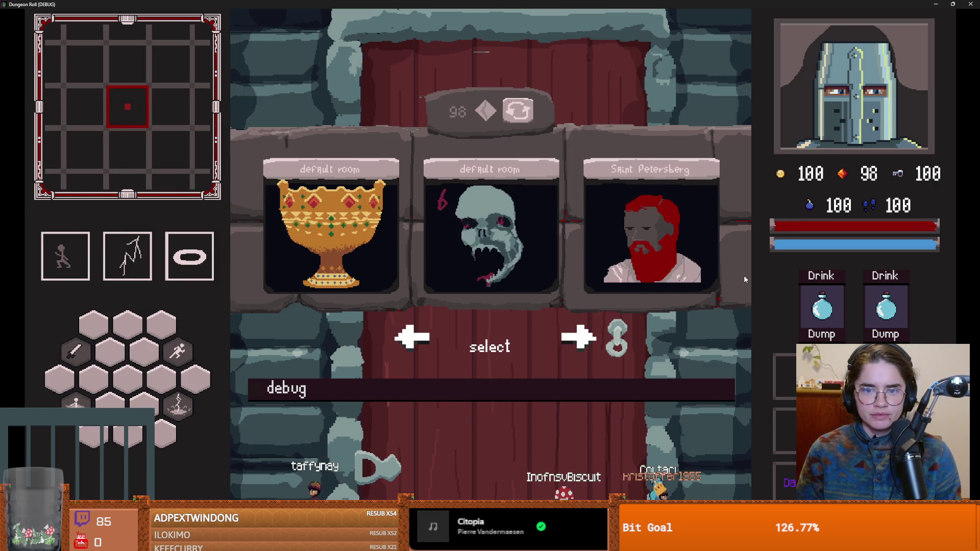
key(Return)
key(Return)
key(Return)
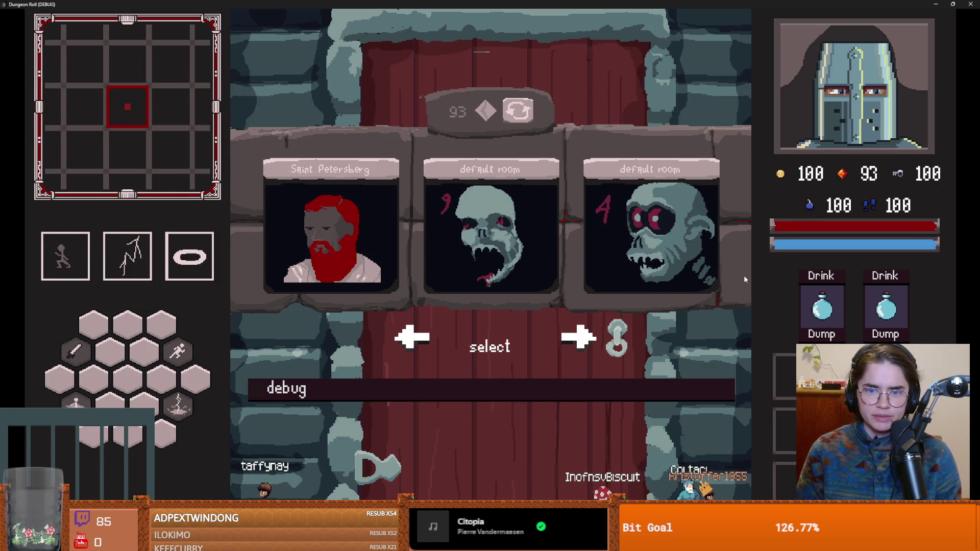
key(Return)
key(Return)
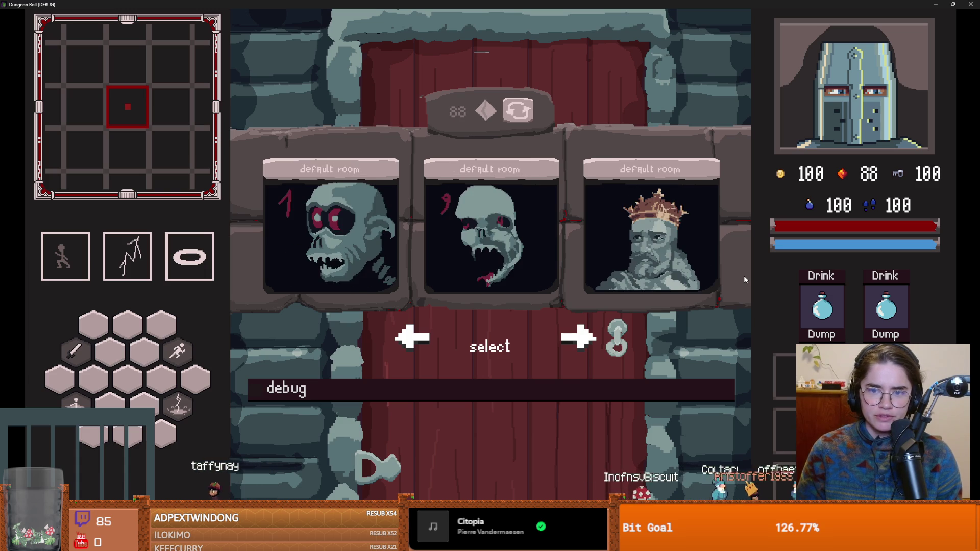
key(space)
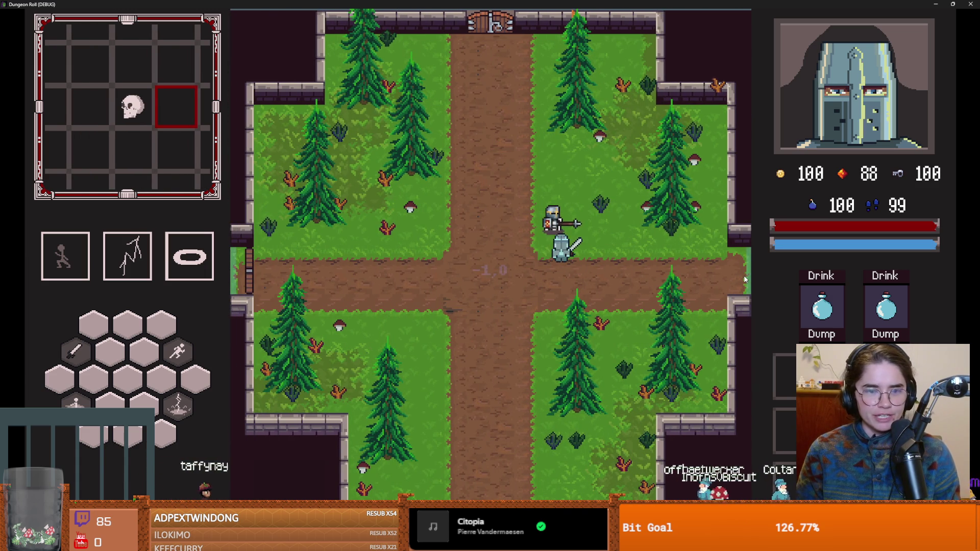
Talk through the GodfreyOfBouillon conversation, then walk the knight up the path.
key(space)
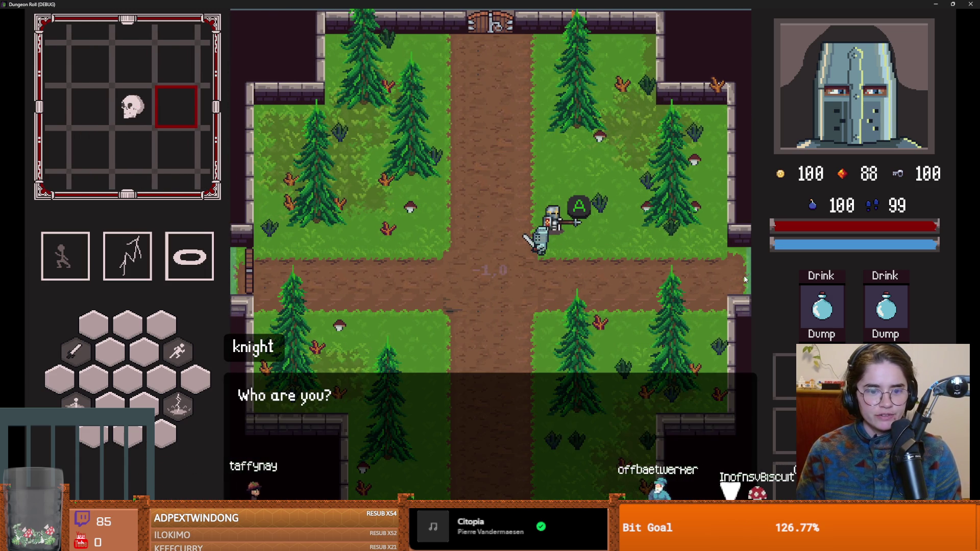
key(space)
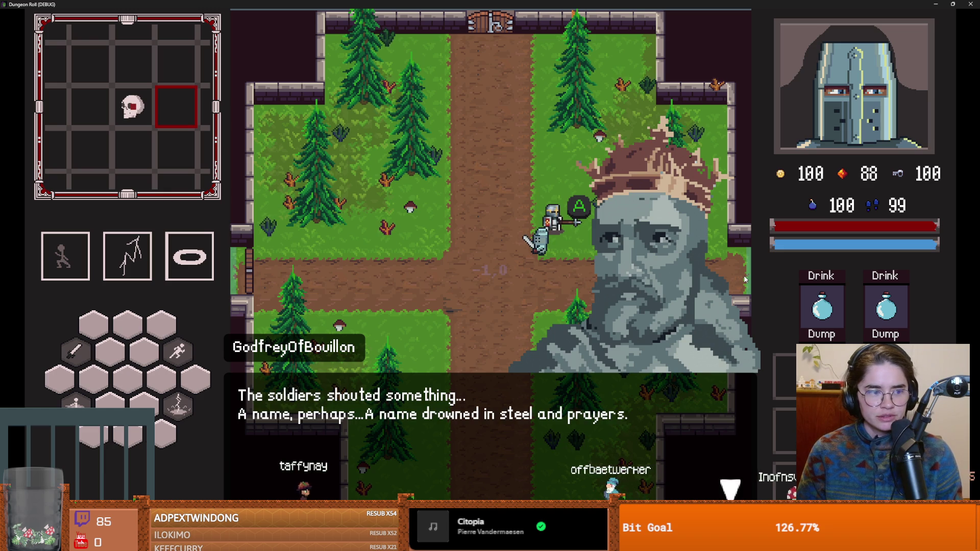
key(space)
key(space)
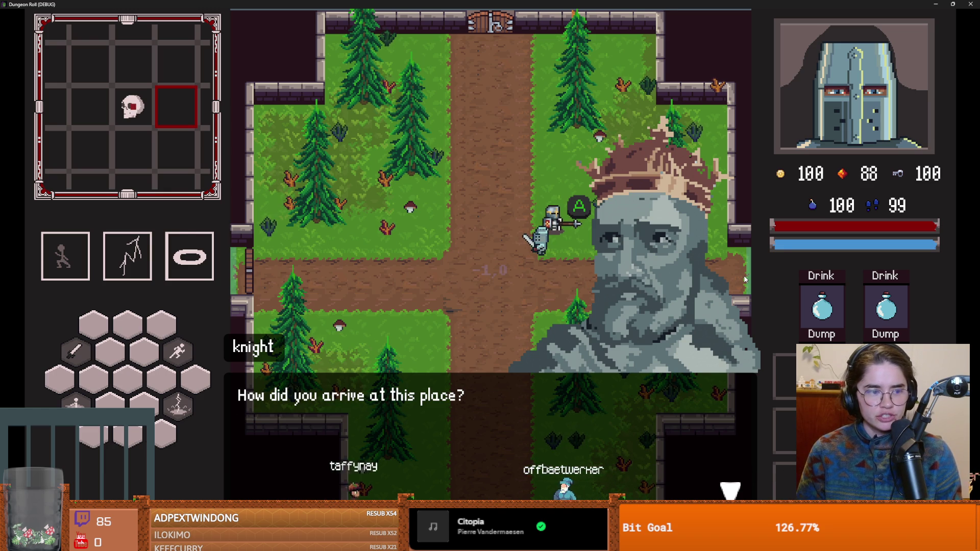
key(space)
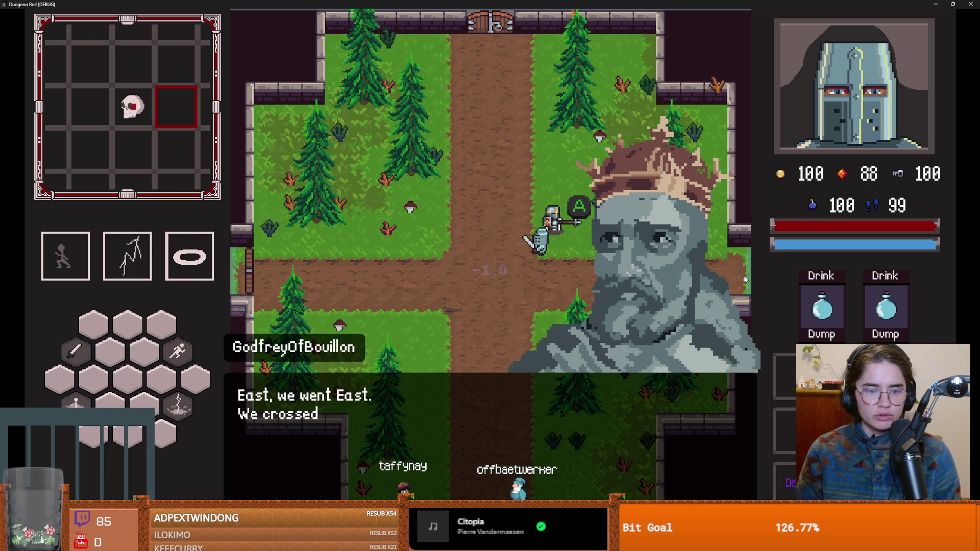
key(space)
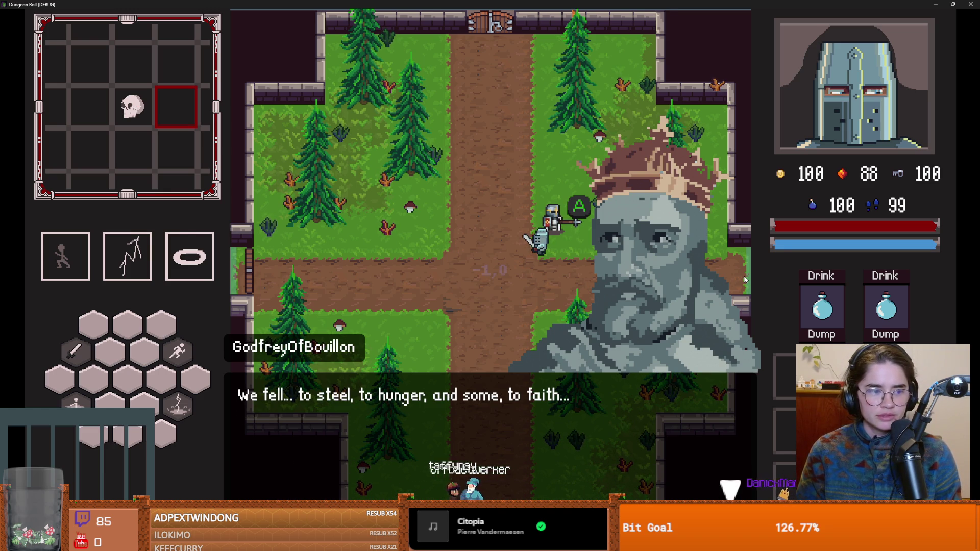
key(space)
key(space)
key(space)
key(space)
key(space)
key(space)
key(Left)
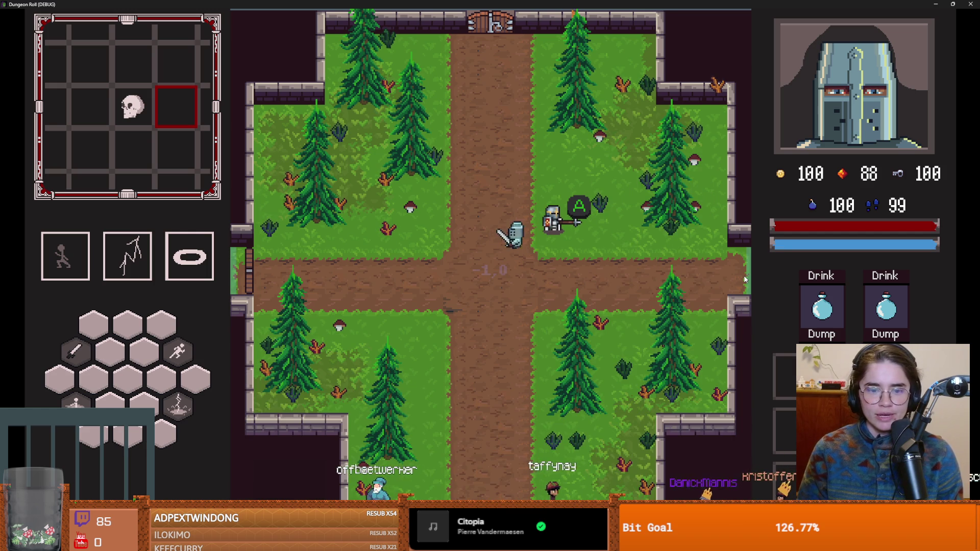
key(Up)
key(Up)
key(Up)
key(Up)
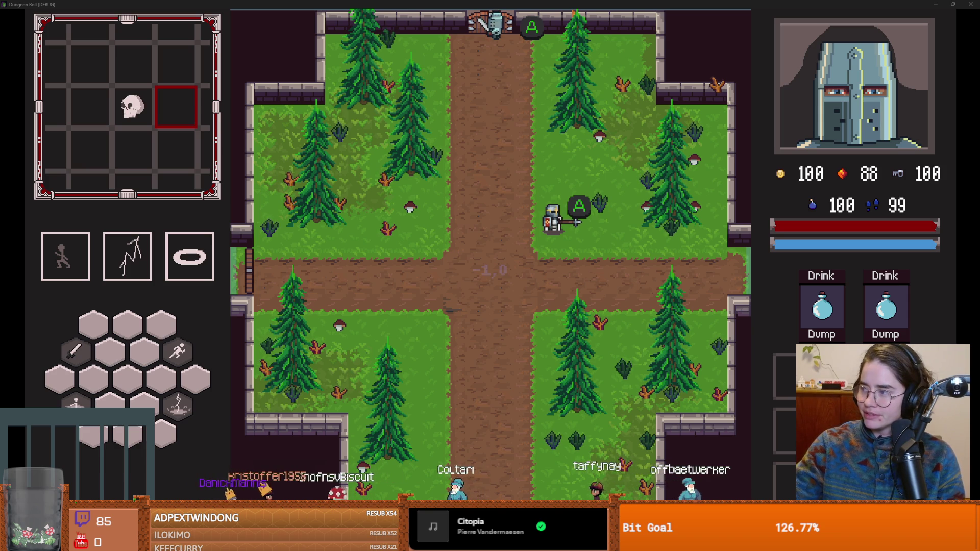
Zoom out the Zawisza Czarny article and switch it to the English 'Zawisza the Black' version.
key(alt+Tab)
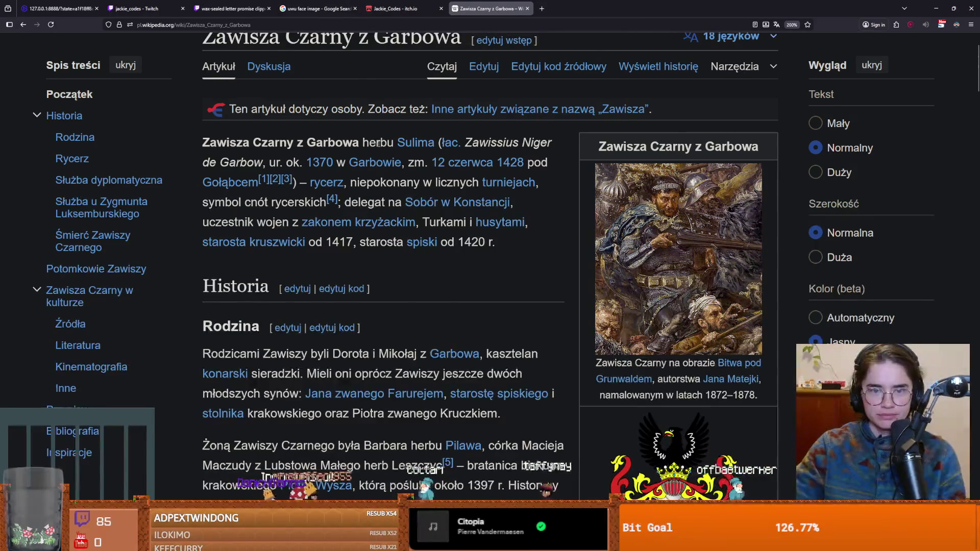
scroll(525, 203, down, 3)
key(ctrl+minus)
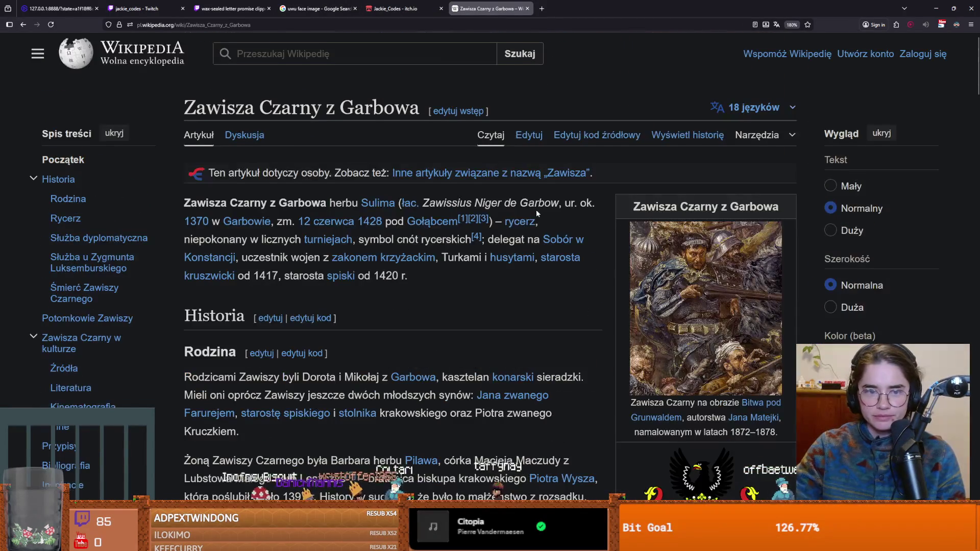
click(754, 108)
scroll(704, 218, down, 3)
scroll(719, 223, up, 3)
click(718, 284)
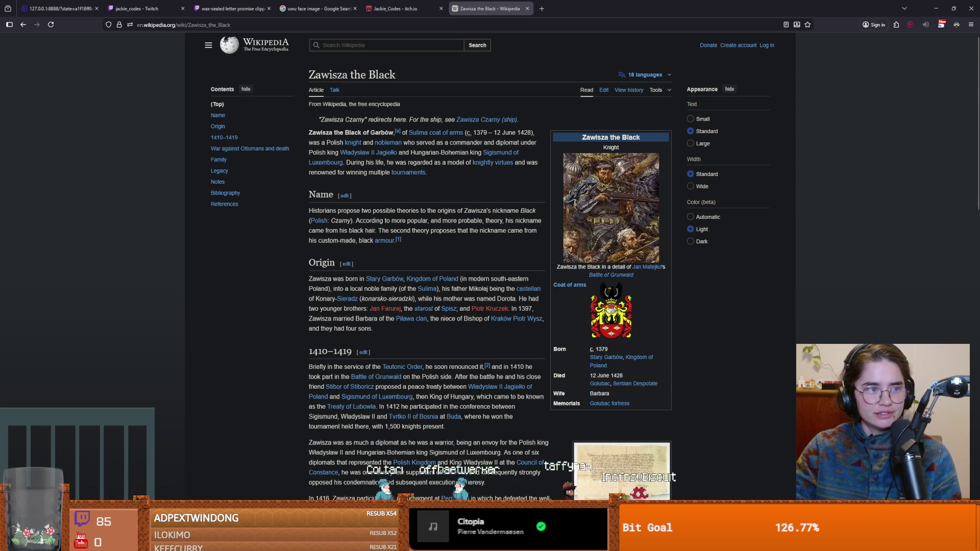
key(alt+Tab)
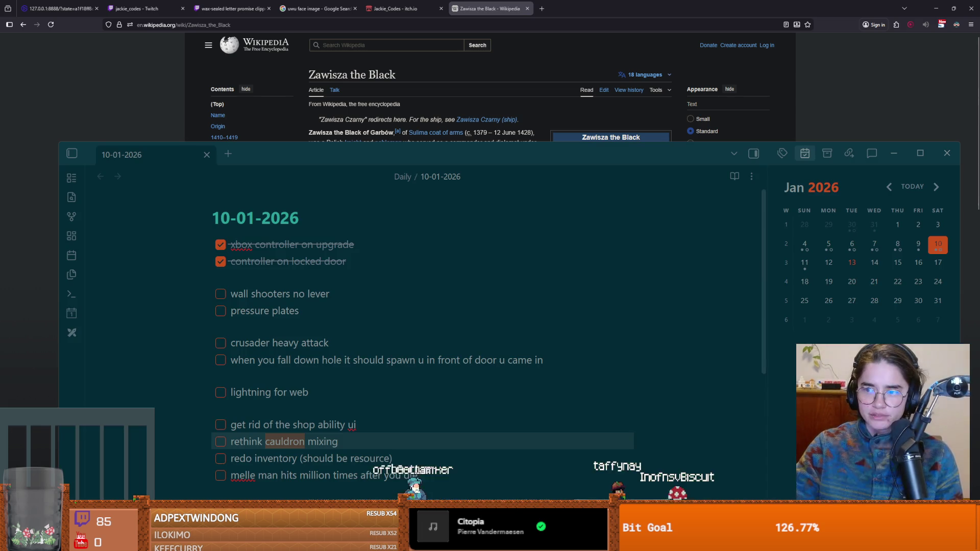
Create the 13-01-2026 daily note with 'Richard the Lionheart' as its first line.
click(852, 263)
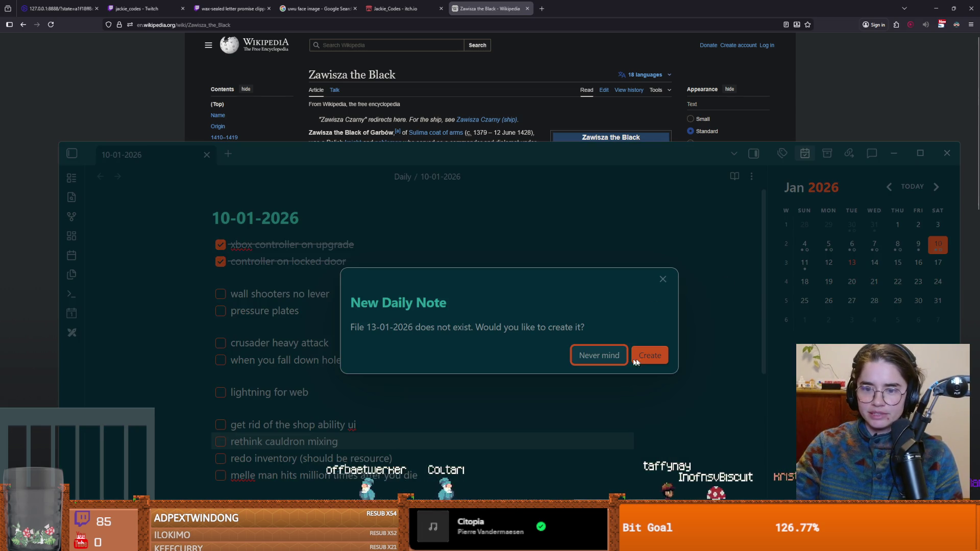
click(647, 353)
text(Richard the Lionheart)
key(Return)
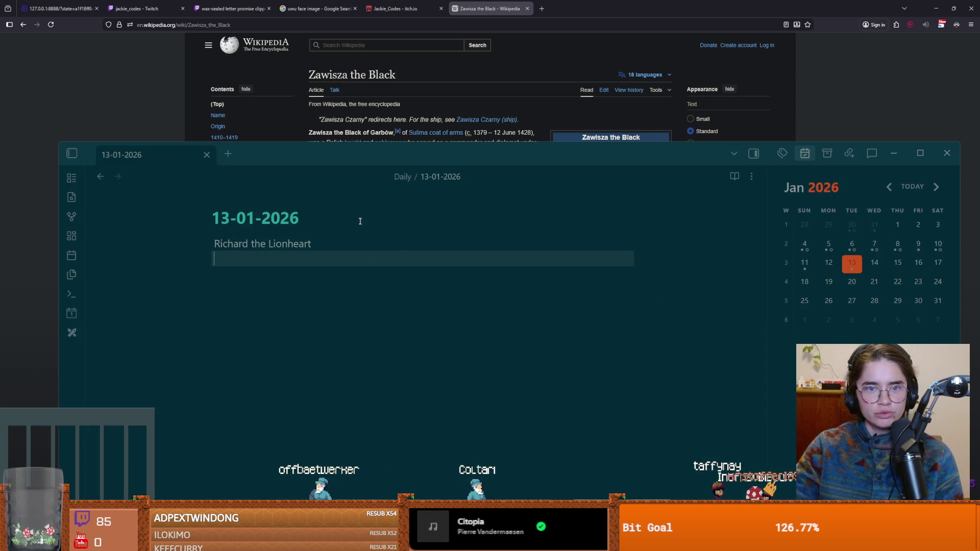
Copy the title 'Zawisza the Black' from Wikipedia and paste it as the next line.
click(402, 76)
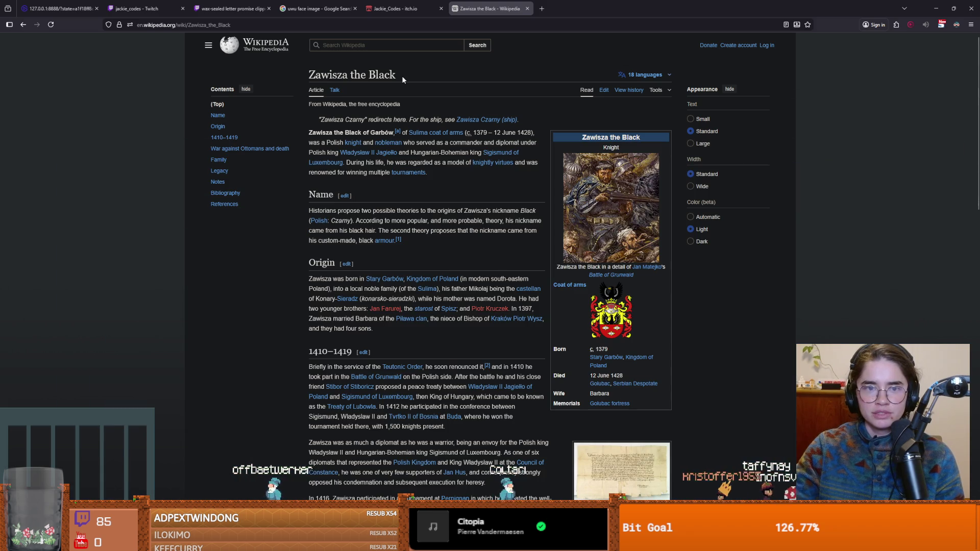
triple_click(388, 76)
key(ctrl+a)
double_click(381, 76)
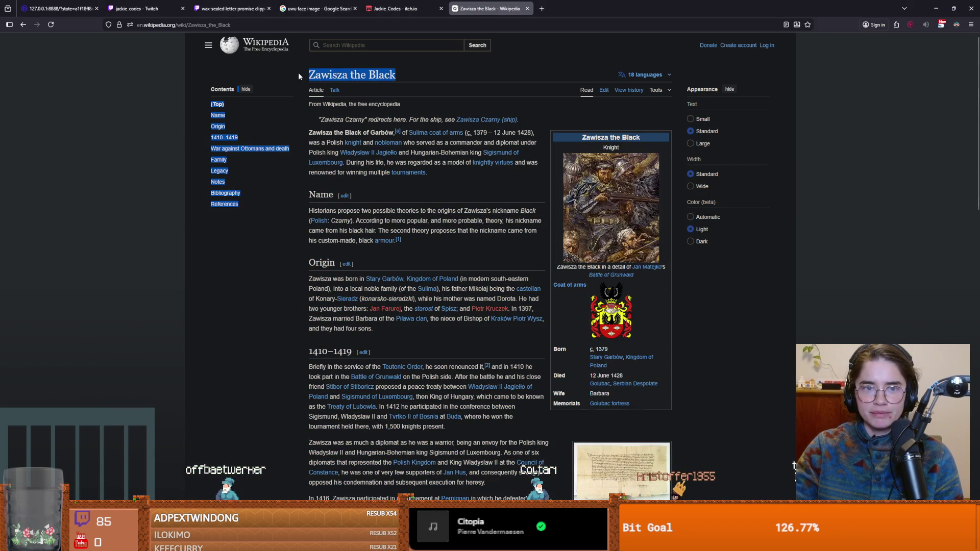
key(ctrl+a)
double_click(381, 76)
drag(308, 76, 398, 79)
key(ctrl+c)
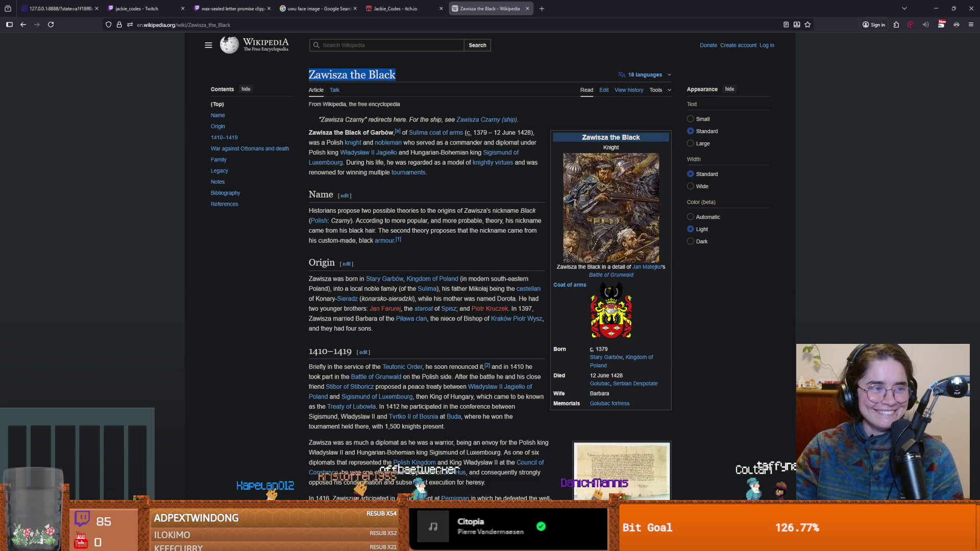
key(alt+Tab)
key(ctrl+v)
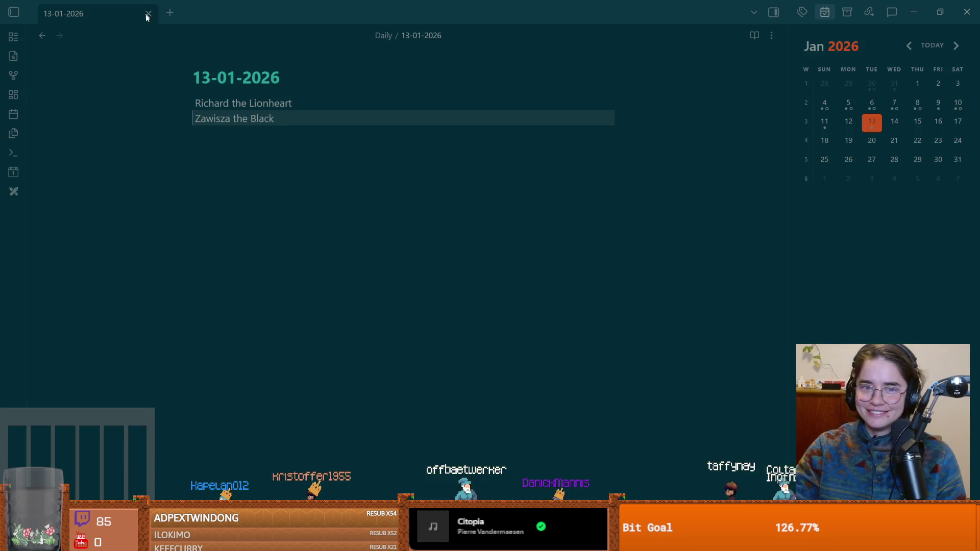
key(Return)
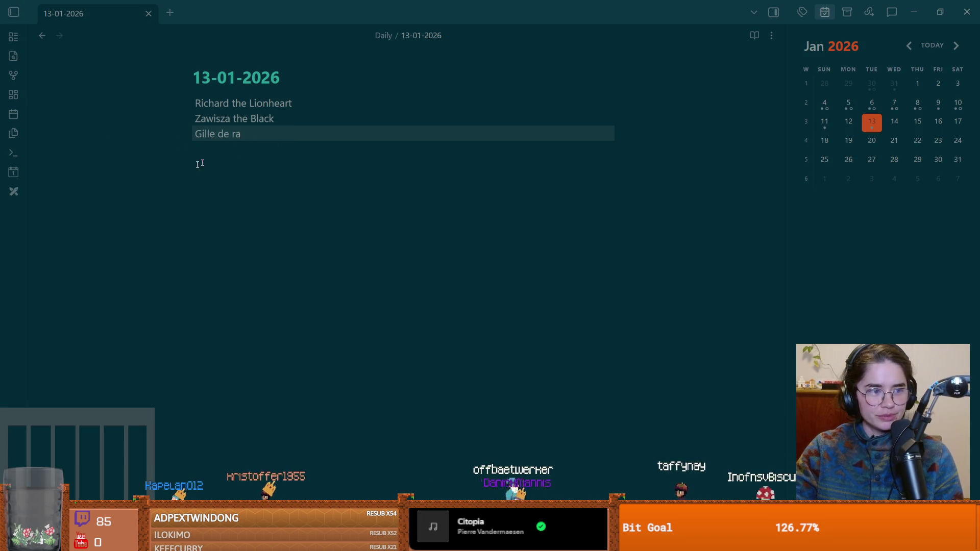
Add 'Gille de ray' and 'Lief Erickson' lines, then go back to the Wikipedia article.
text(y)
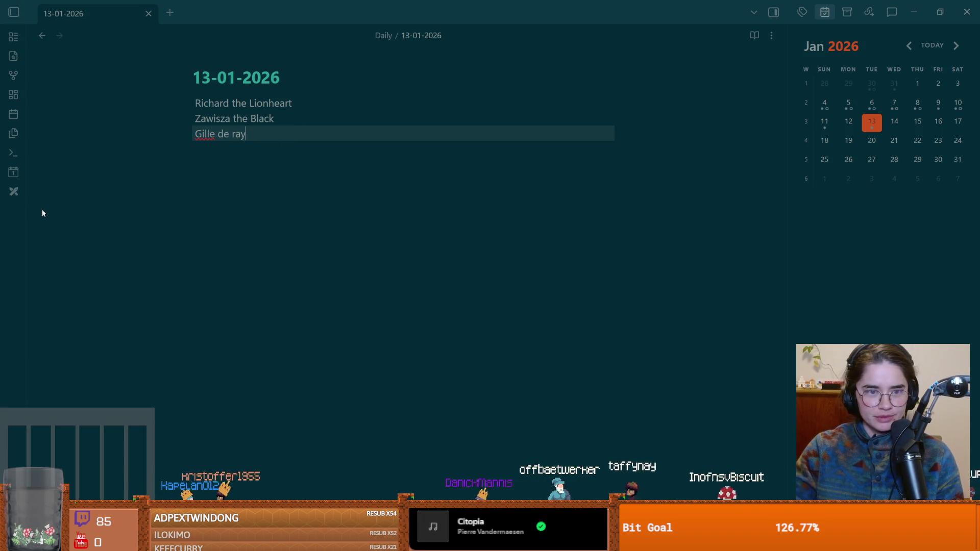
key(Return)
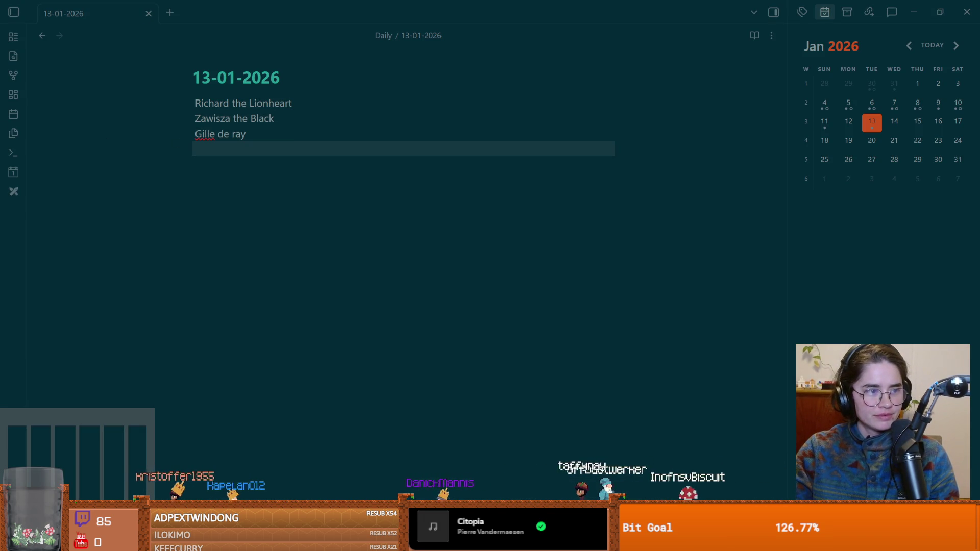
click(251, 145)
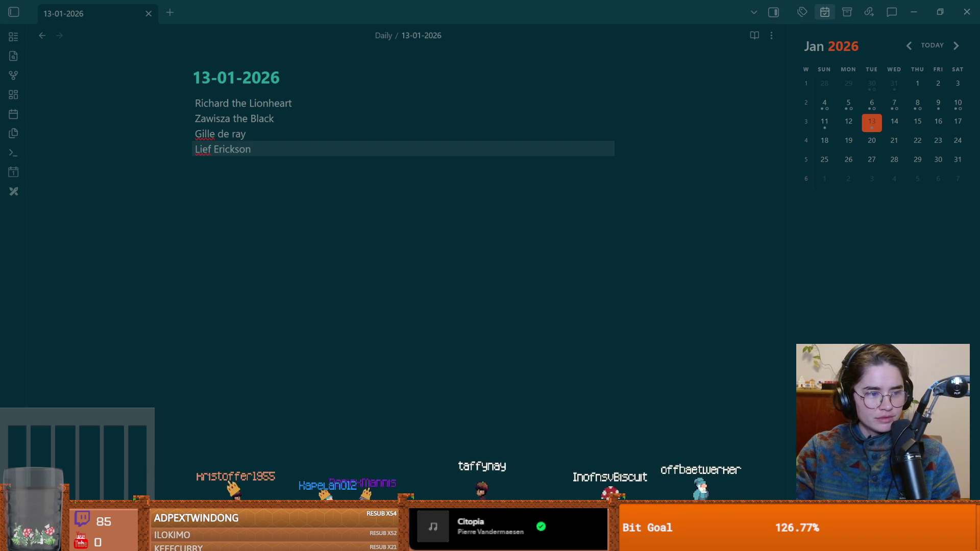
key(alt+Tab)
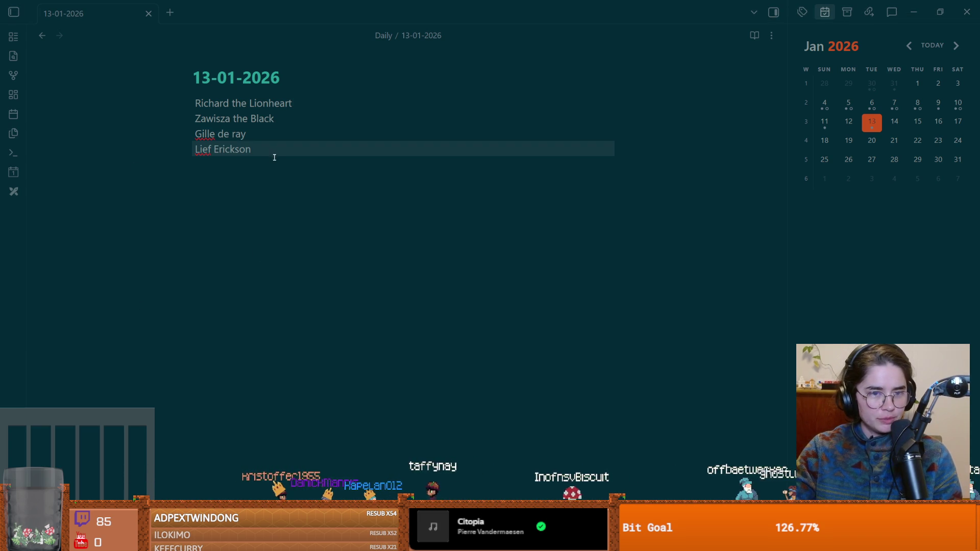
click(274, 160)
key(alt+Tab)
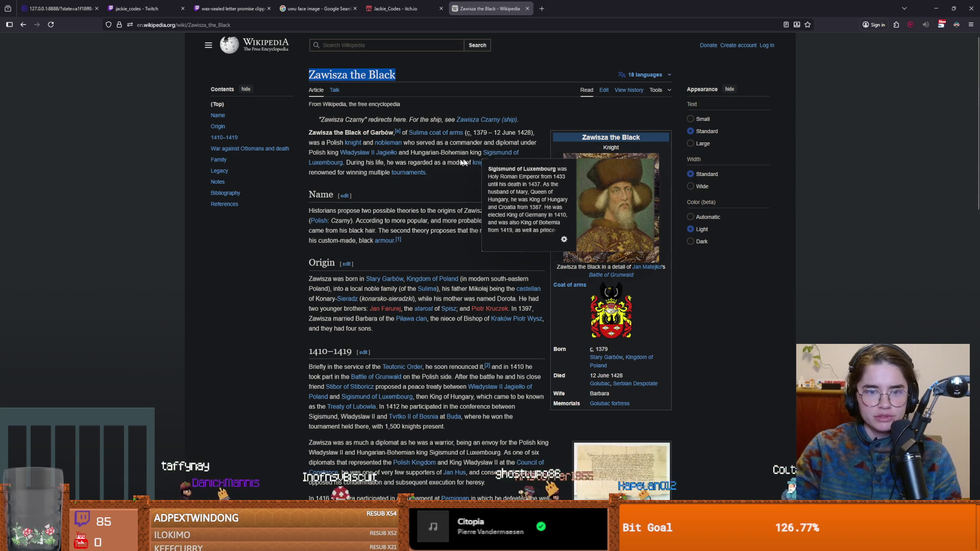
Scroll down to the 1410–1419 section and follow its Teutonic Order link.
scroll(524, 214, down, 1)
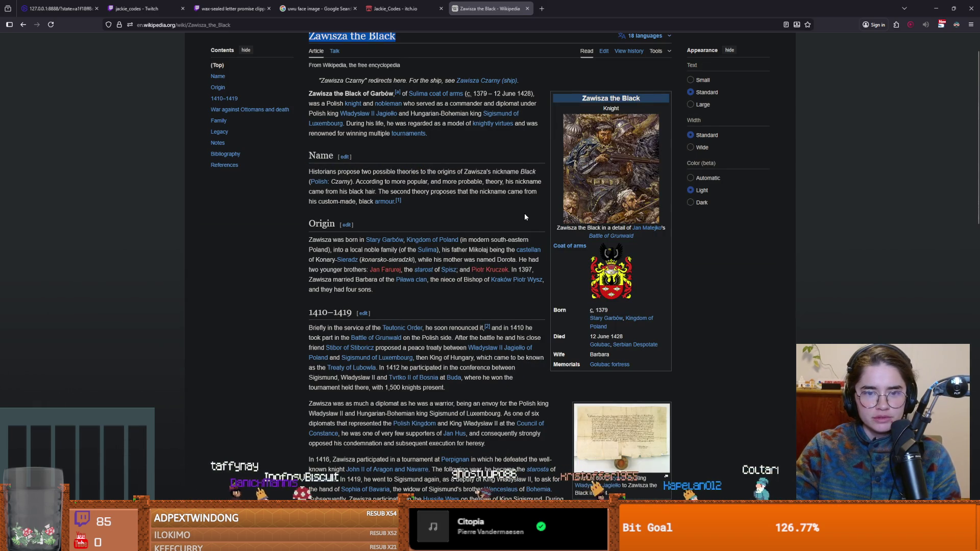
scroll(525, 214, down, 3)
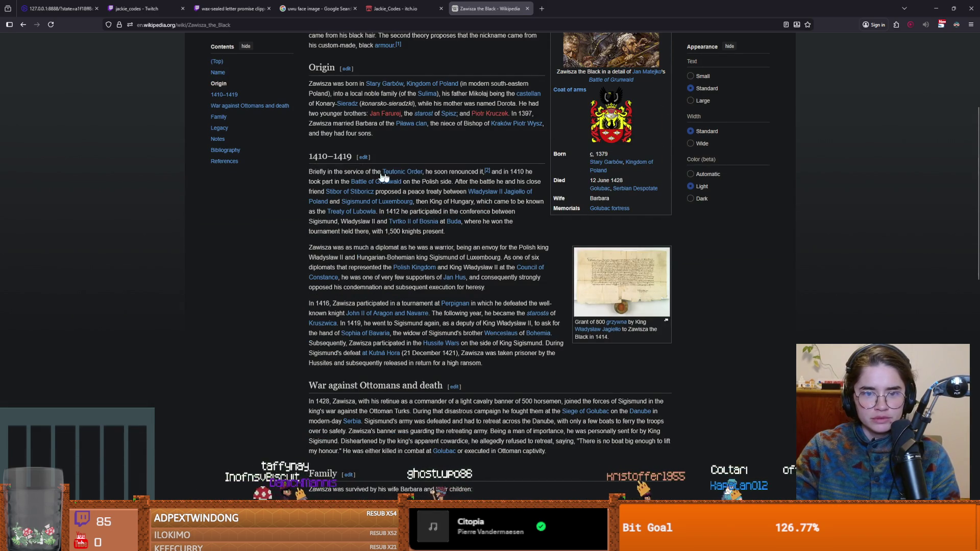
mouse_move(403, 176)
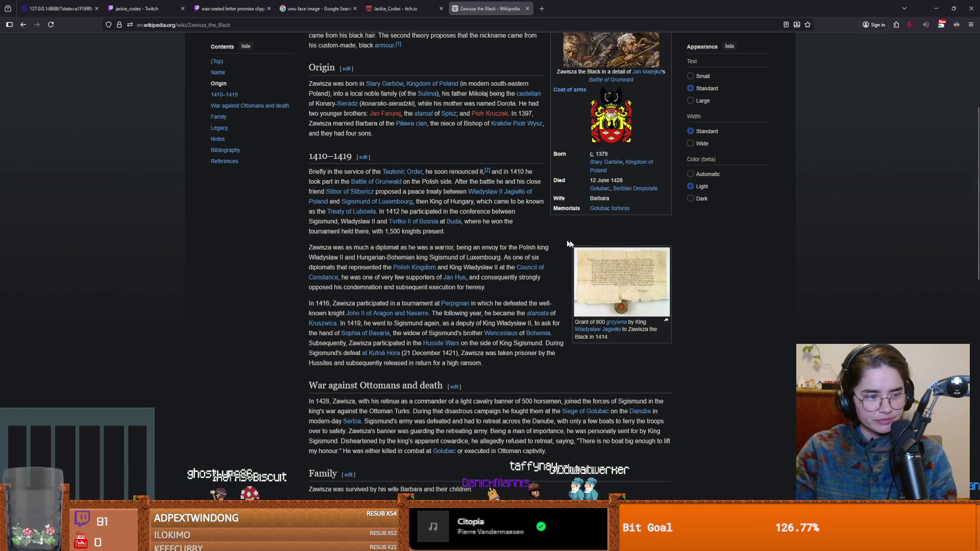
click(406, 173)
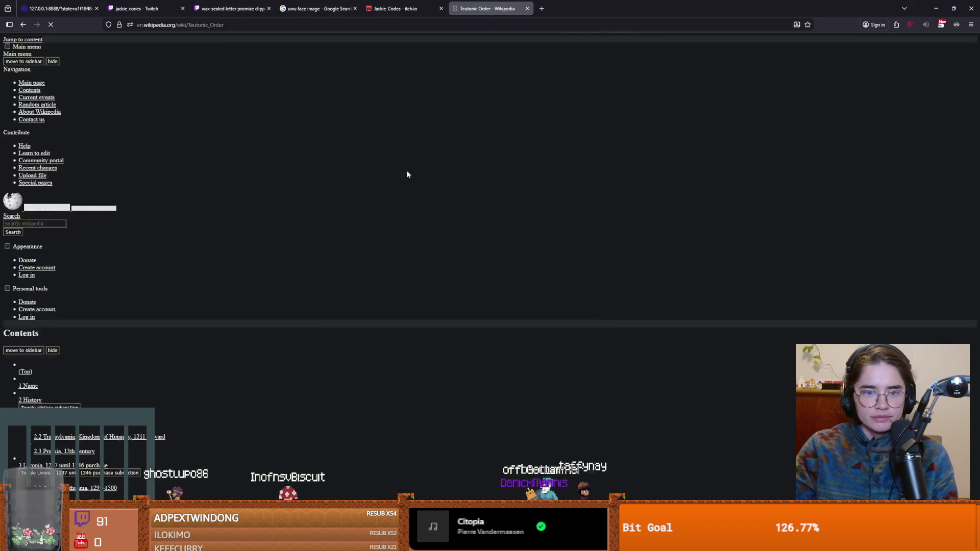
Highlight 'Teutonic Order' in the article's first sentence, then bring the game forward.
drag(334, 191, 364, 192)
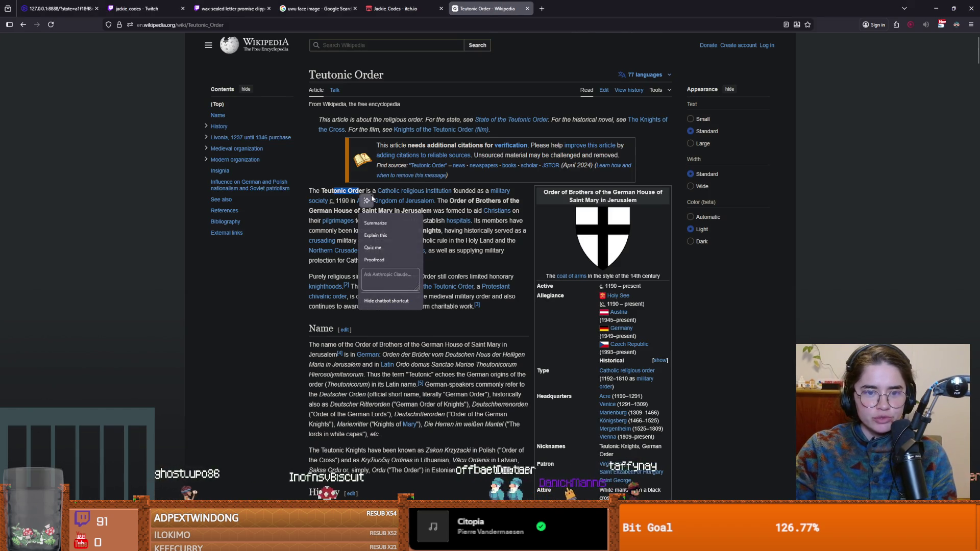
click(373, 200)
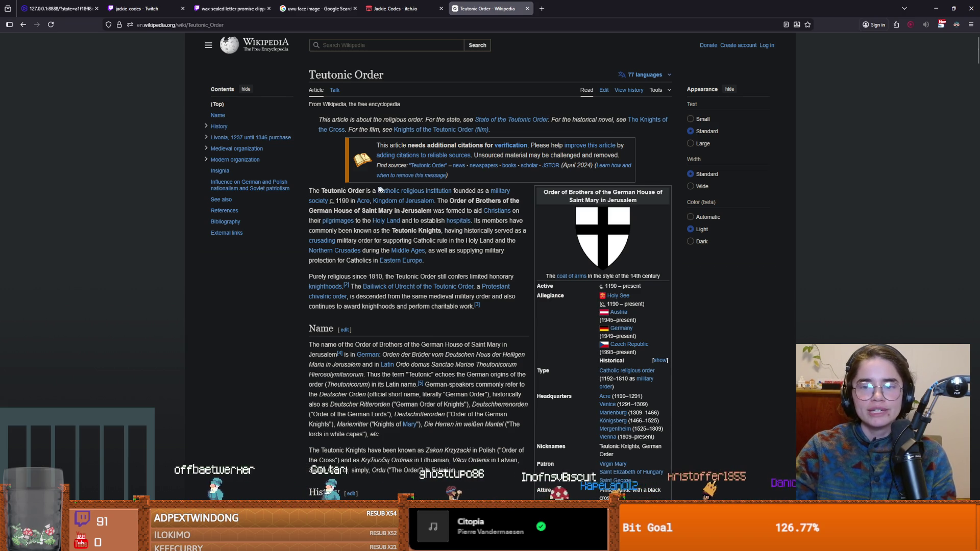
drag(364, 193, 326, 192)
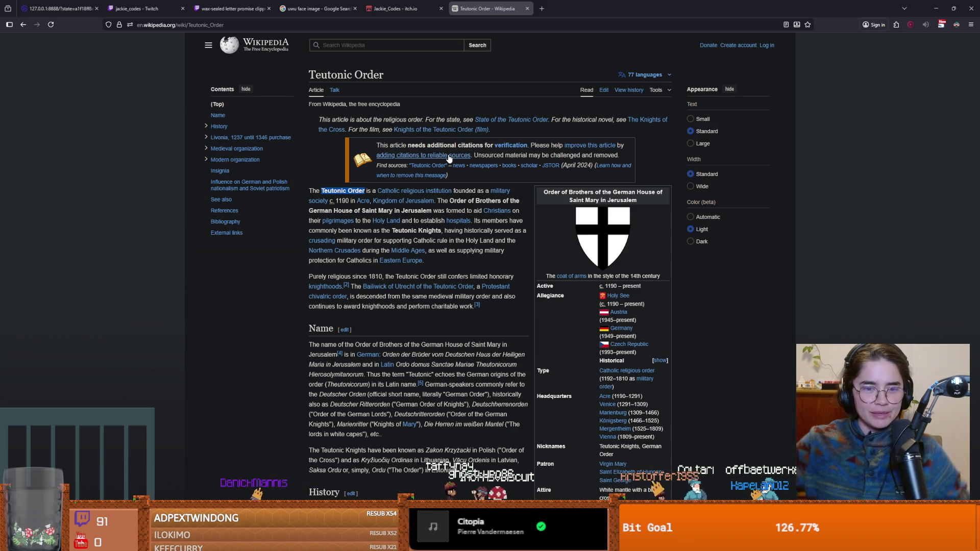
key(alt+Tab)
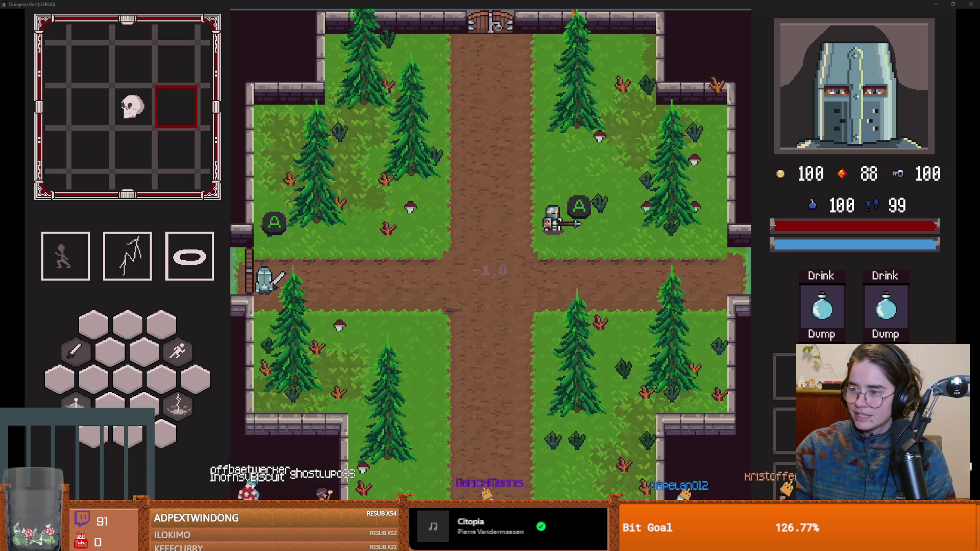
Bring the 13-01-2026 Obsidian daily note to the front.
key(alt+Tab)
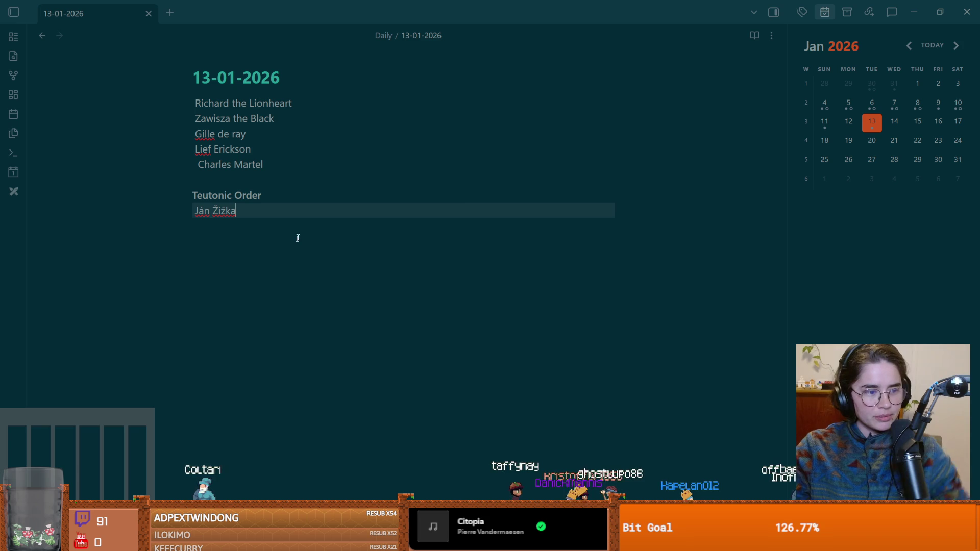
Walk the knight to the crossroads centre, then return to the Godot editor.
key(alt+Tab)
click(480, 244)
key(alt+Tab)
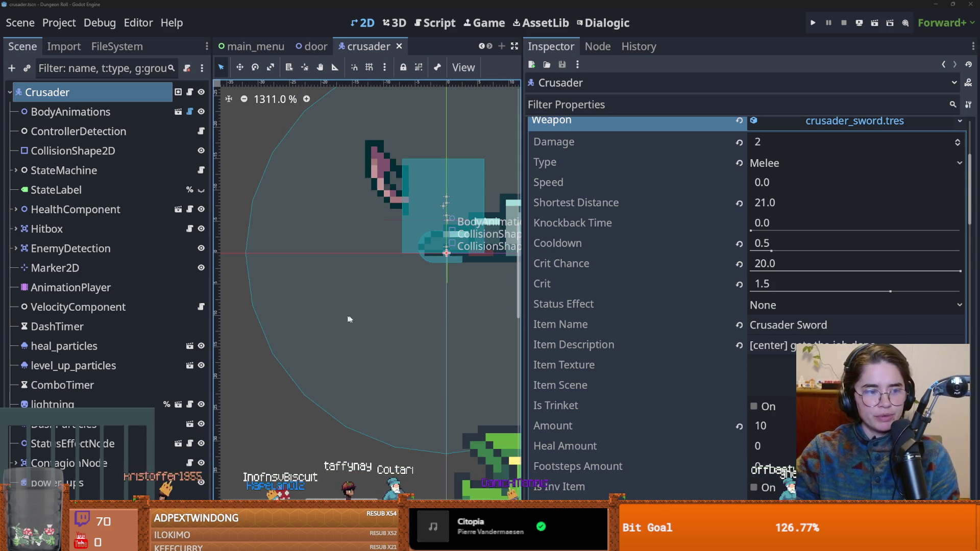
Widen the scene canvas and save the crusader scene.
drag(522, 313, 803, 312)
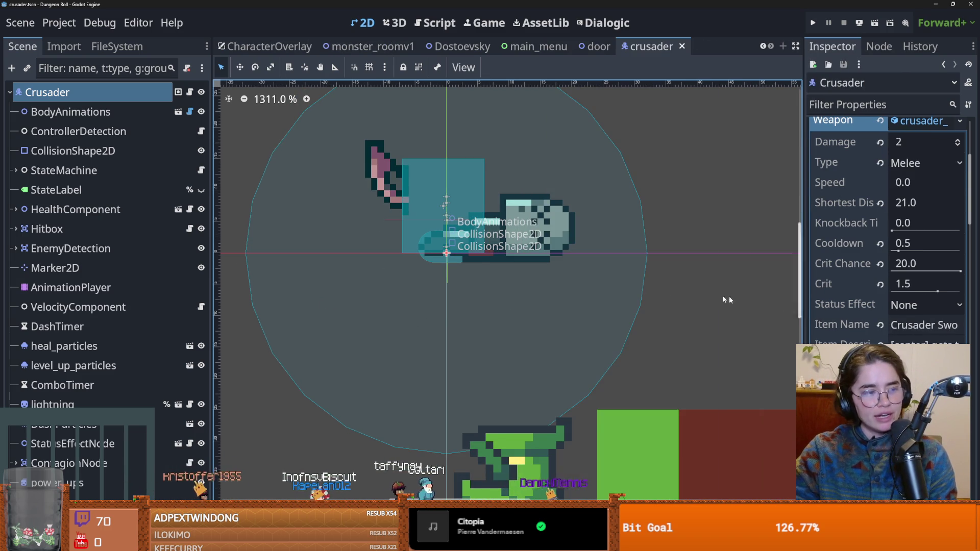
scroll(479, 268, up, 1)
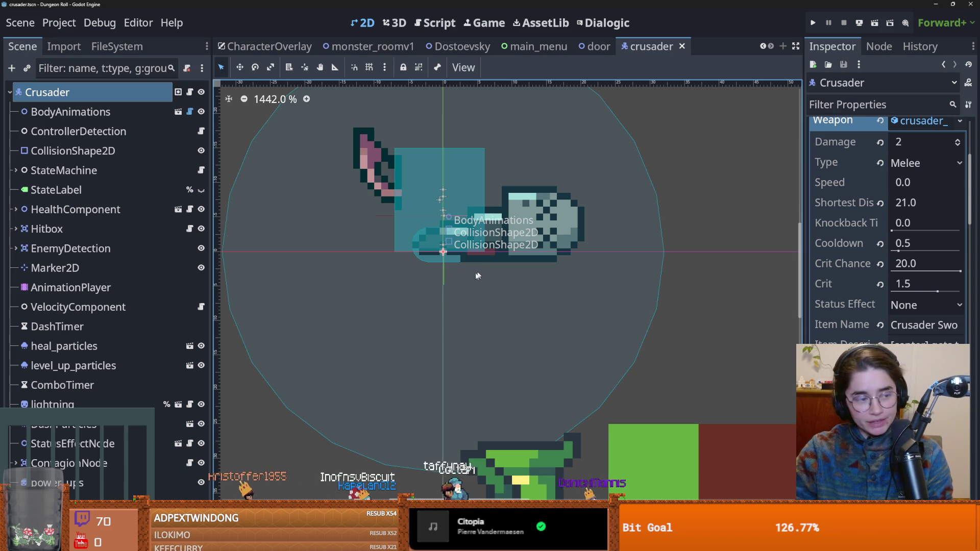
scroll(482, 281, up, 2)
key(ctrl+s)
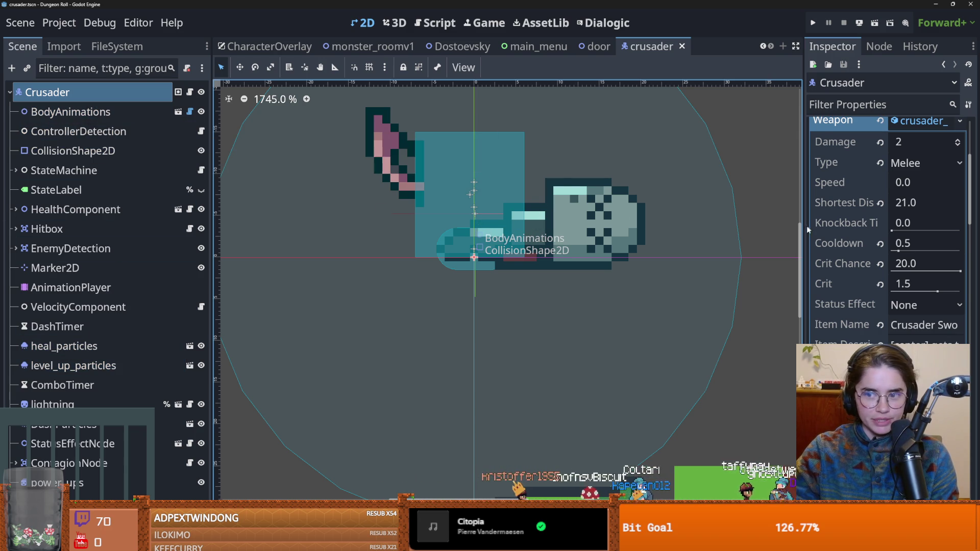
Widen the Inspector and expand StateMachine to show roll_state, combo_state and block_state.
drag(804, 228, 568, 230)
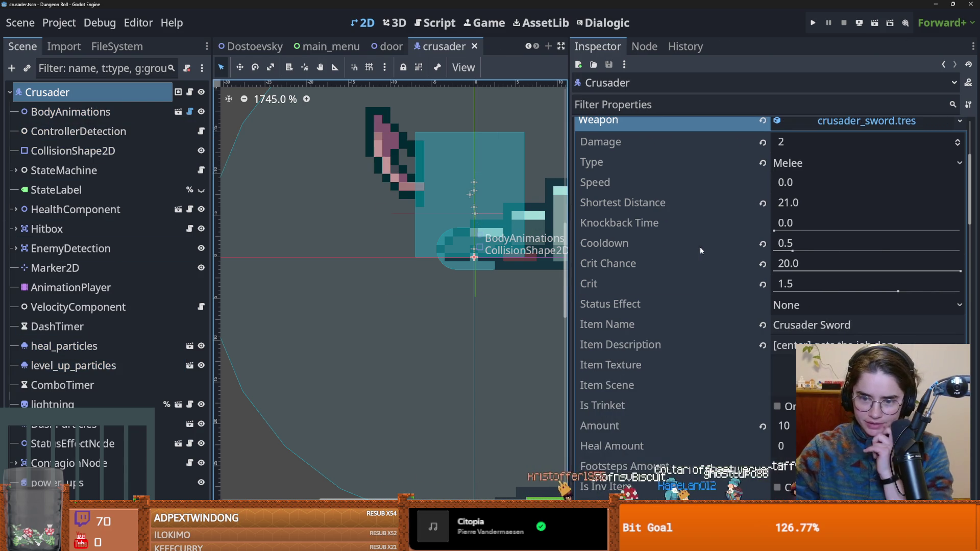
scroll(719, 291, up, 3)
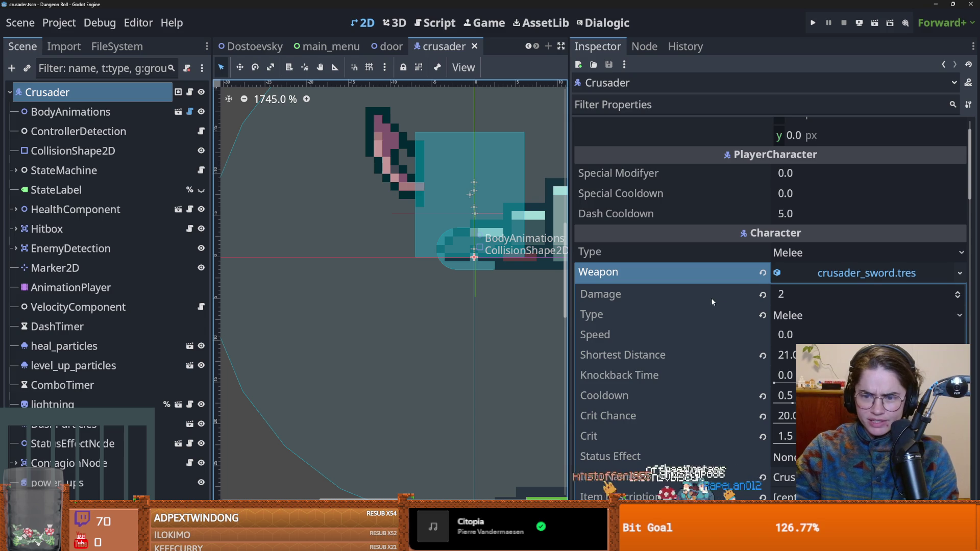
scroll(714, 304, down, 2)
scroll(722, 311, down, 3)
scroll(721, 307, down, 3)
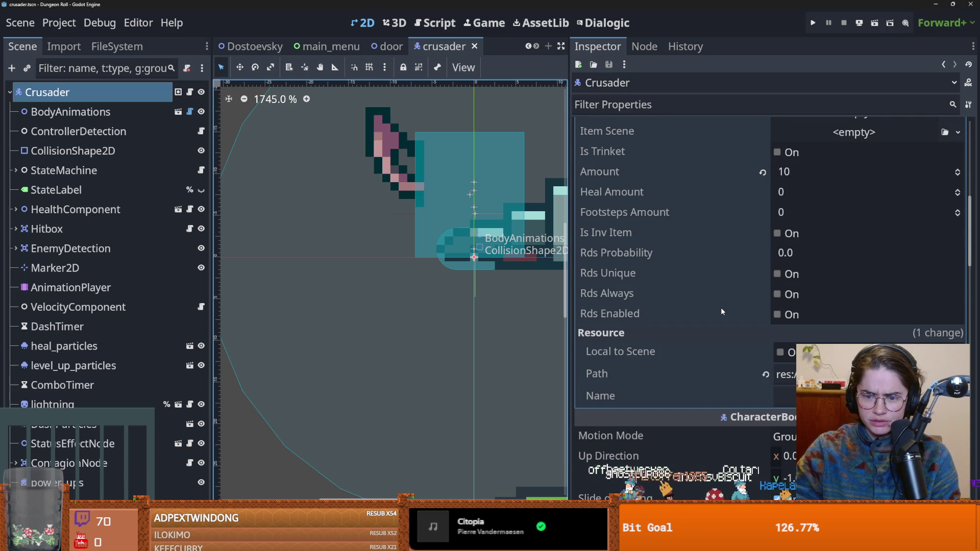
click(15, 170)
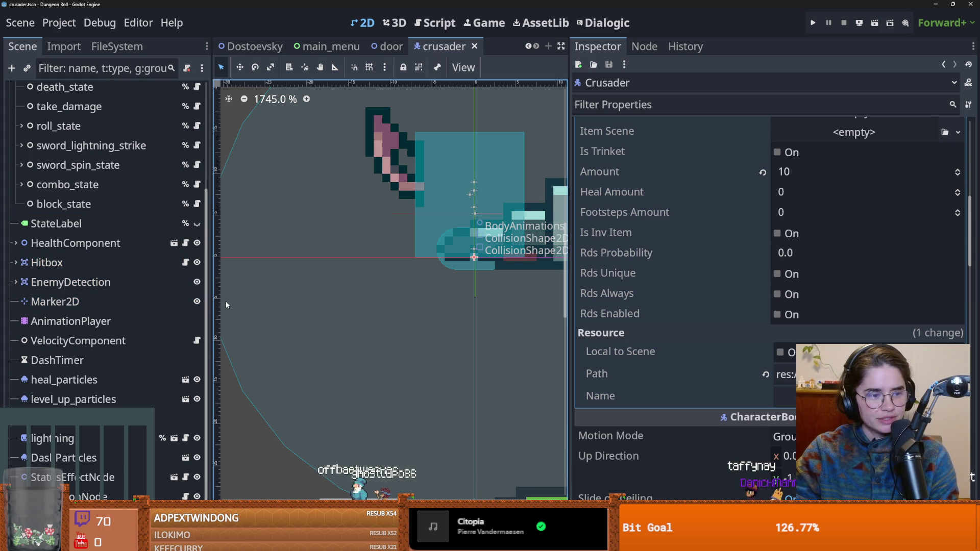
drag(211, 302, 377, 294)
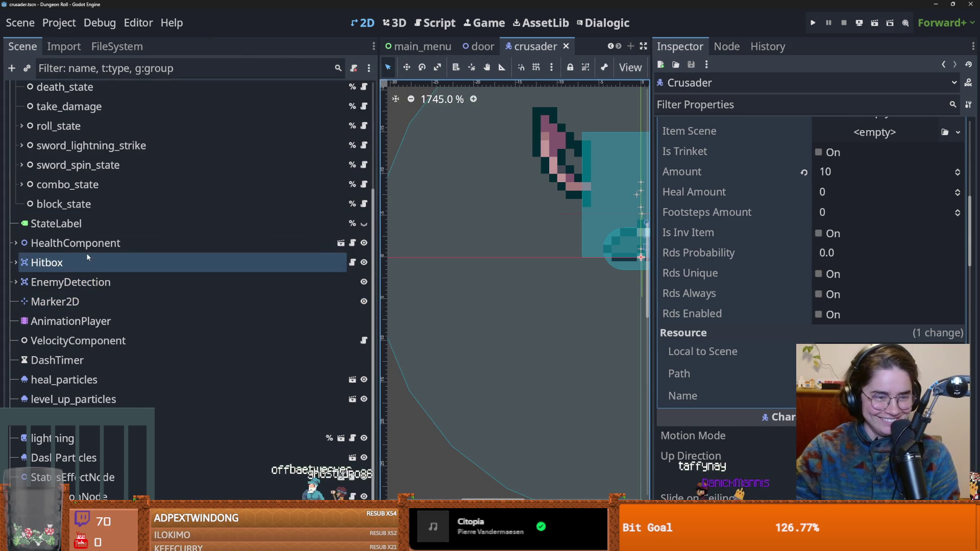
scroll(86, 255, up, 5)
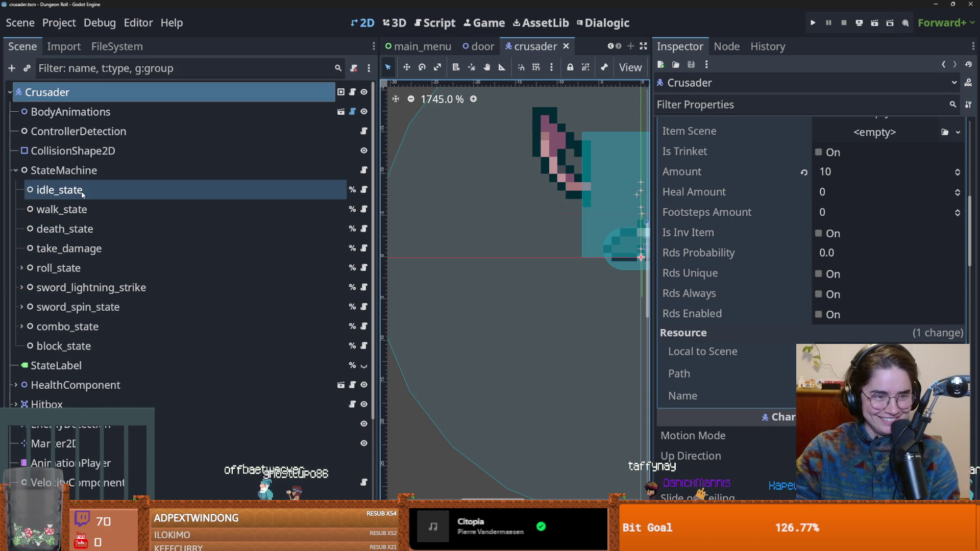
Expand combo_state, select combo_1 and inspect its Attack 1 Res resource.
click(23, 327)
click(23, 326)
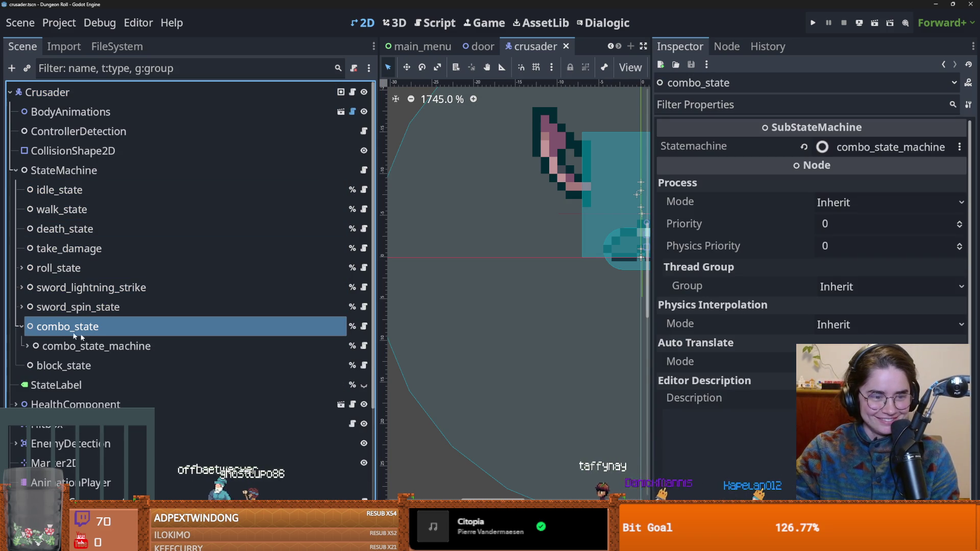
click(27, 346)
click(71, 366)
click(81, 386)
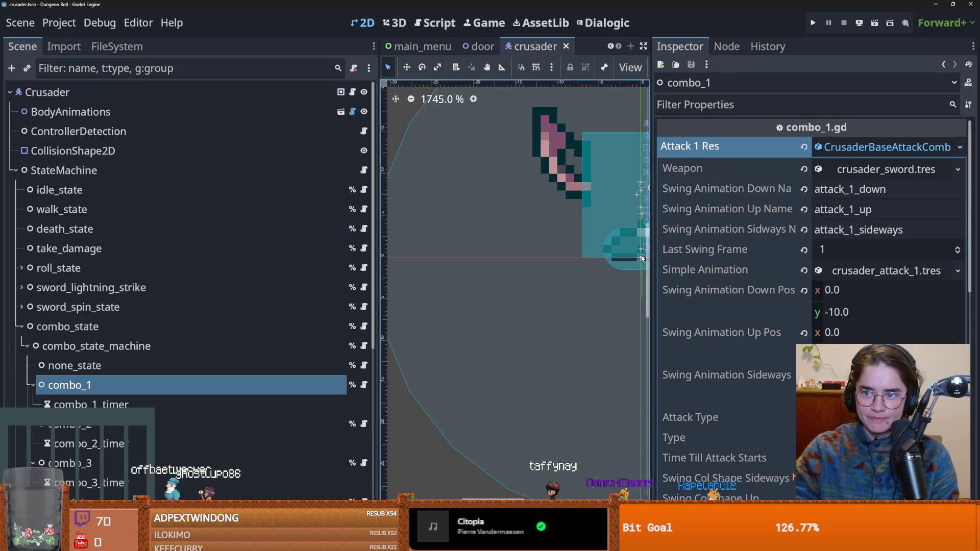
click(872, 149)
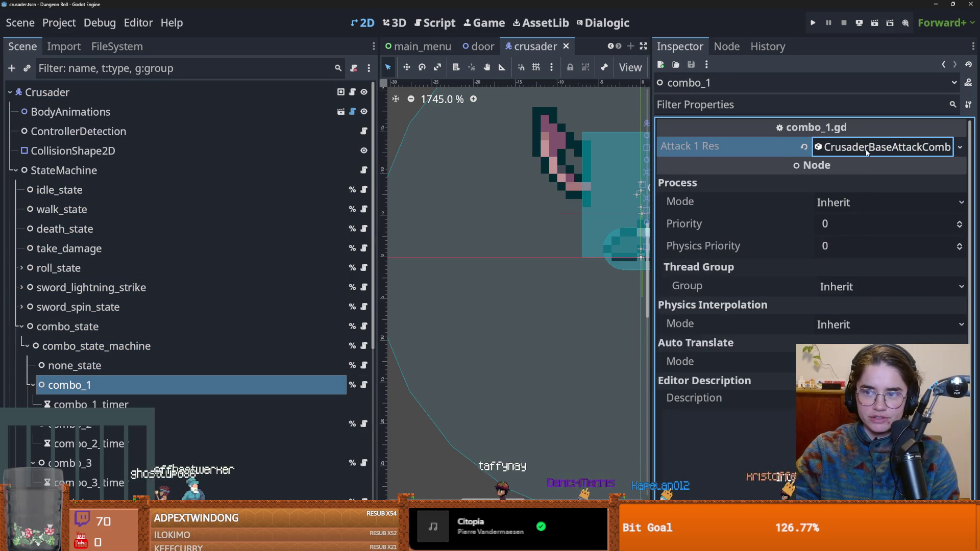
click(861, 152)
click(858, 153)
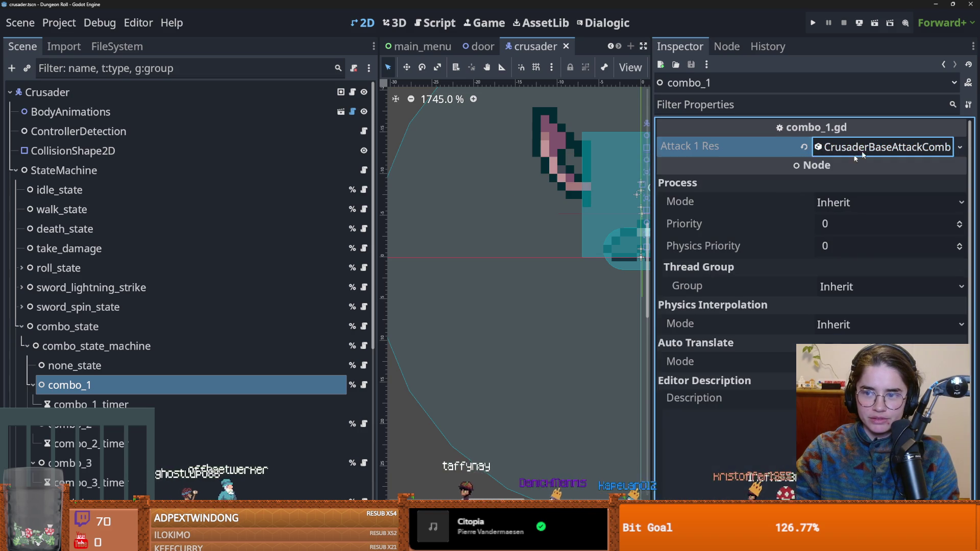
Open combo_1.gd, select attack_1_res, and filter project files by 'crusader'.
click(363, 385)
double_click(572, 114)
drag(768, 223, 848, 224)
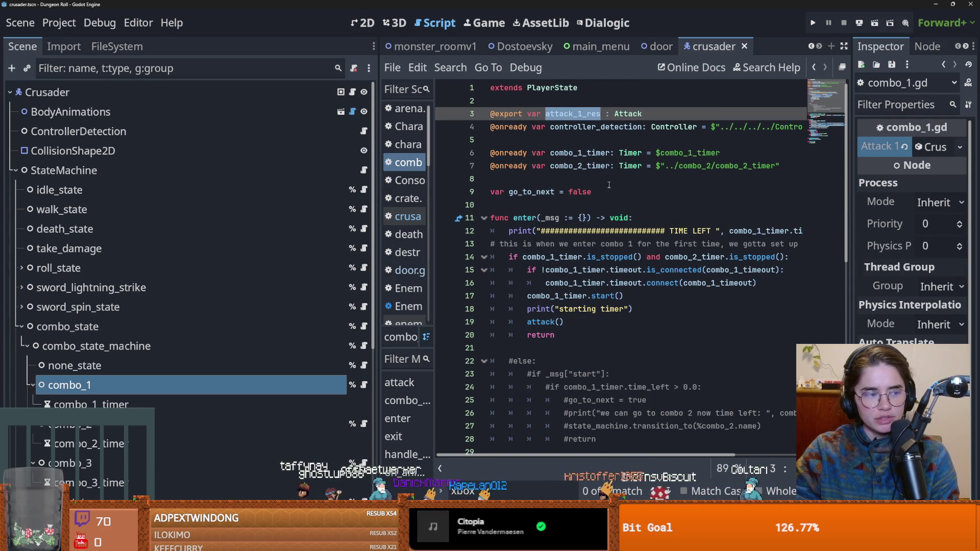
click(600, 125)
double_click(572, 114)
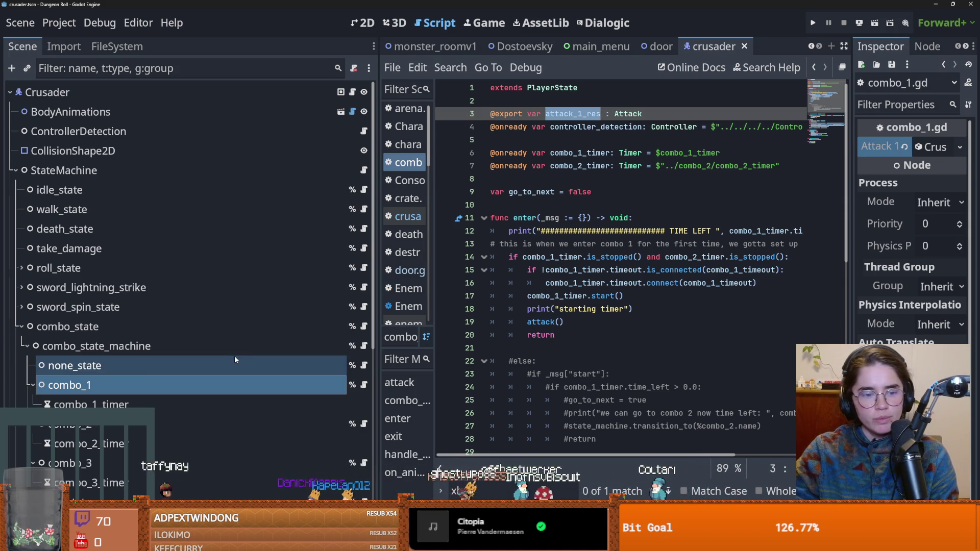
click(120, 47)
click(98, 90)
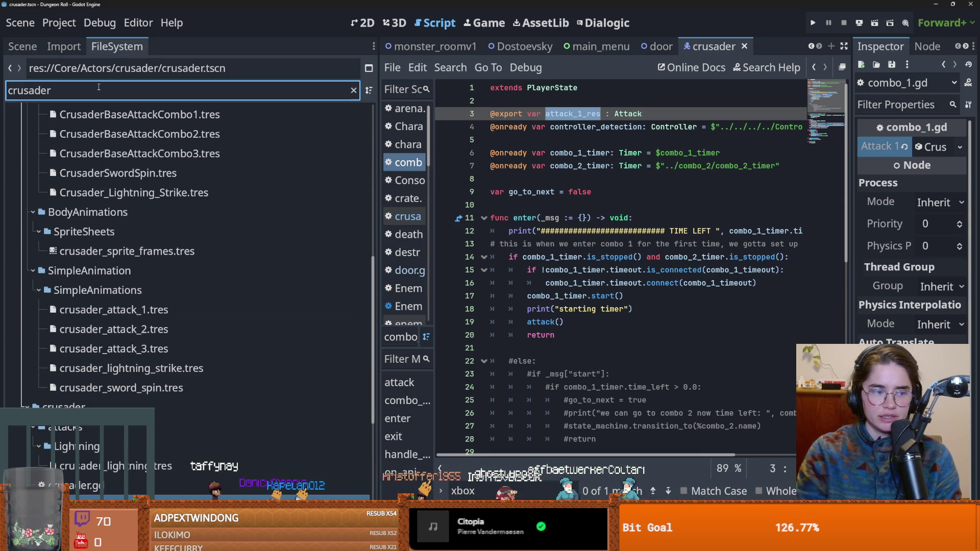
Filter the FileSystem by 'weapon', browse the results, then switch to the YouTube browser.
key(ctrl+a)
text(weapon)
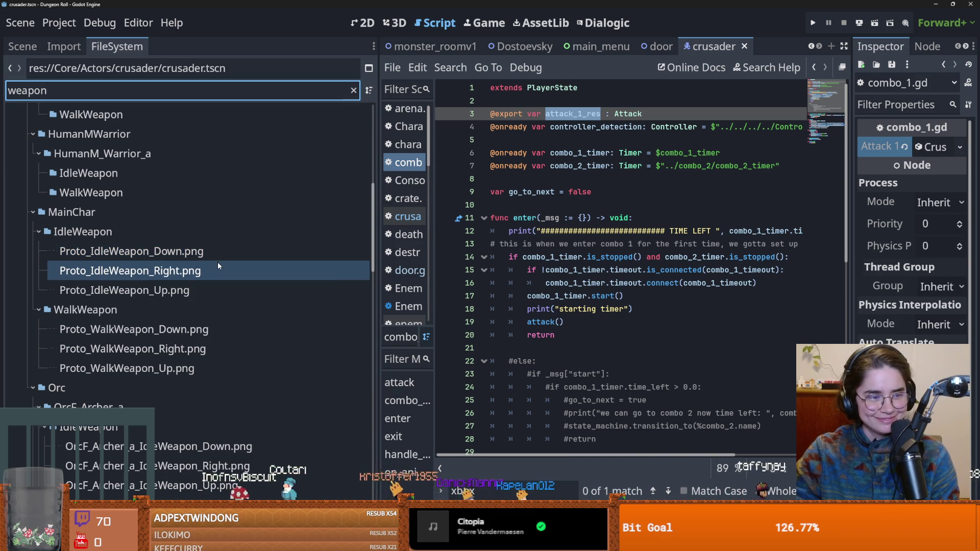
scroll(131, 451, down, 8)
scroll(131, 451, down, 8)
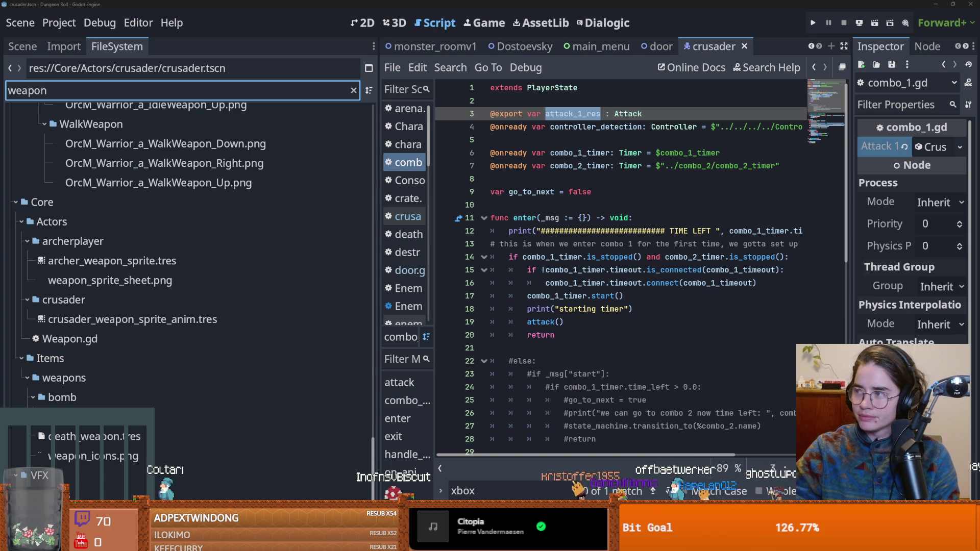
key(alt+Tab)
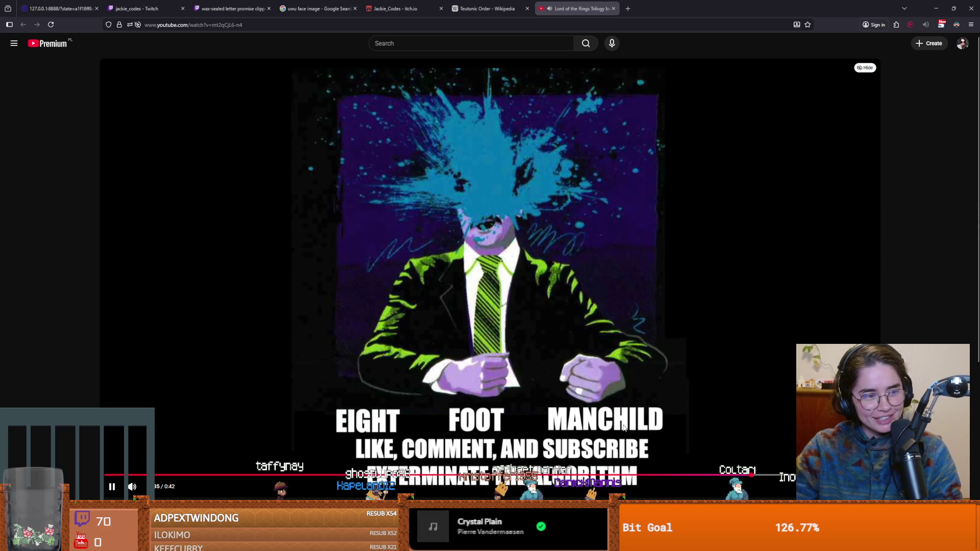
Pause the Lord of the Rings video and expand the Bechdel test comment.
click(612, 394)
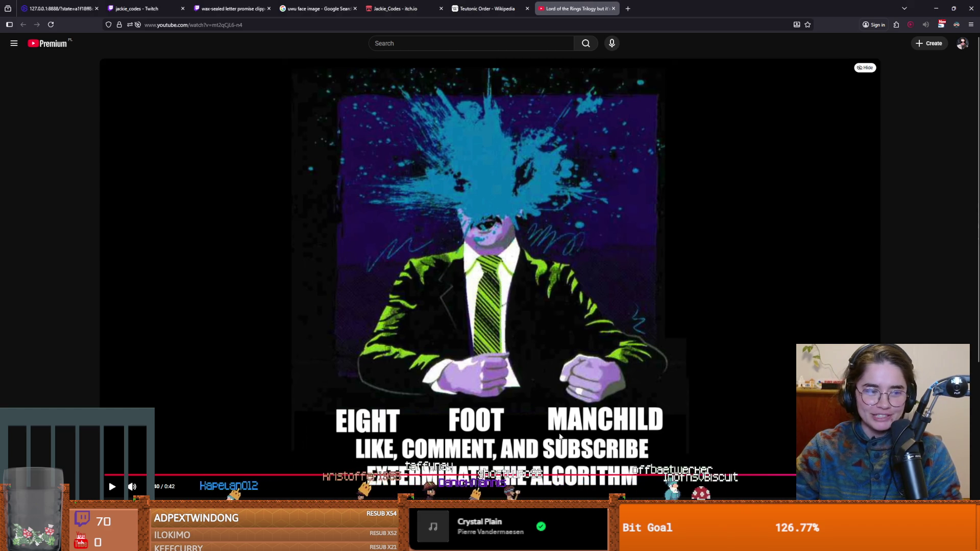
scroll(560, 431, down, 4)
scroll(562, 438, down, 2)
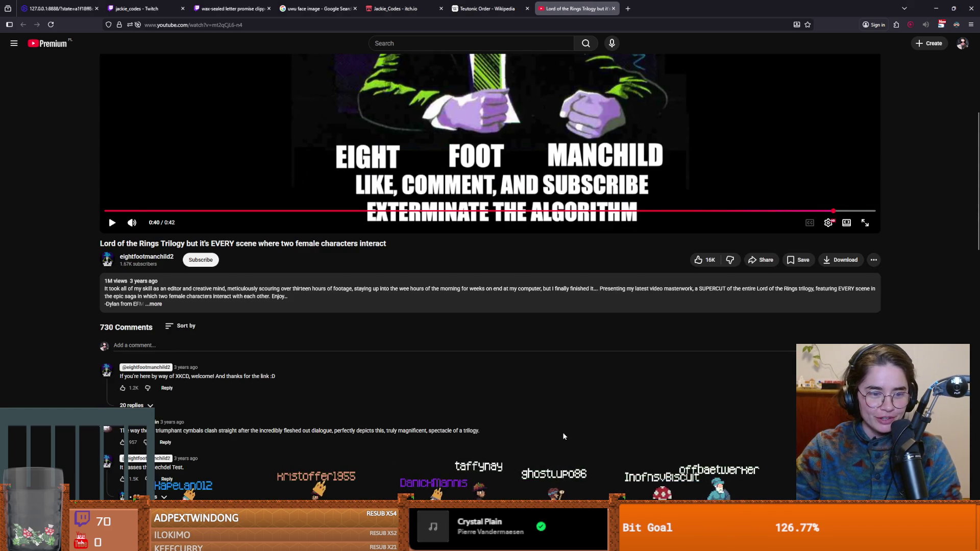
scroll(563, 436, down, 1)
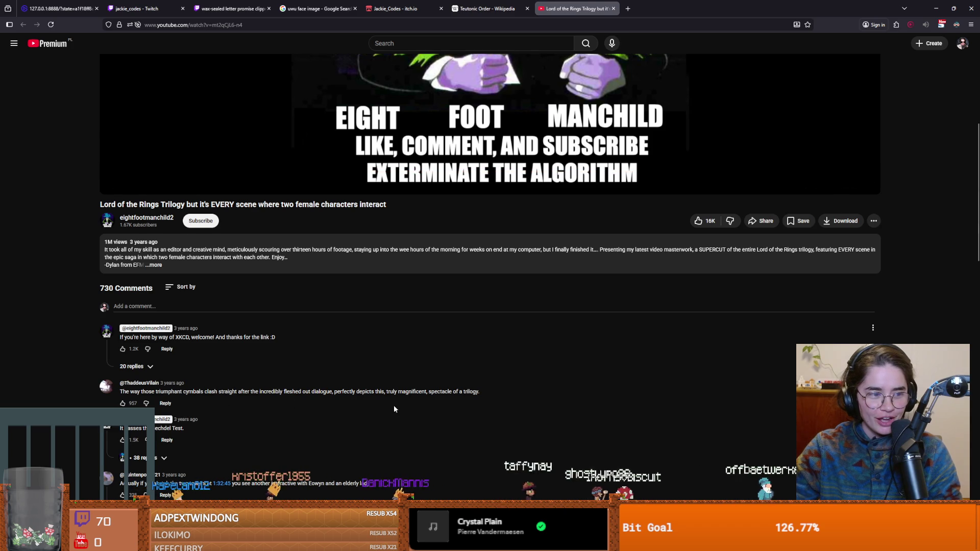
scroll(393, 408, down, 2)
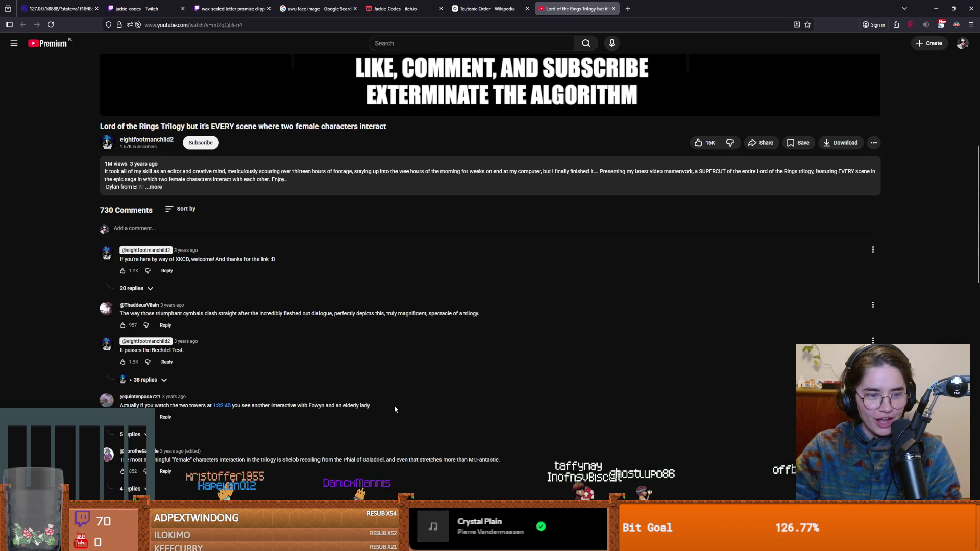
scroll(394, 408, down, 1)
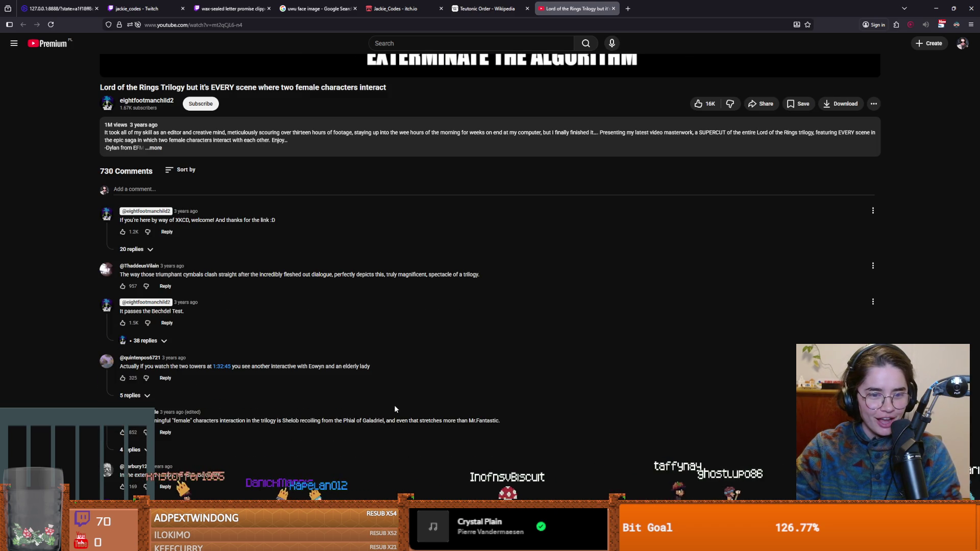
scroll(395, 408, down, 1)
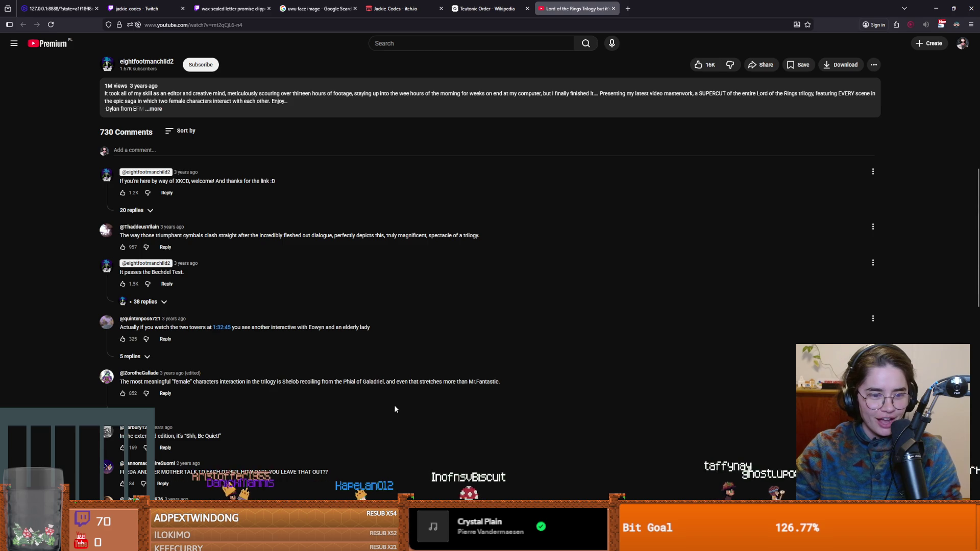
scroll(394, 409, down, 2)
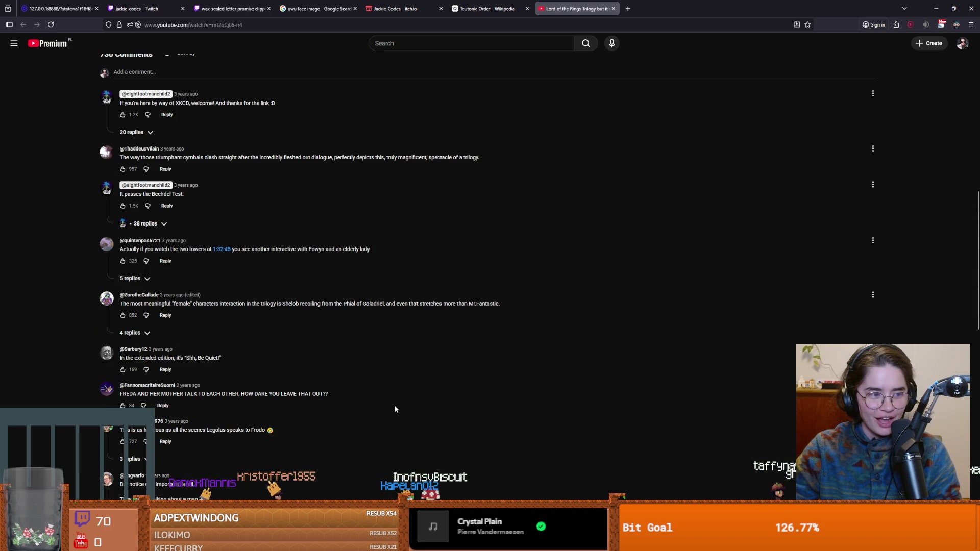
scroll(395, 408, down, 2)
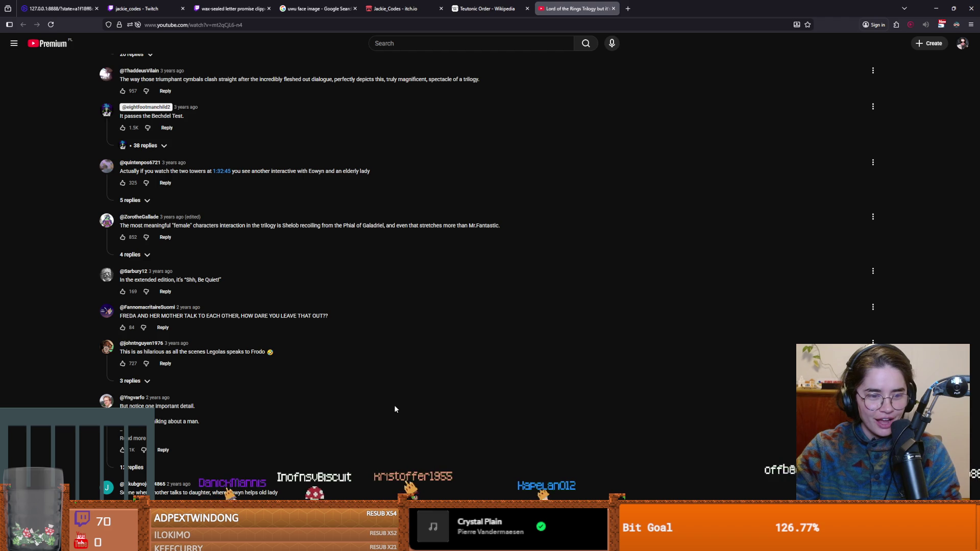
scroll(394, 406, down, 2)
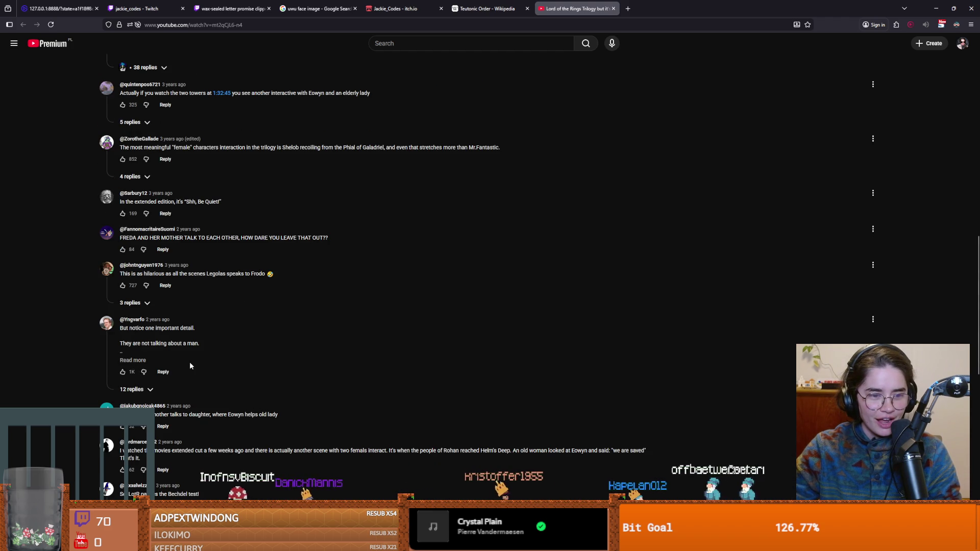
click(136, 360)
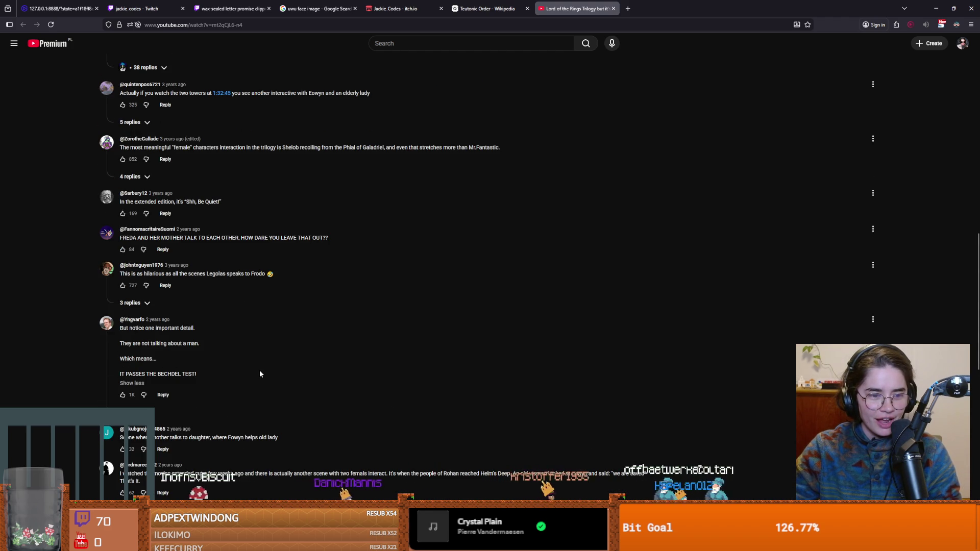
scroll(260, 372, down, 3)
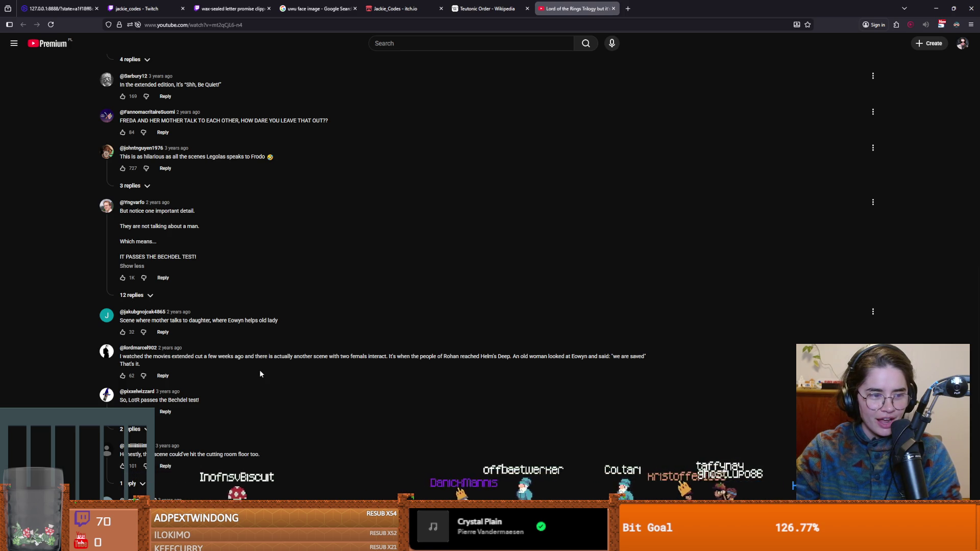
Highlight text in the extended-cut comment and the phrase about the Bechdel test.
drag(125, 356, 201, 355)
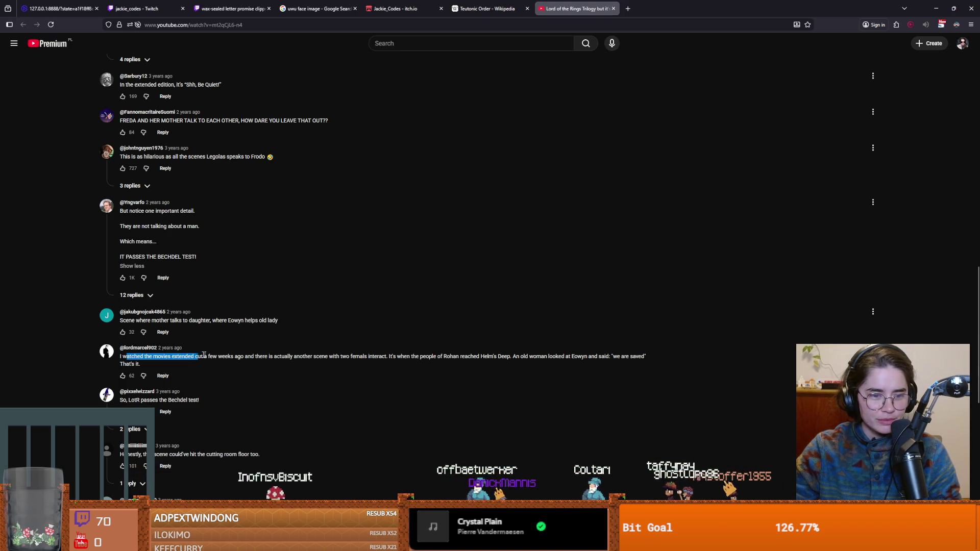
drag(271, 355, 396, 365)
click(389, 369)
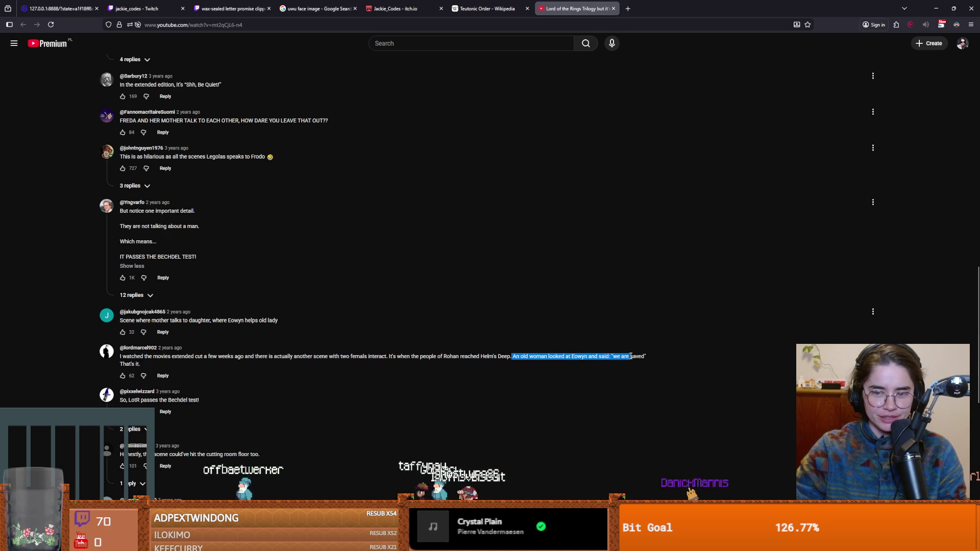
drag(129, 364, 153, 356)
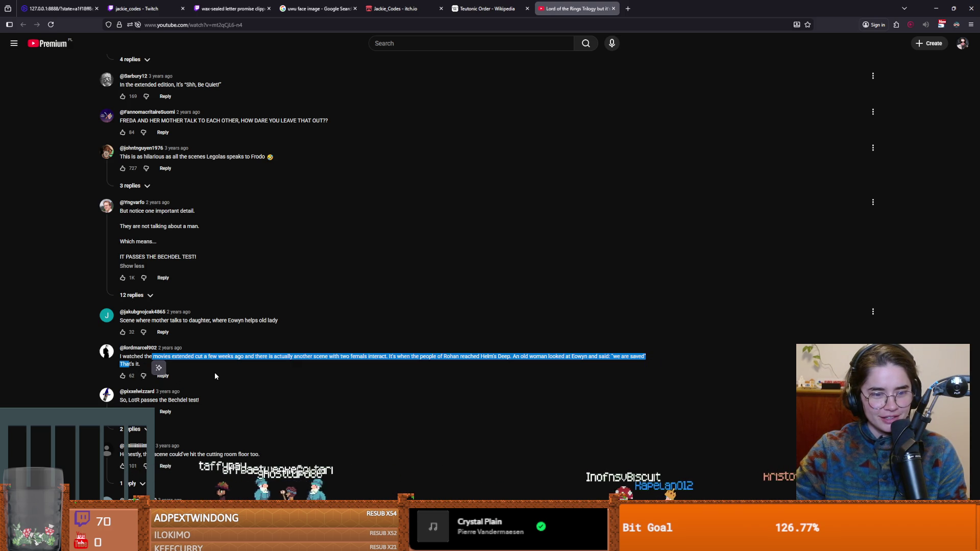
double_click(181, 401)
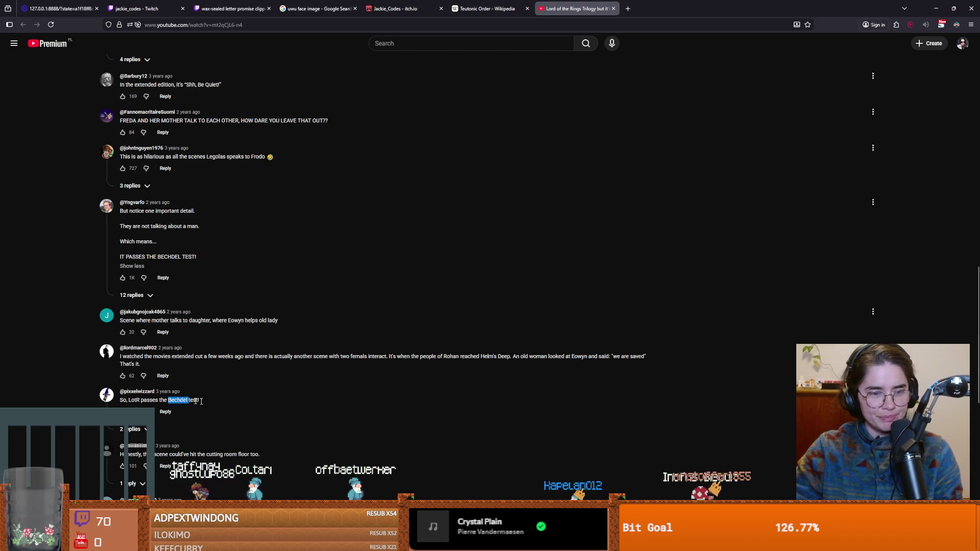
drag(206, 400, 156, 400)
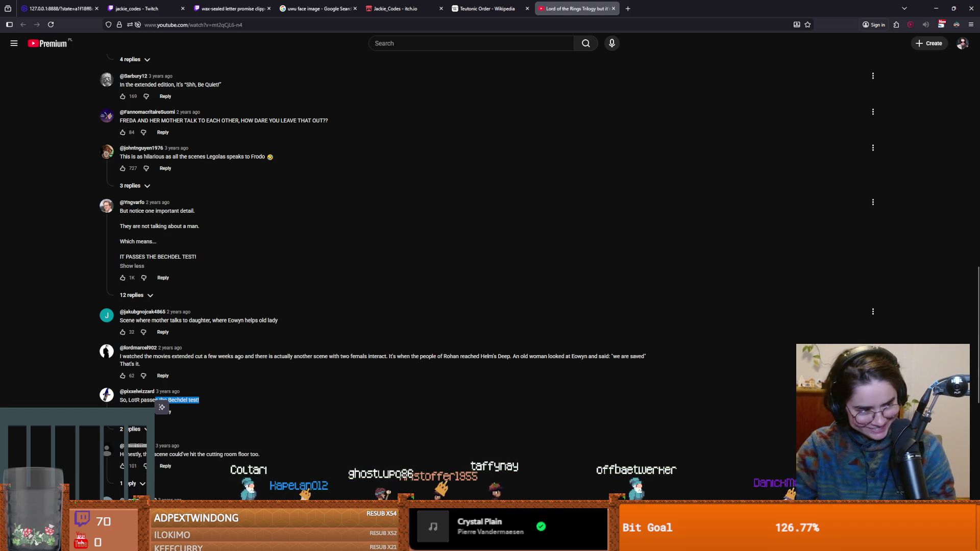
key(alt+Tab)
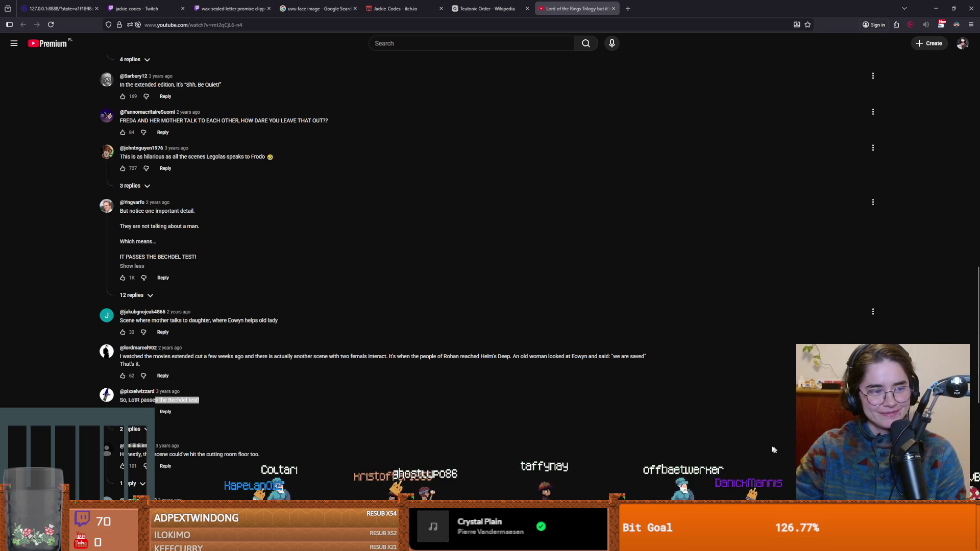
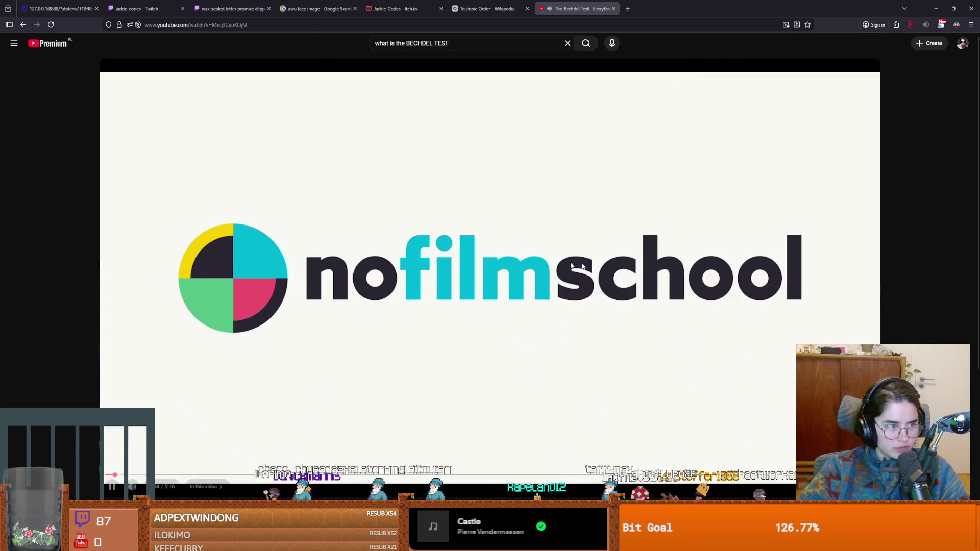
Play 'The Bechdel Test - Everything You Need To Know' full screen, then pause it.
key(f)
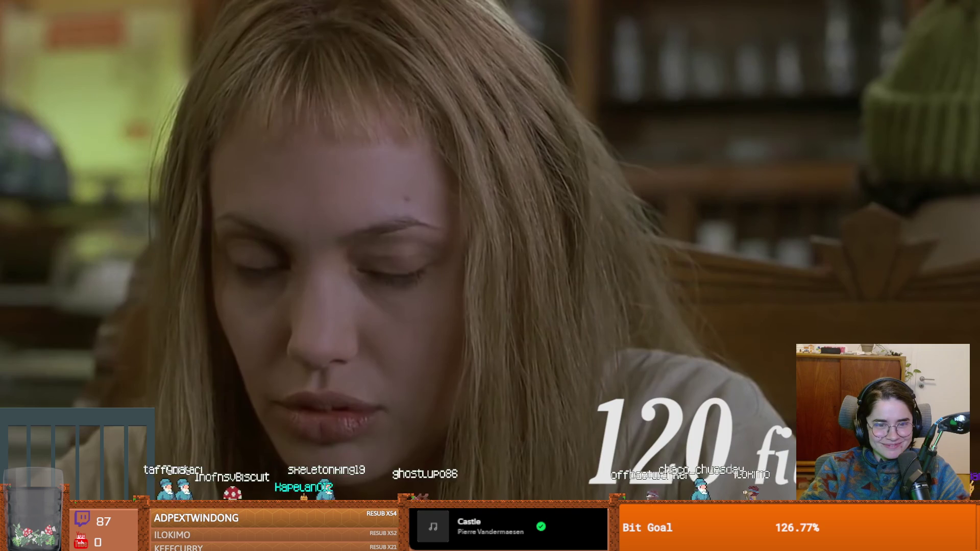
click(575, 237)
click(724, 327)
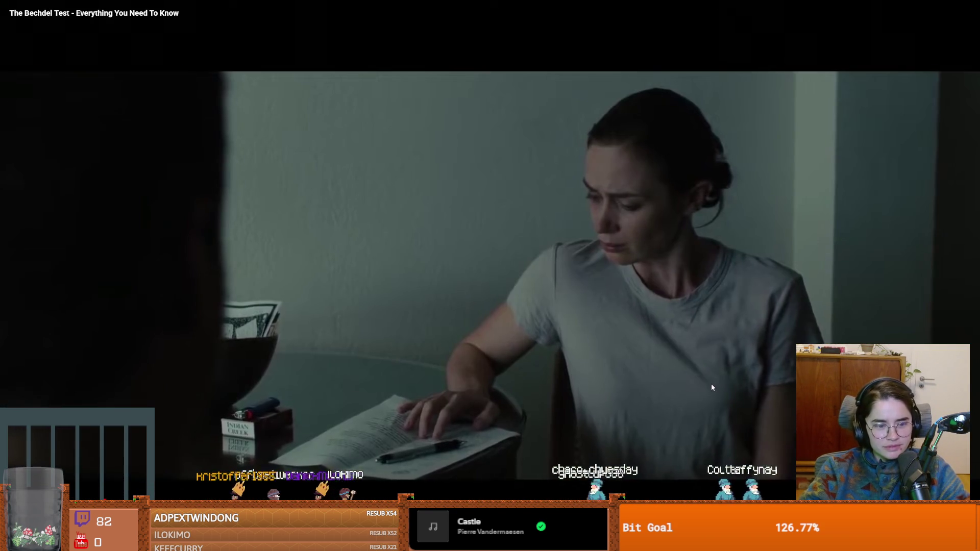
click(700, 376)
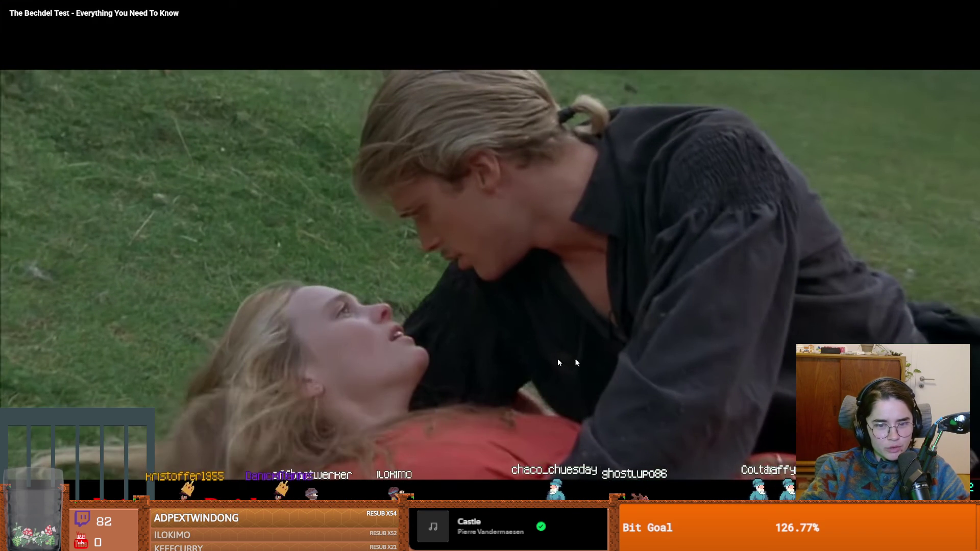
click(553, 350)
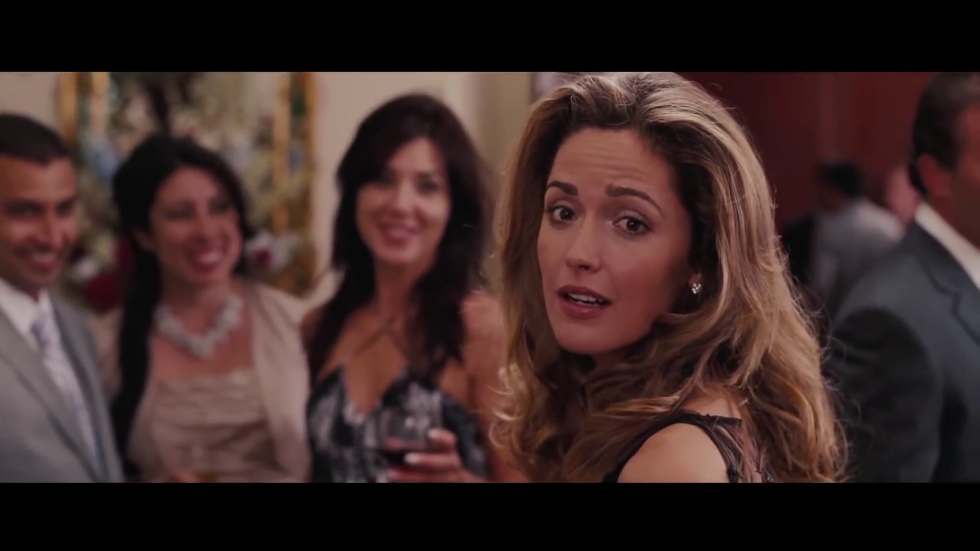
mouse_move(779, 259)
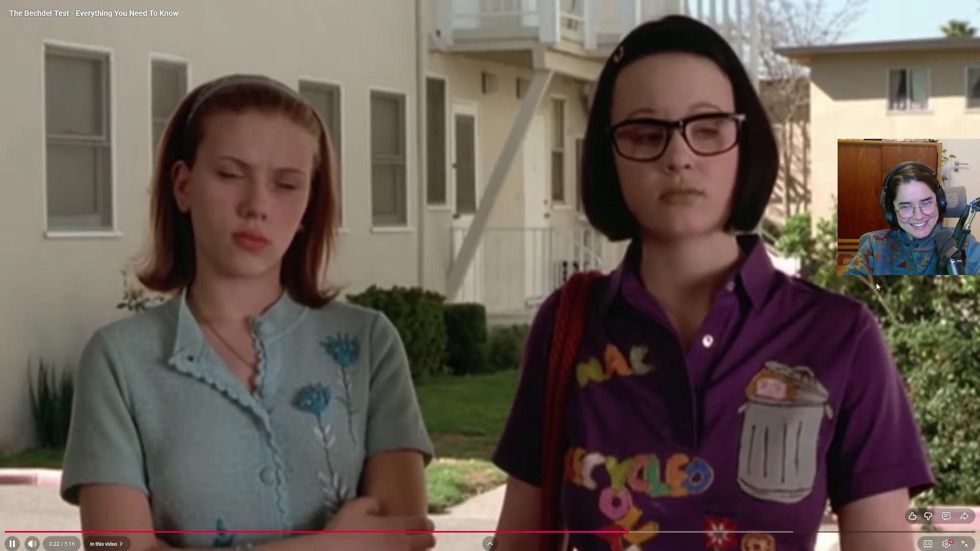
Pause at 3:24, jump back to the opening comic panel, and exit full screen.
click(813, 243)
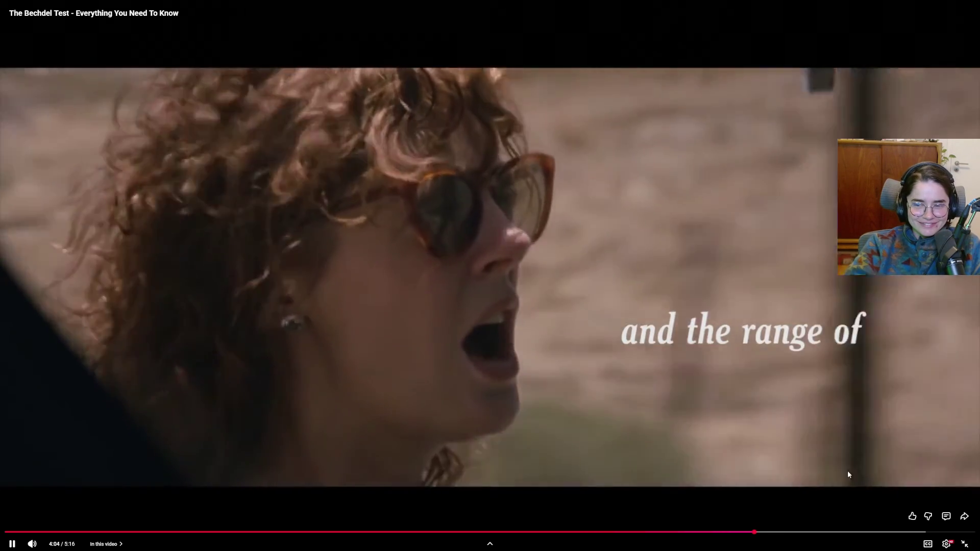
key(1)
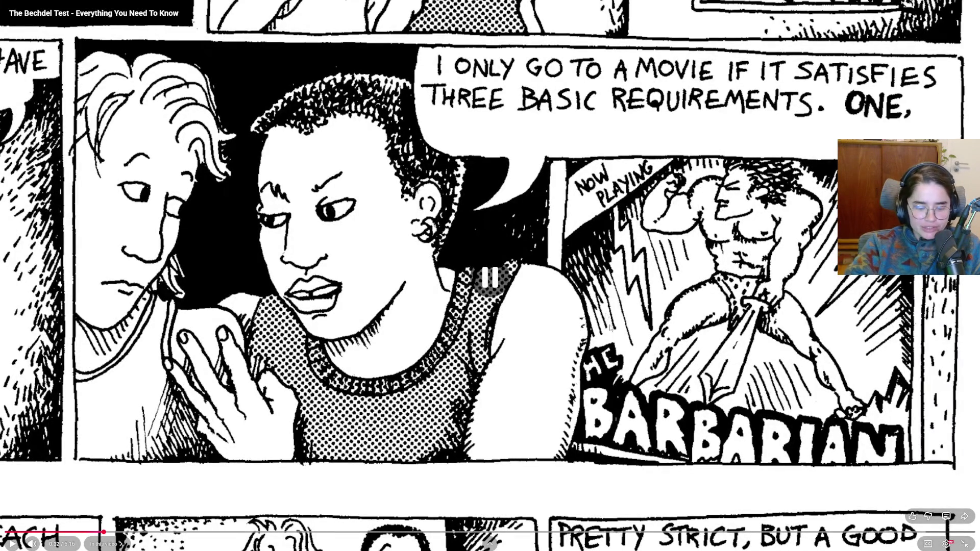
scroll(551, 343, down, 2)
scroll(664, 362, up, 2)
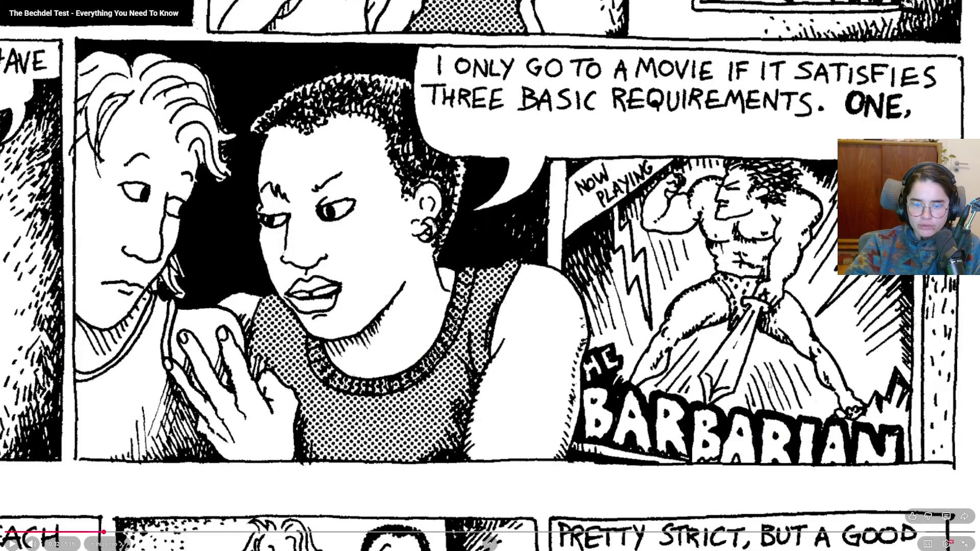
click(963, 545)
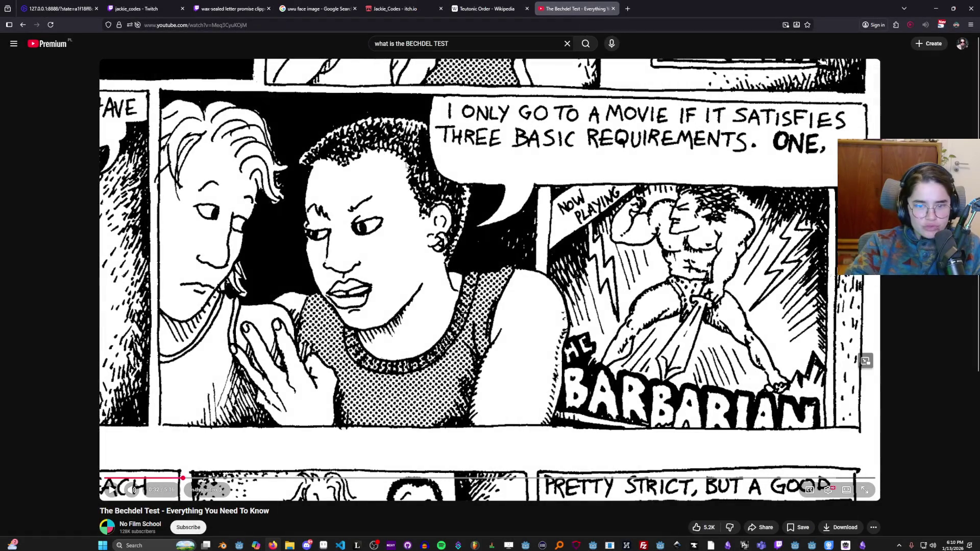
Return to Godot's combo_1.gd script and widen the code editor by dragging the splitter left.
key(alt+Tab)
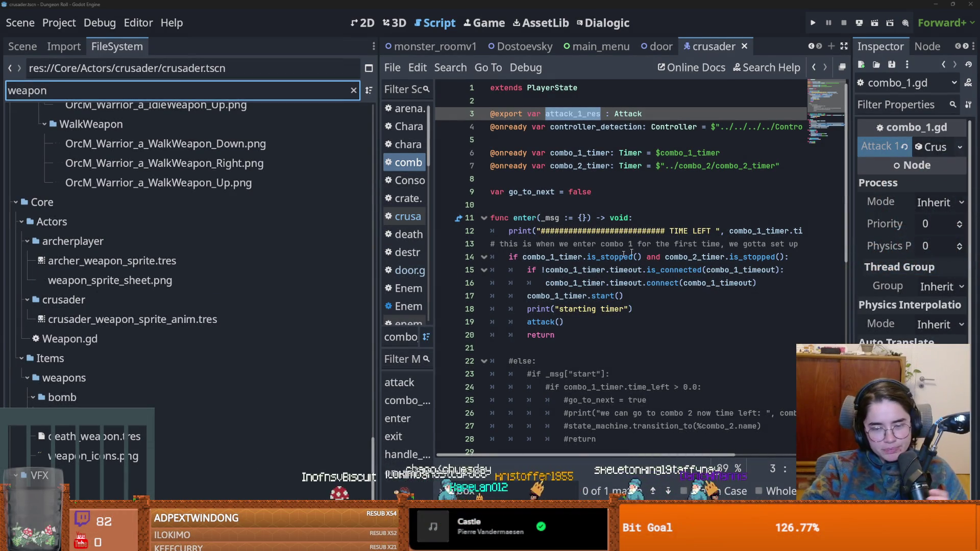
click(586, 349)
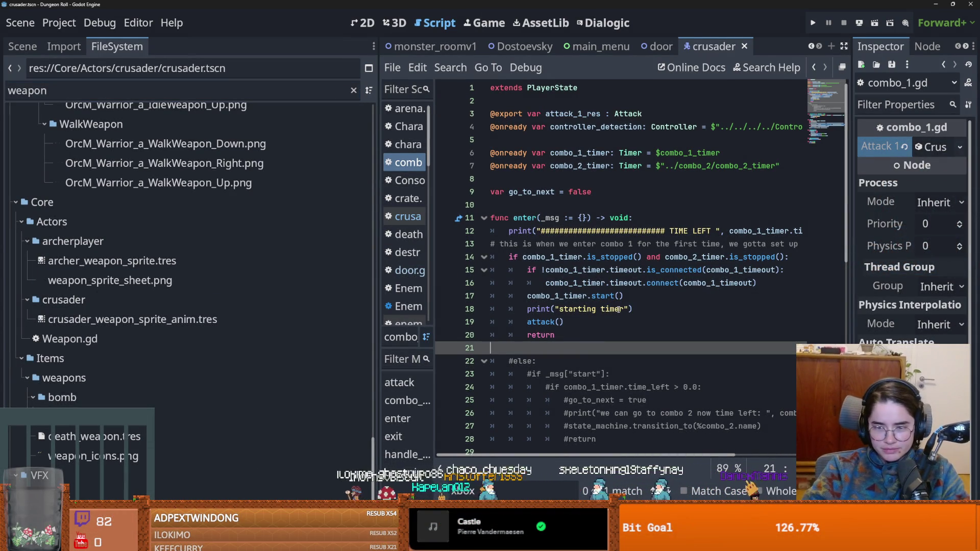
click(749, 230)
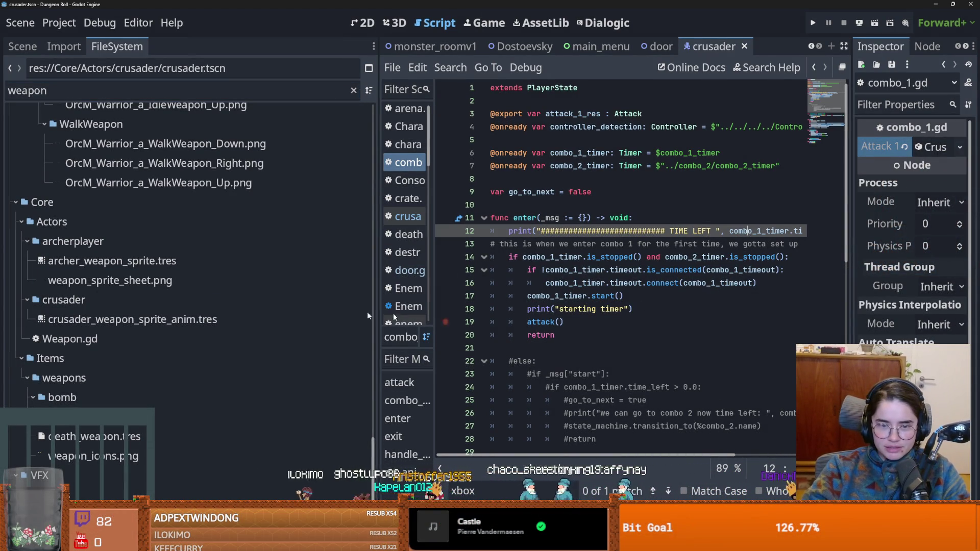
drag(378, 308, 228, 308)
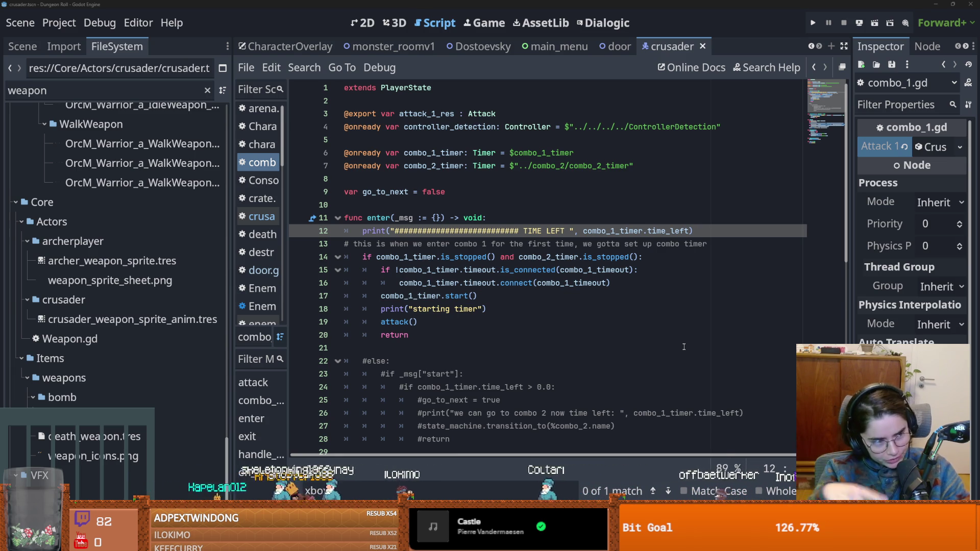
Put the cursor on empty line 21 of combo_1.gd and save the scene.
click(510, 364)
click(463, 348)
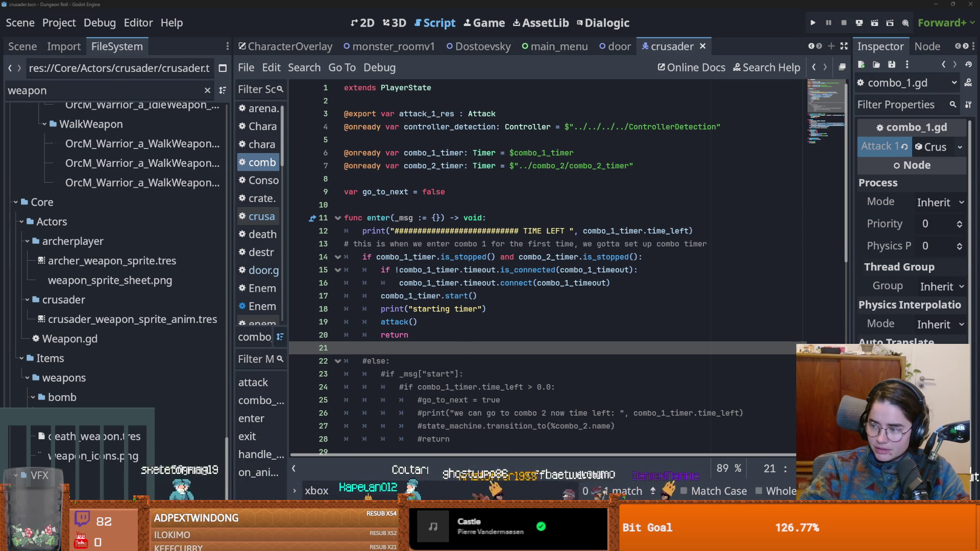
key(ctrl+s)
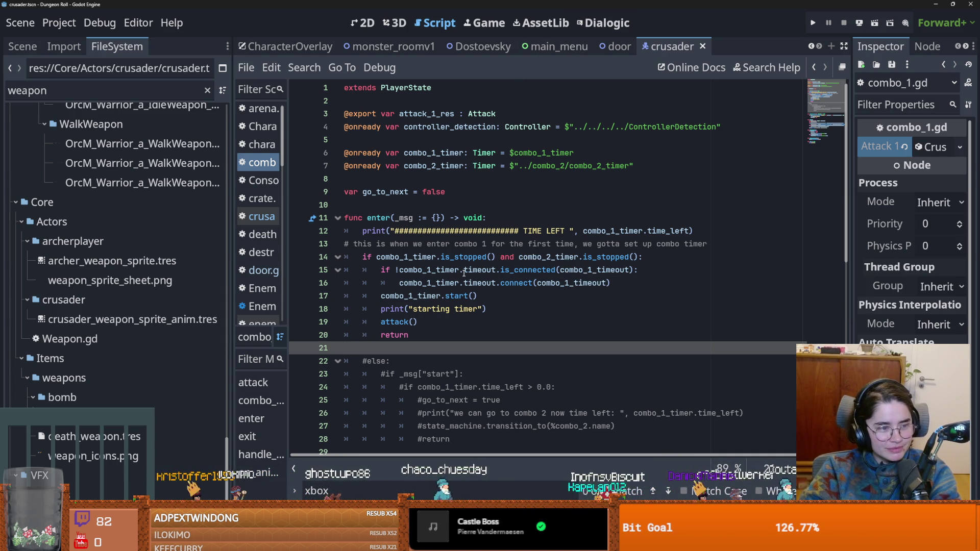
mouse_move(463, 272)
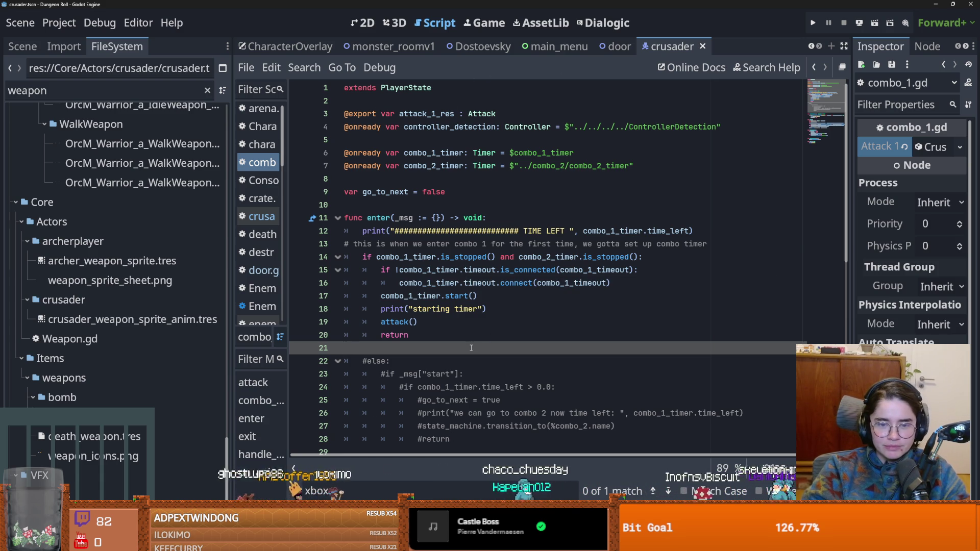
scroll(137, 310, up, 5)
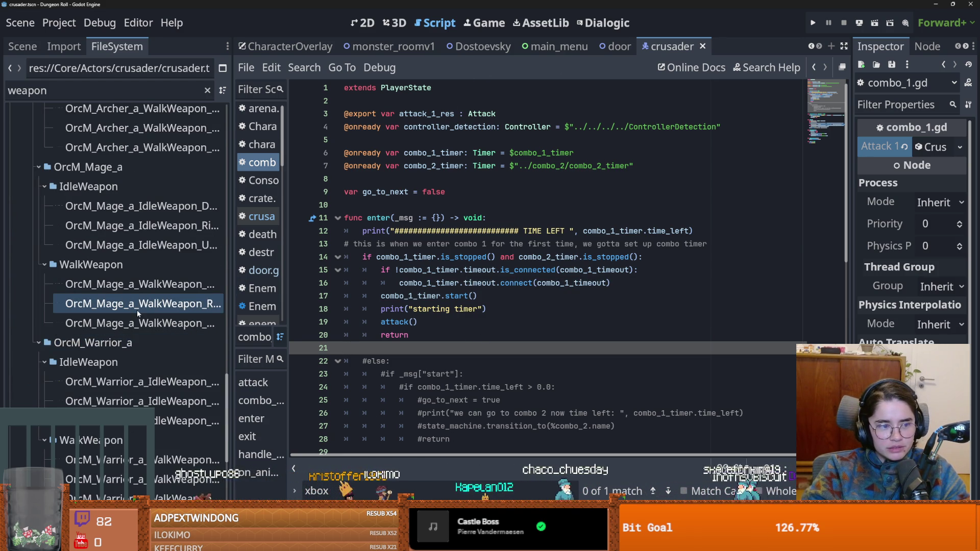
Filter the FileSystem for 'weap' and open Weapon.gd in a wider code editor.
double_click(80, 92)
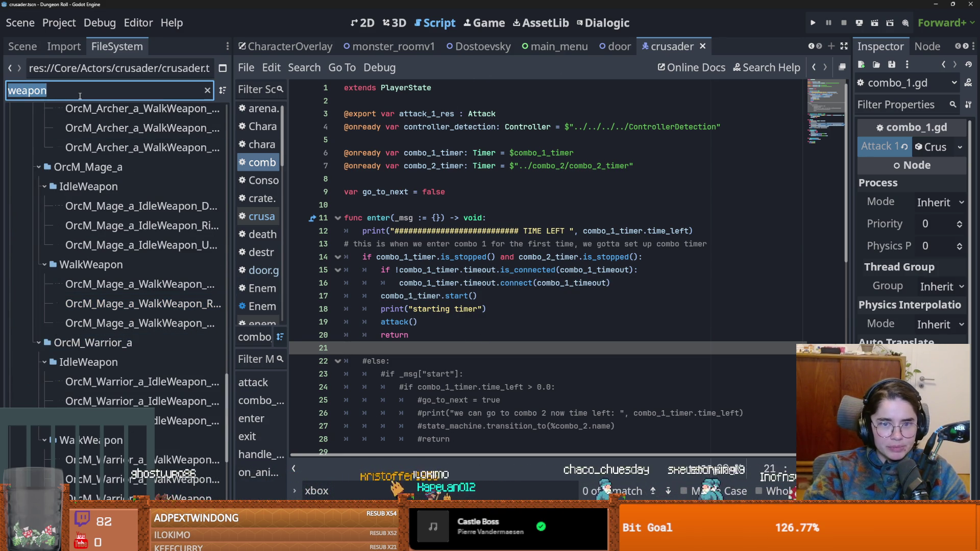
text(weap)
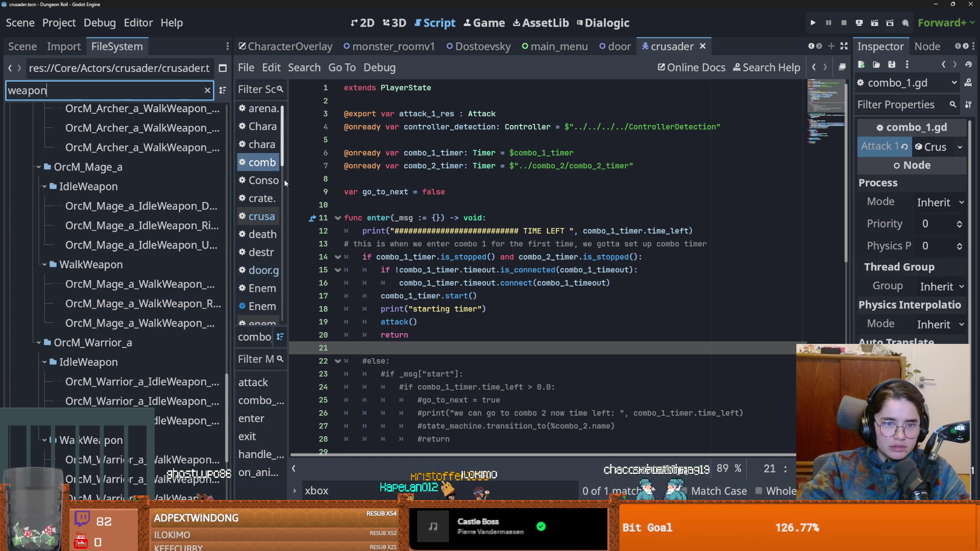
click(279, 180)
drag(375, 187, 502, 186)
scroll(158, 357, down, 6)
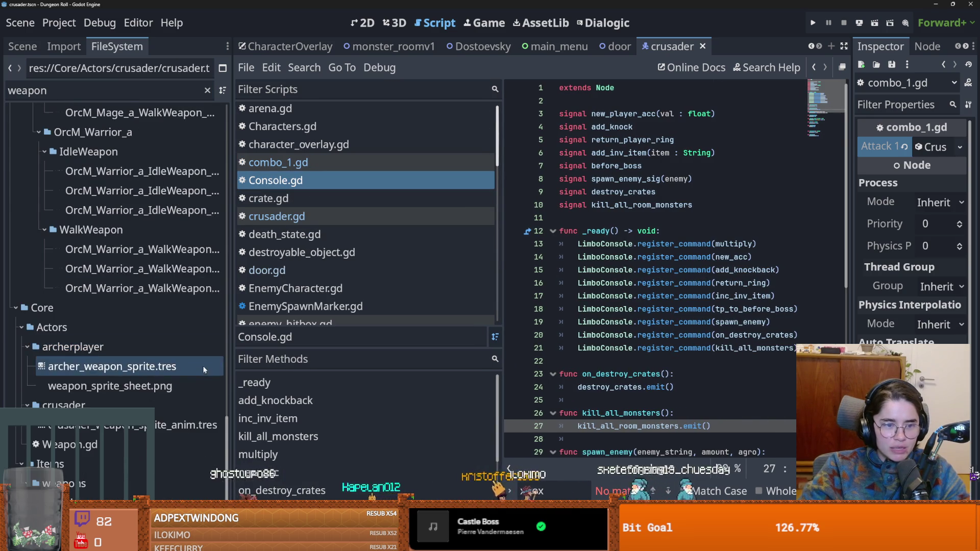
double_click(110, 340)
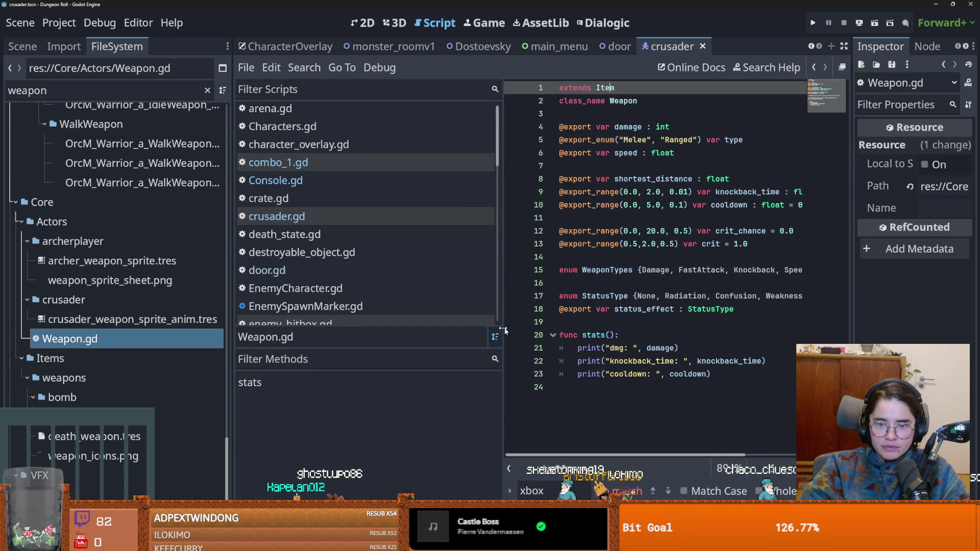
drag(503, 317, 341, 318)
click(357, 322)
key(Return)
key(Return)
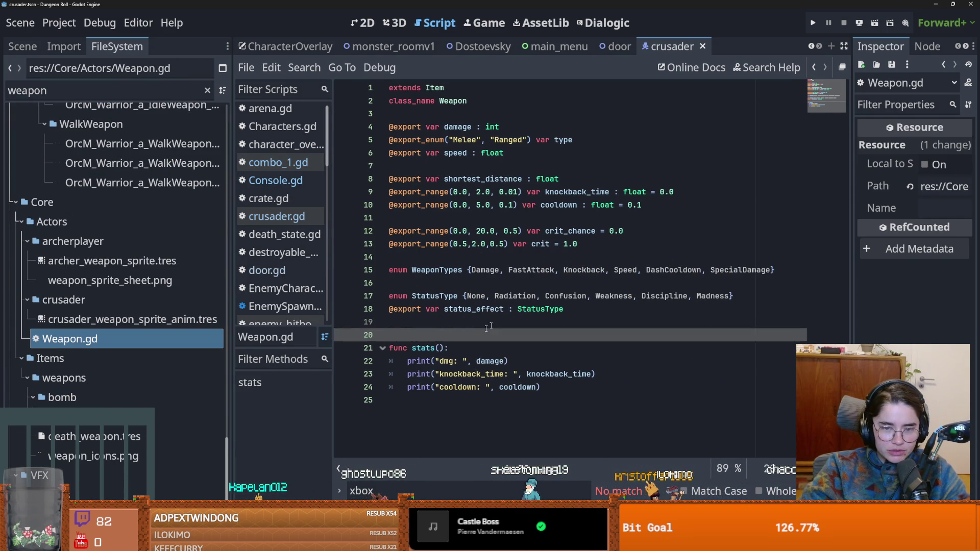
click(410, 336)
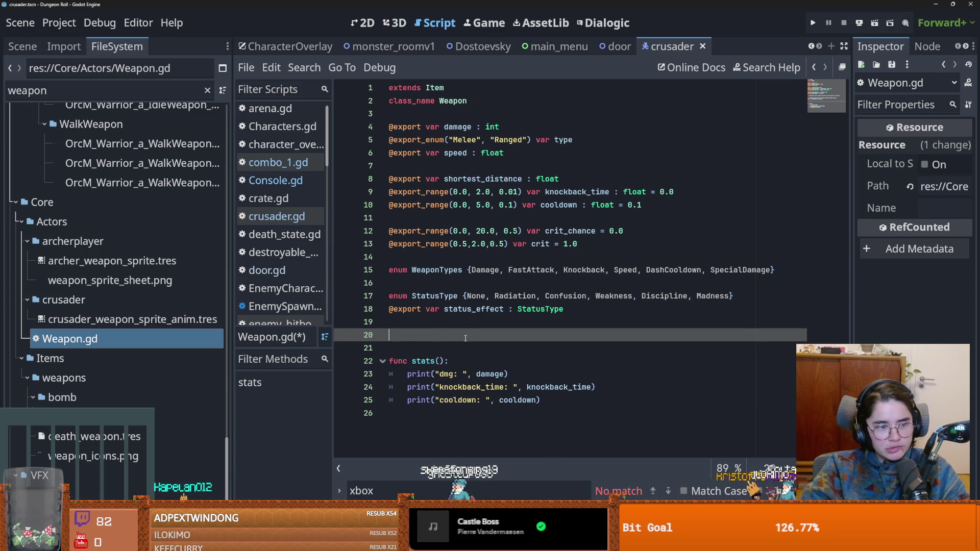
key(ctrl+s)
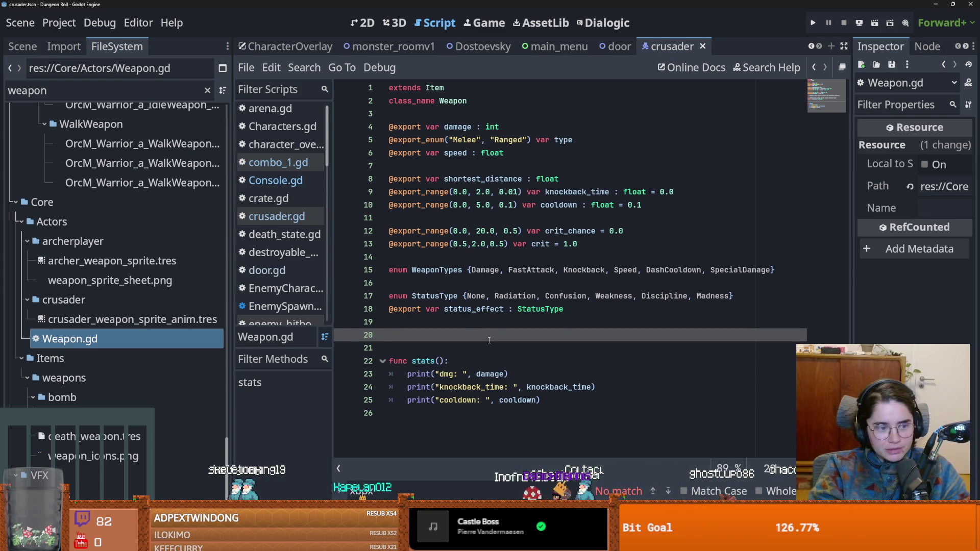
key(BackSpace)
key(Down)
key(Up)
key(Return)
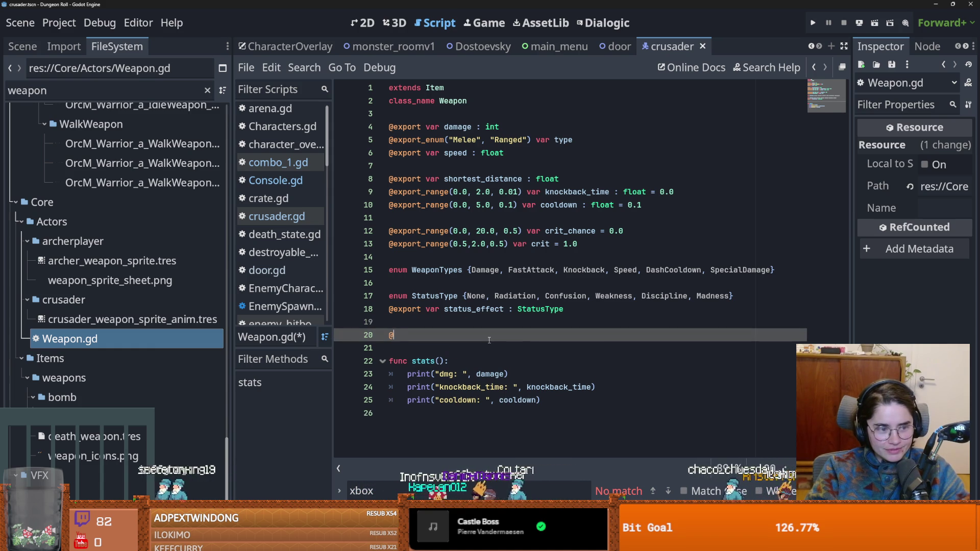
text(@)
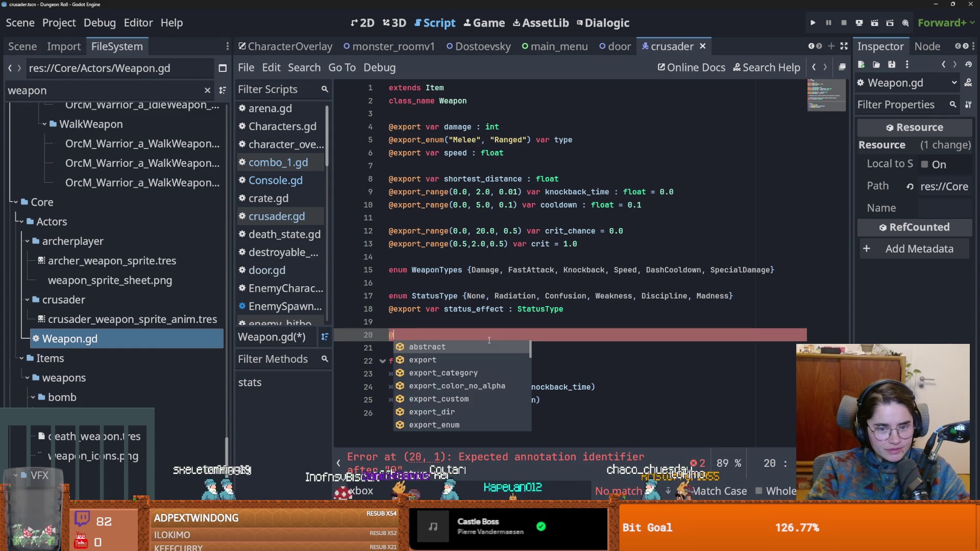
text(expor)
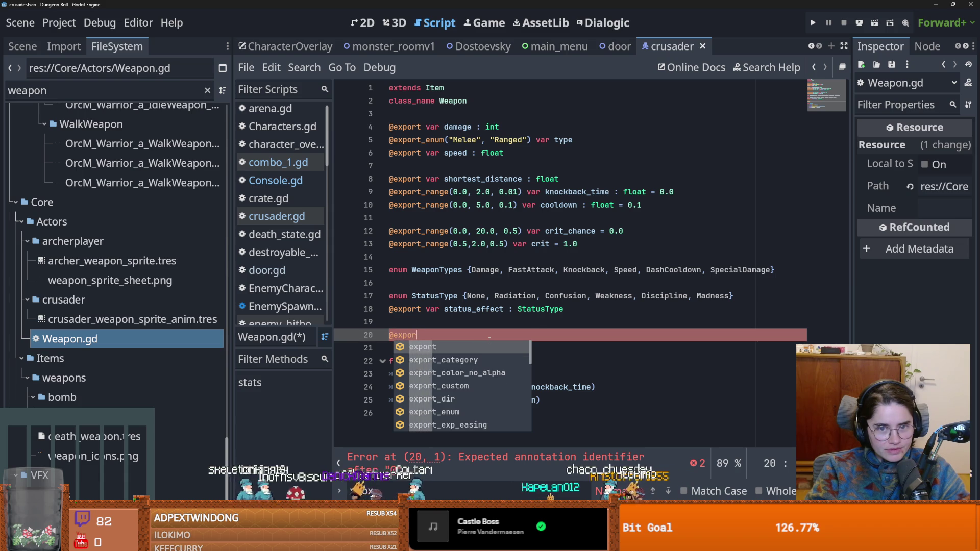
text(t var attacks : A)
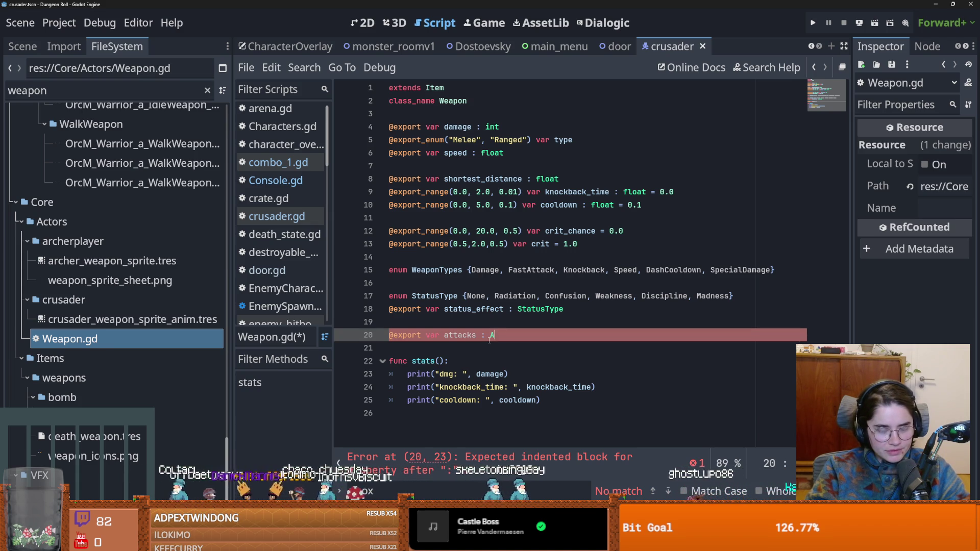
text([Attac)
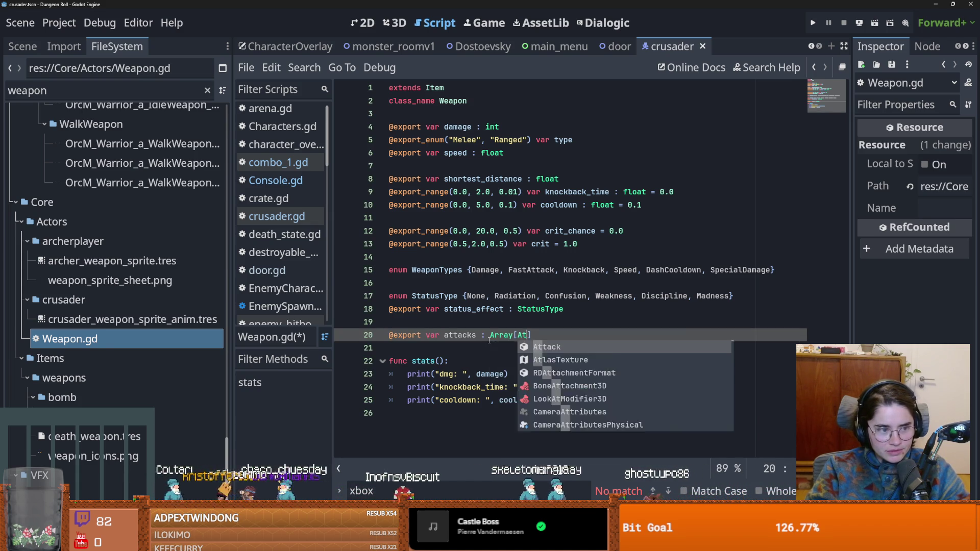
text(ks)
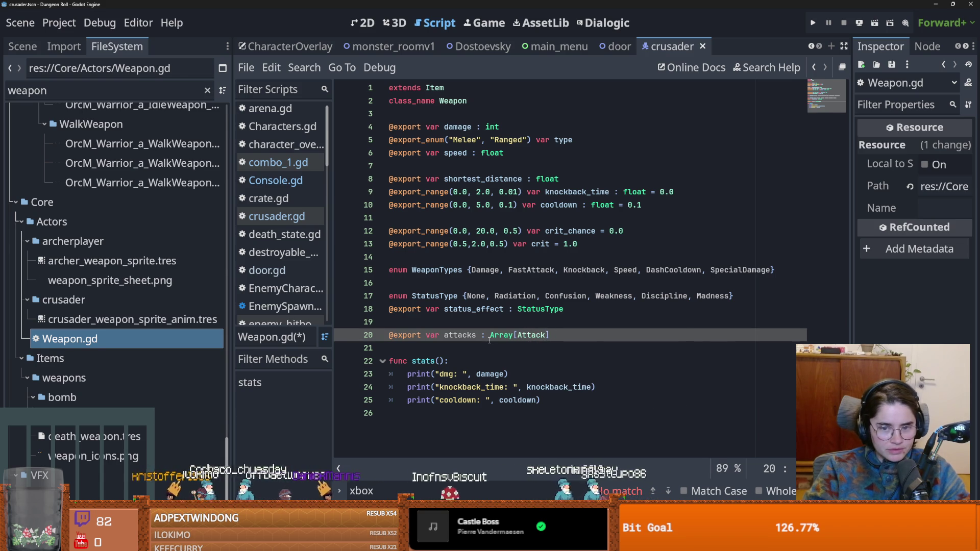
Open the built-in Array class reference from the script.
key(ctrl+s)
ctrl+click(490, 335)
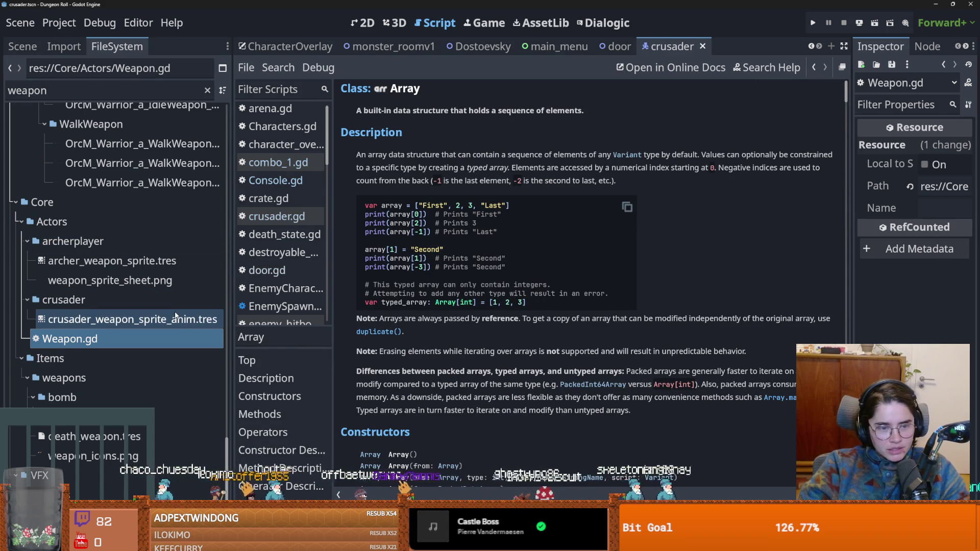
scroll(161, 206, up, 10)
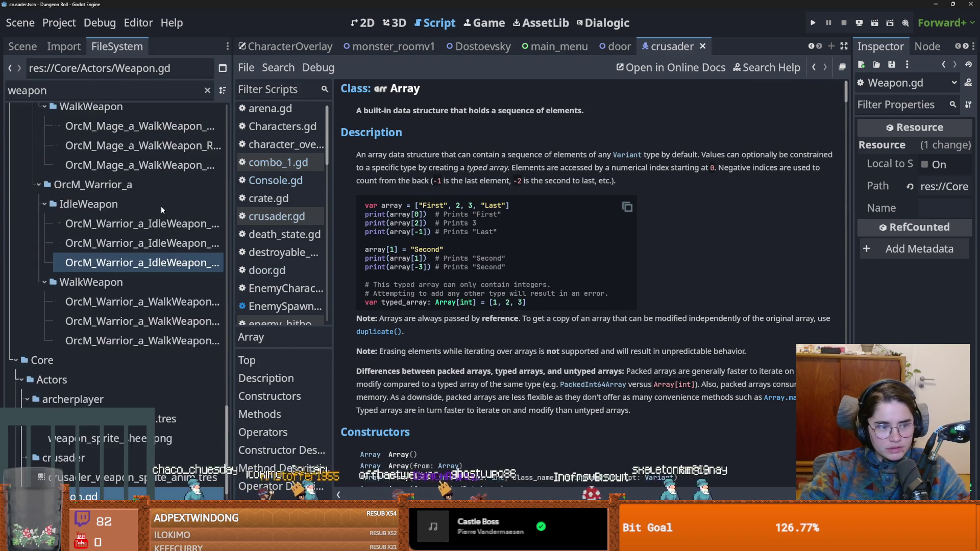
scroll(161, 209, up, 10)
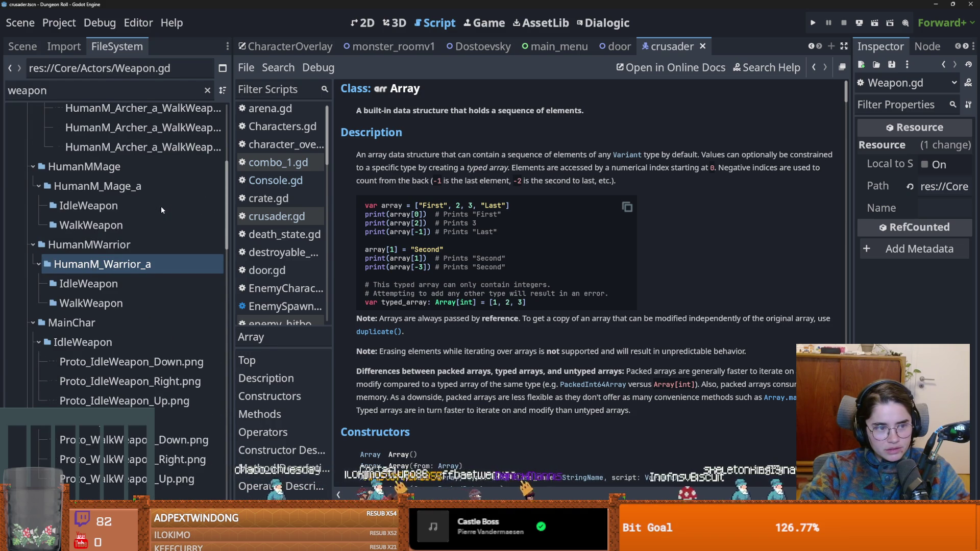
Change the FileSystem filter from 'weapon' to 'crusader'.
double_click(213, 95)
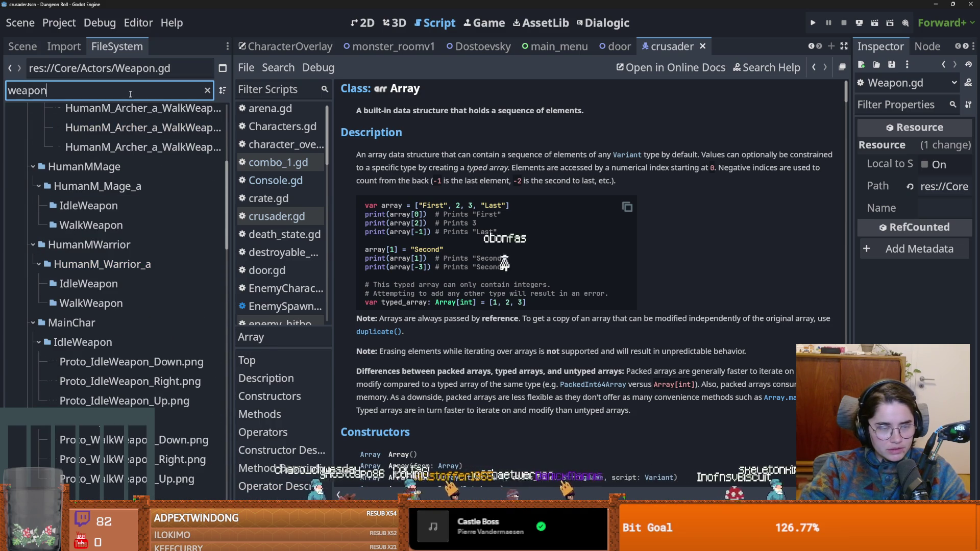
key(BackSpace)
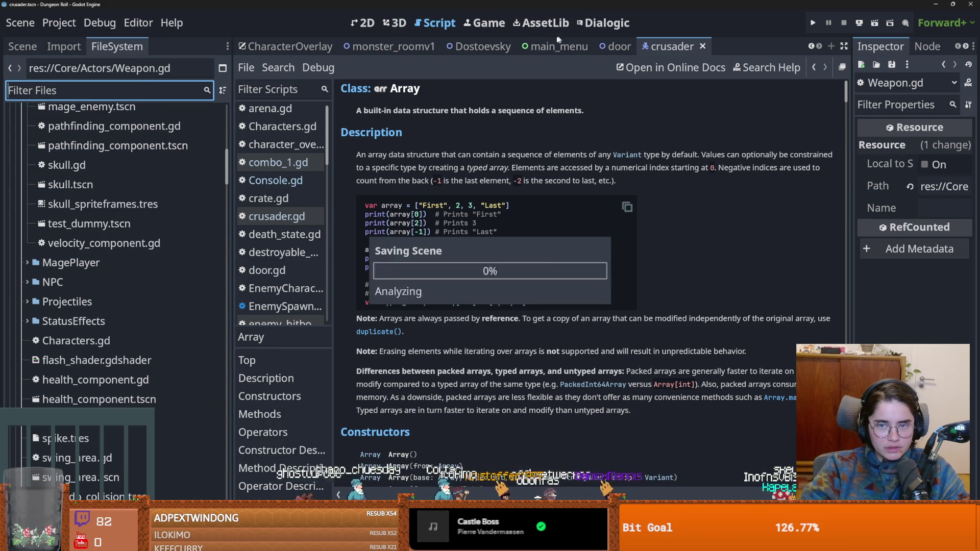
text(crusad)
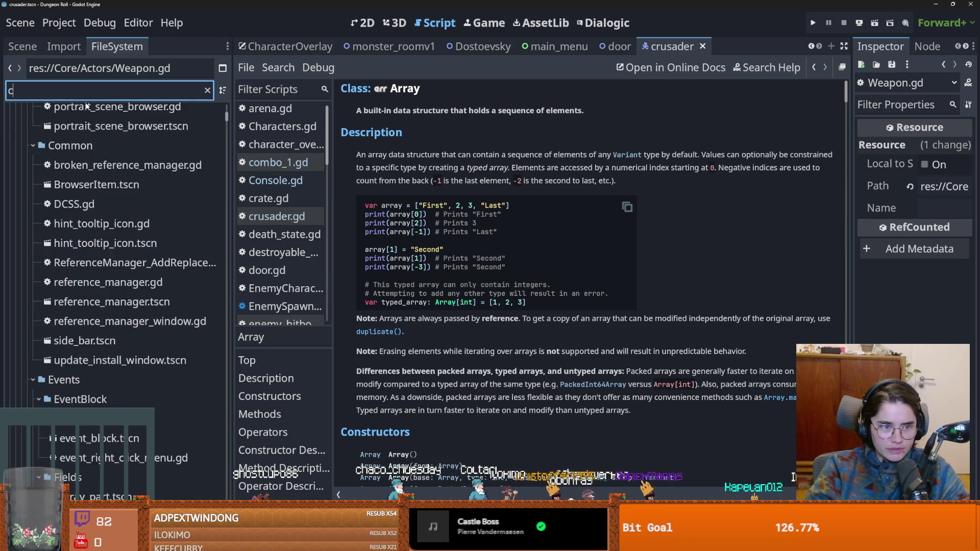
text(er)
scroll(120, 293, down, 3)
Give crusader_sword.tres's Attacks array three empty element slots and save.
click(118, 397)
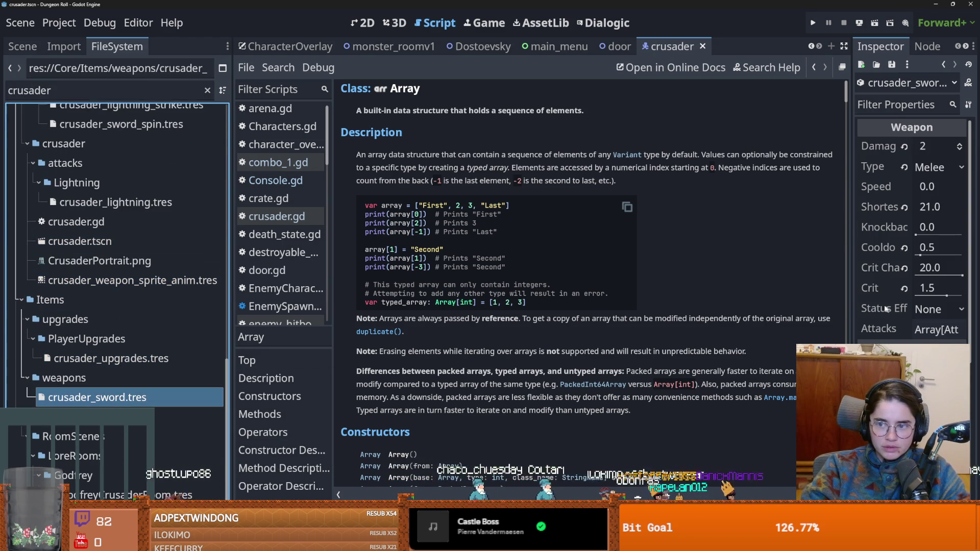
drag(856, 303, 666, 306)
click(884, 336)
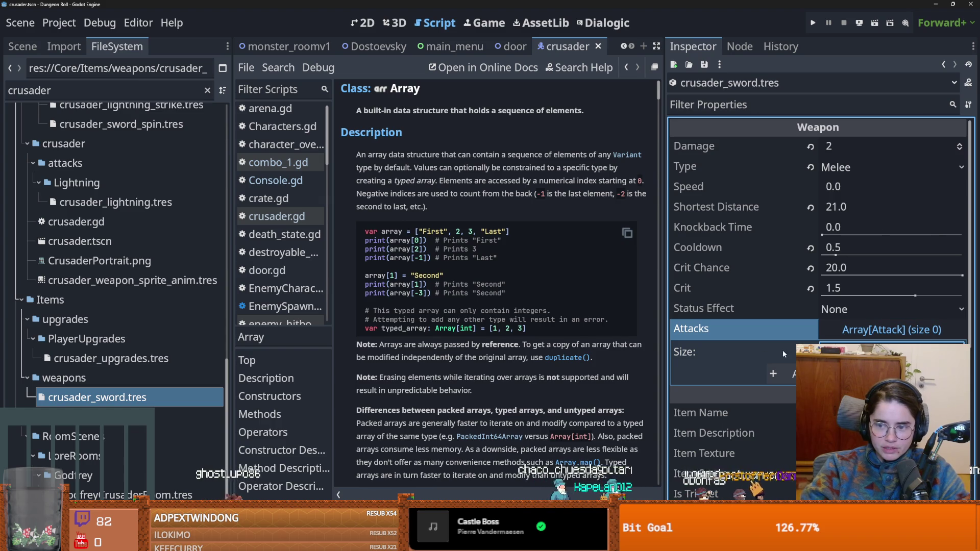
click(772, 374)
click(772, 395)
click(773, 417)
key(ctrl+s)
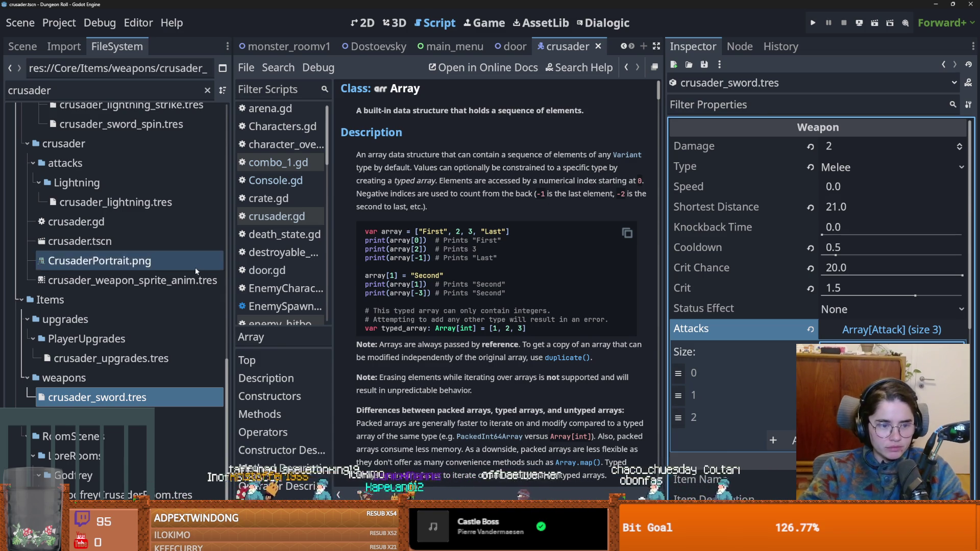
Show the crusader scene's node tree and widen the Inspector.
scroll(164, 138, up, 5)
click(22, 46)
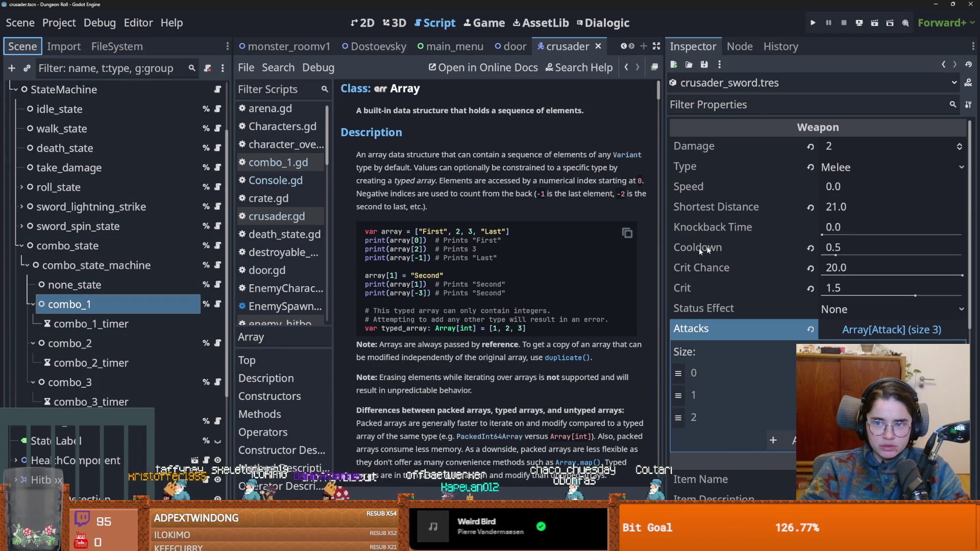
drag(663, 249, 590, 249)
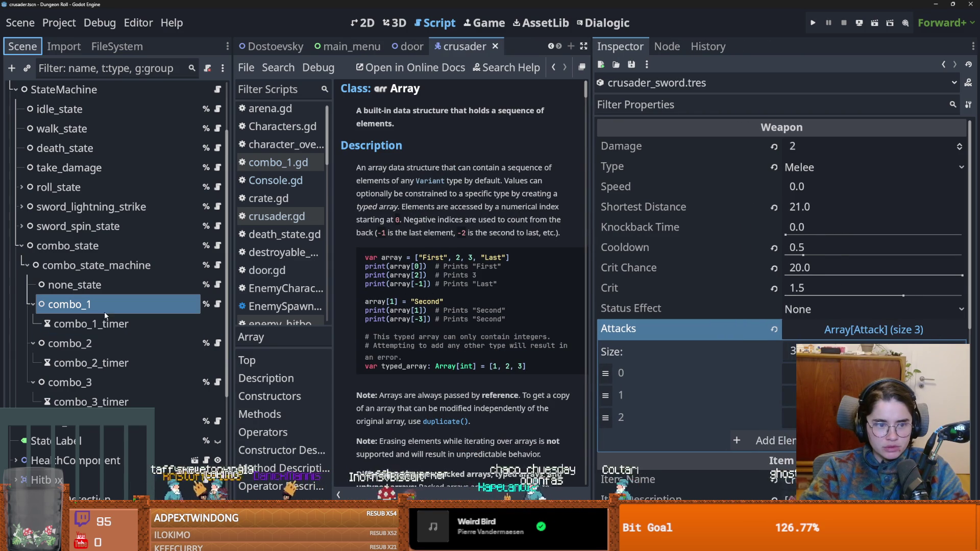
Inspect the attack resources of combo_1, sword_lightning_strike and sword_spin_state (CrusaderSwordSpin.tres).
click(104, 306)
click(99, 324)
click(98, 306)
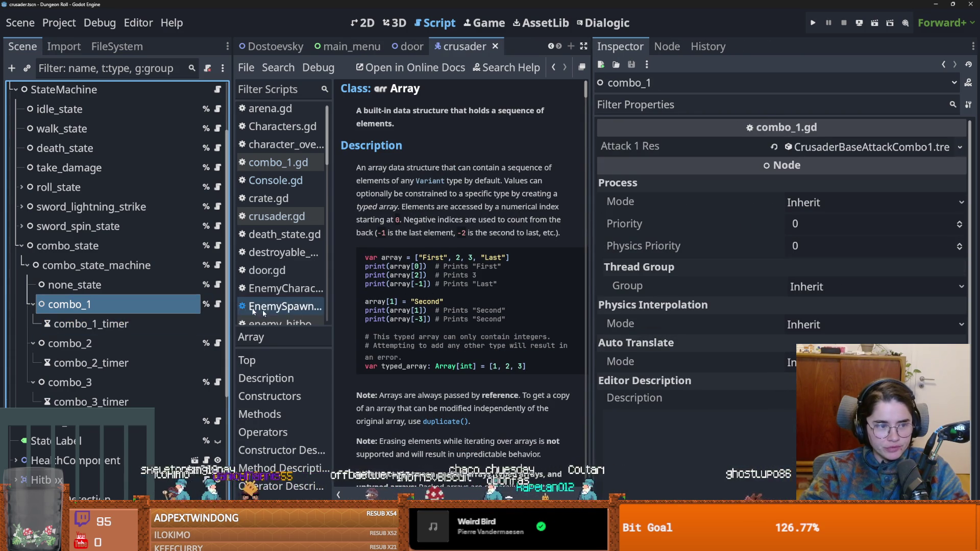
click(884, 147)
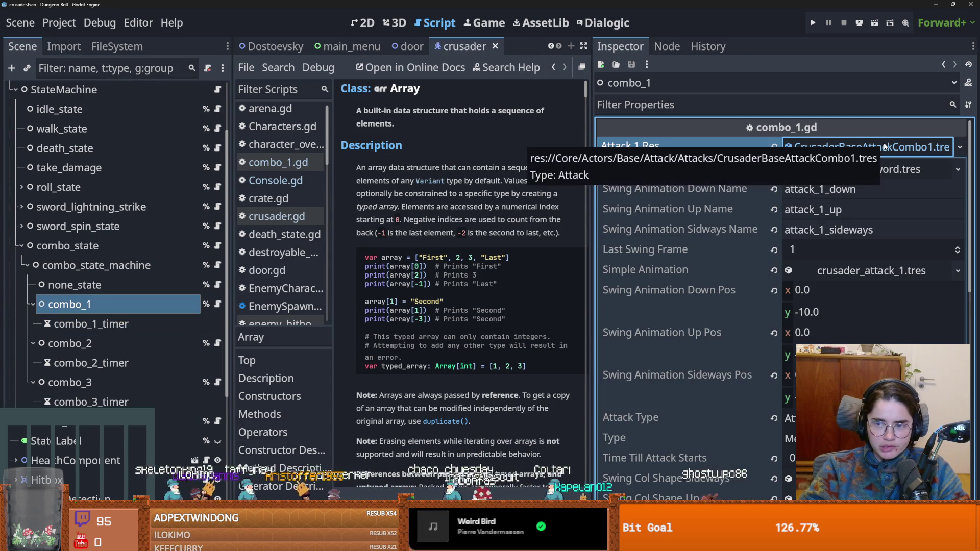
click(884, 147)
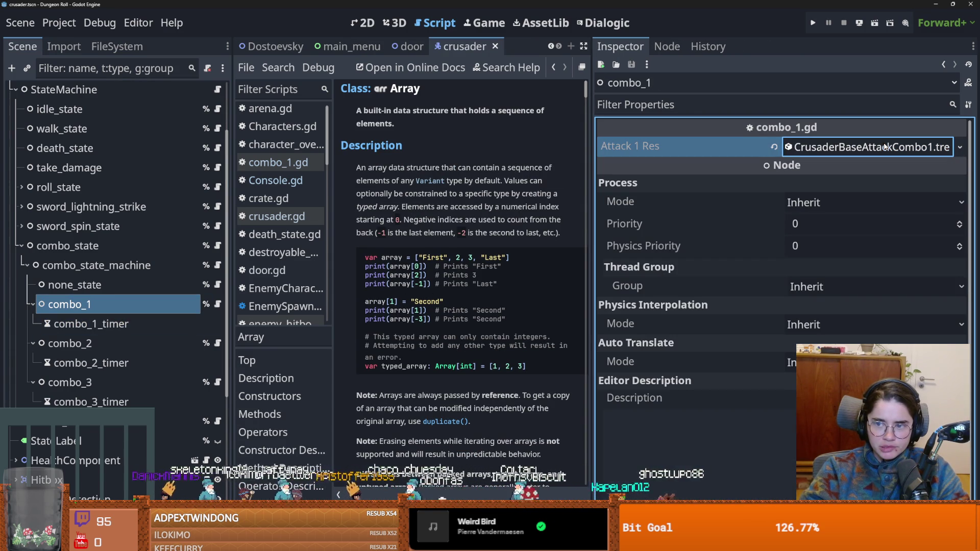
click(98, 208)
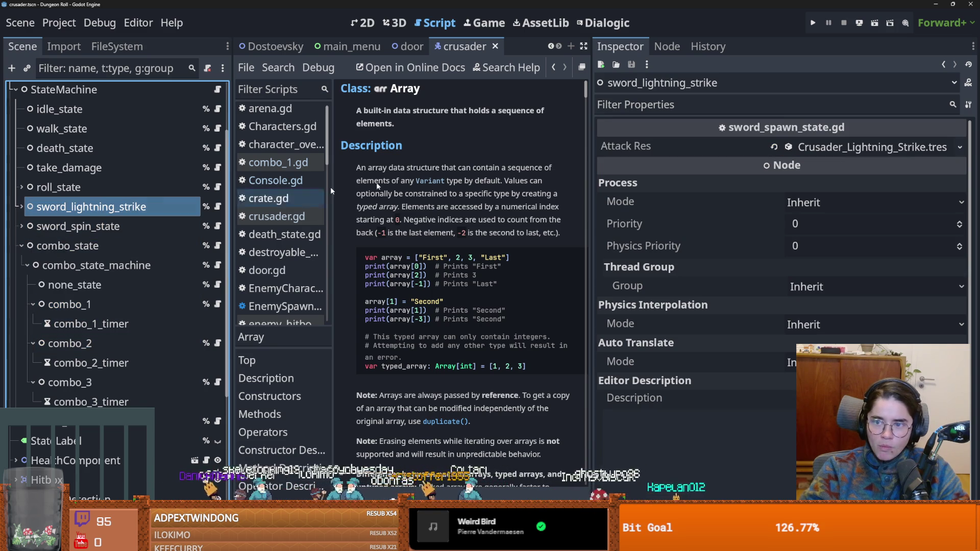
click(92, 226)
click(94, 212)
click(101, 226)
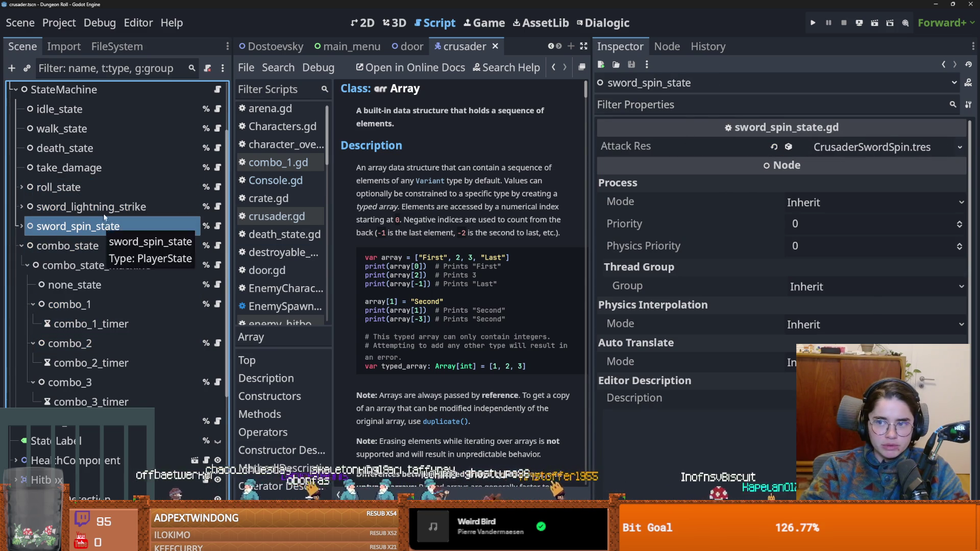
Return to the FileSystem and select crusader_sword.tres.
click(117, 46)
scroll(97, 398, down, 5)
click(97, 397)
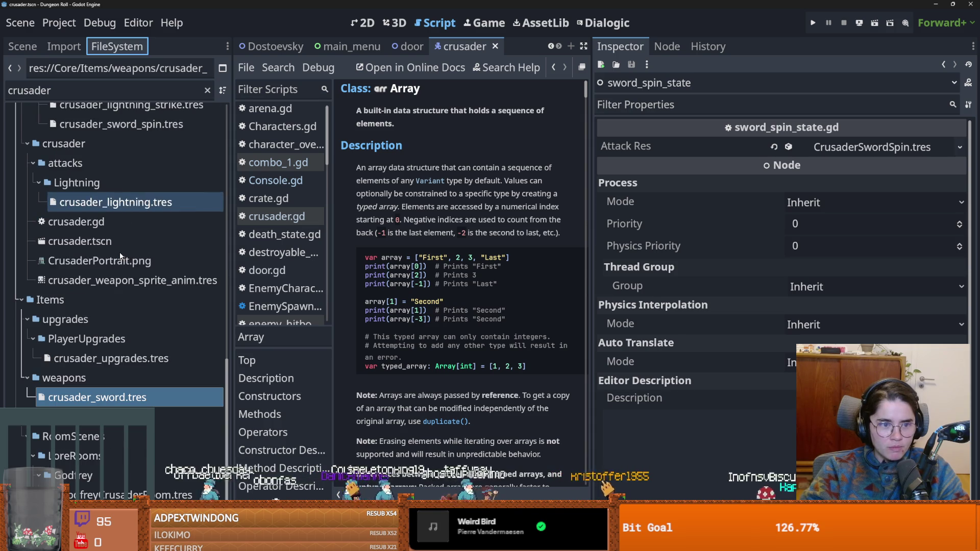
Assign CrusaderBaseAttackCombo1.tres and CrusaderBaseAttackCombo2.tres to the first two Attacks slots.
click(102, 397)
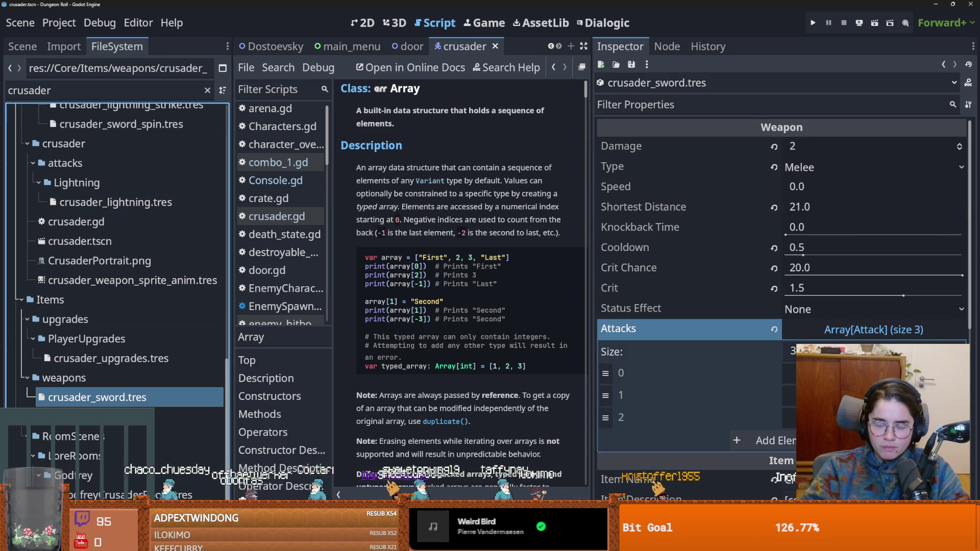
click(790, 477)
text(crusa)
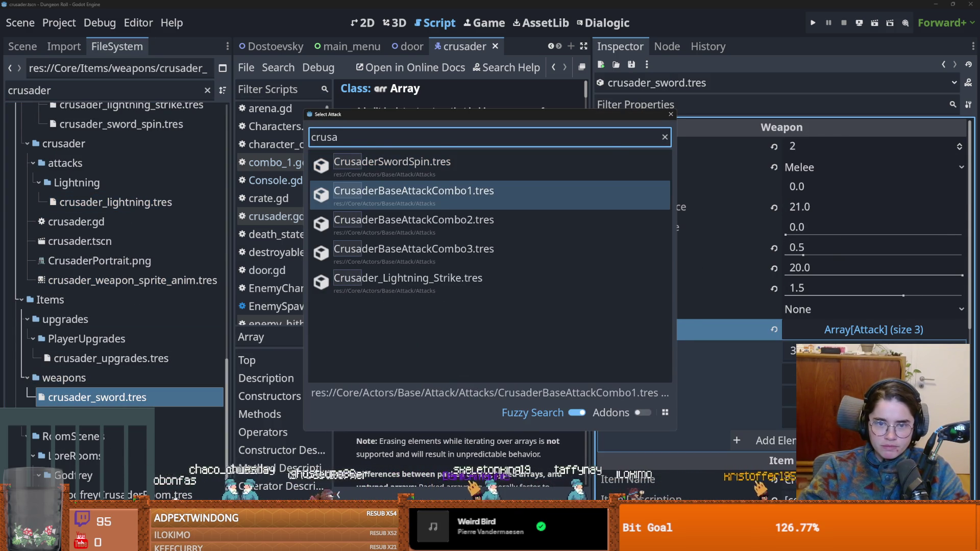
key(Return)
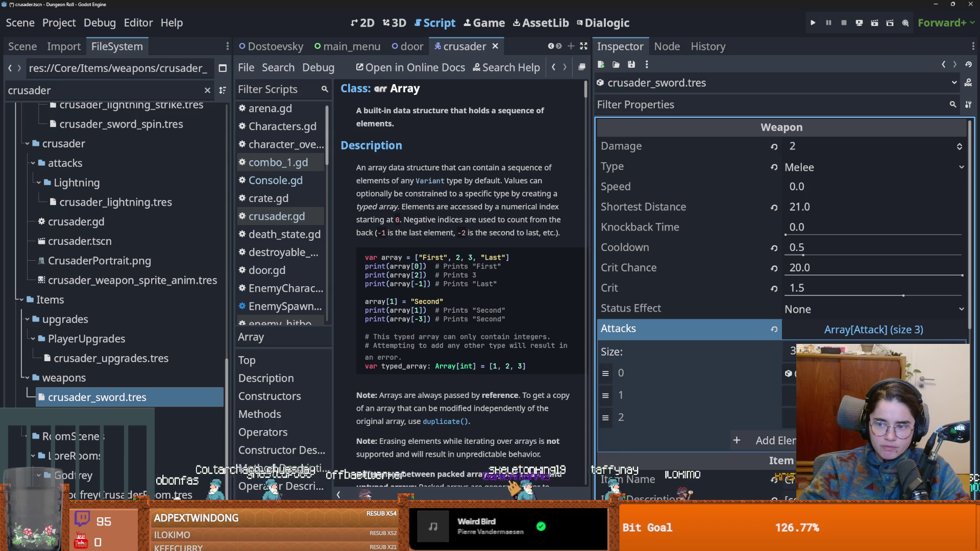
click(947, 345)
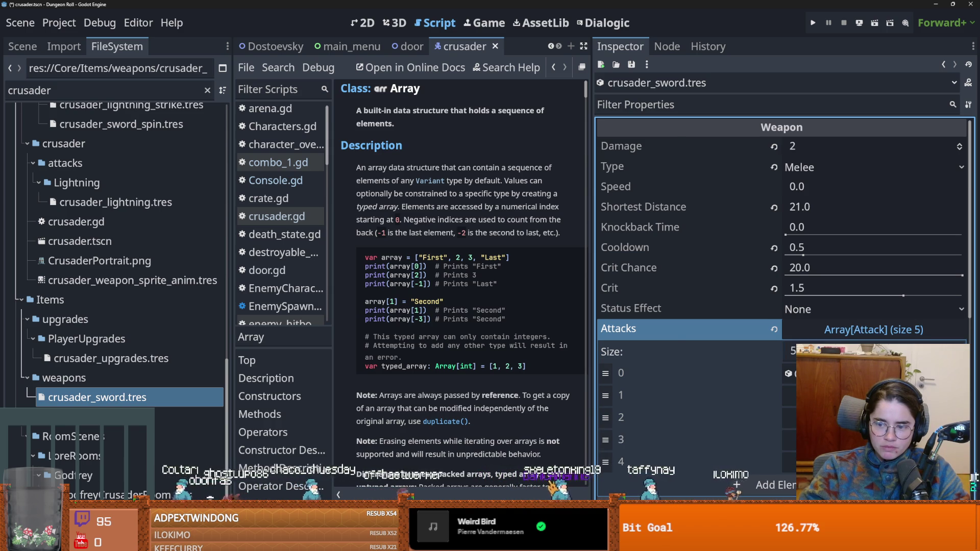
text(crusa)
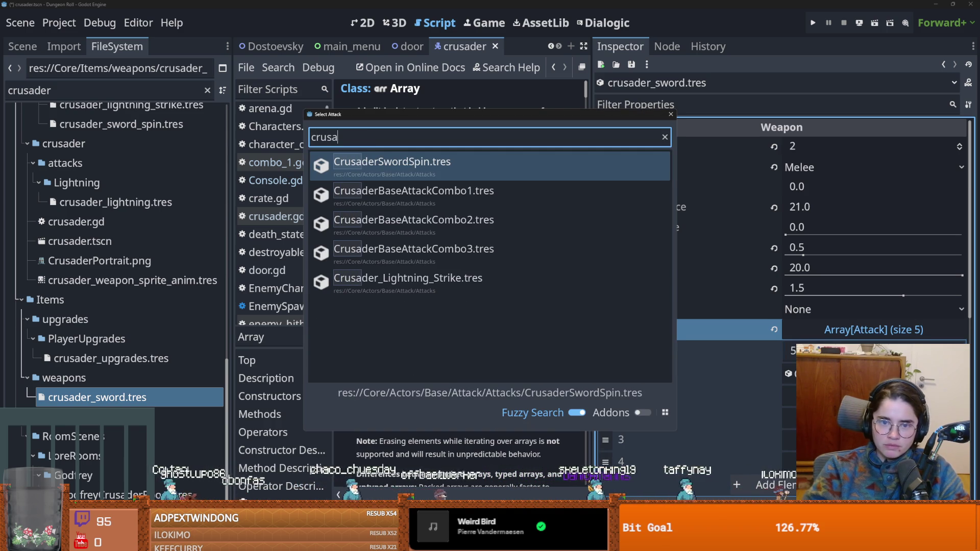
key(Down)
key(Down)
key(Return)
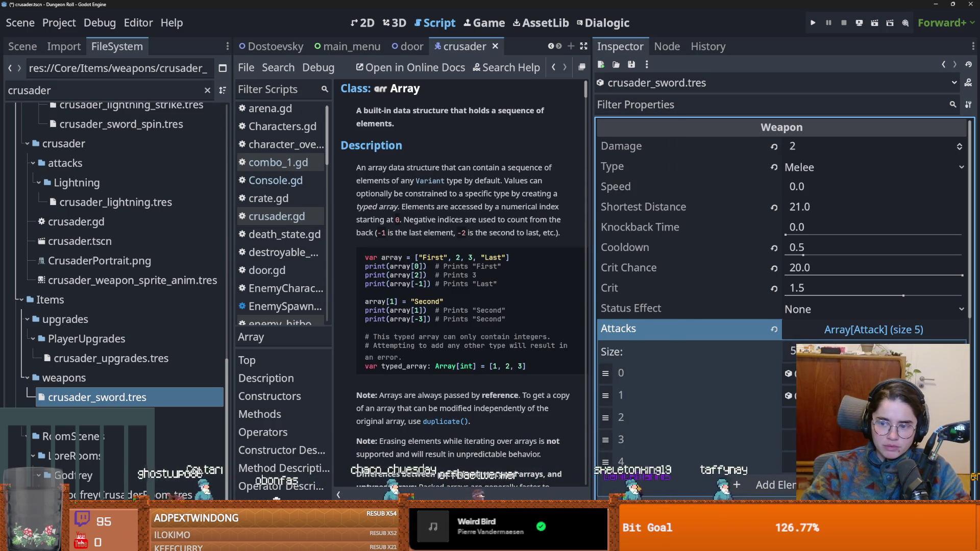
Add CrusaderBaseAttackCombo3, Crusader_Lightning_Strike and CrusaderSwordSpin to Attacks, then collapse and save.
text(cru)
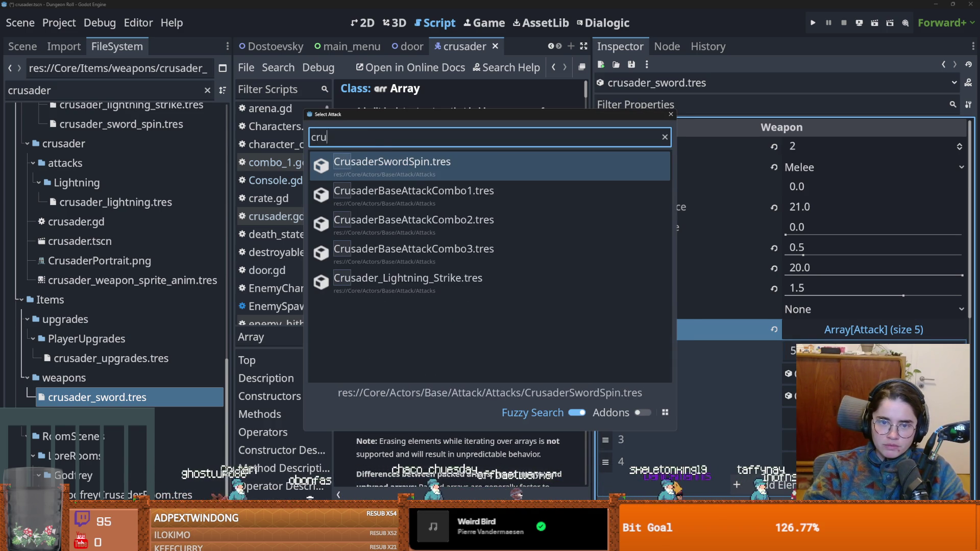
key(Down)
key(Down)
key(Down)
key(Return)
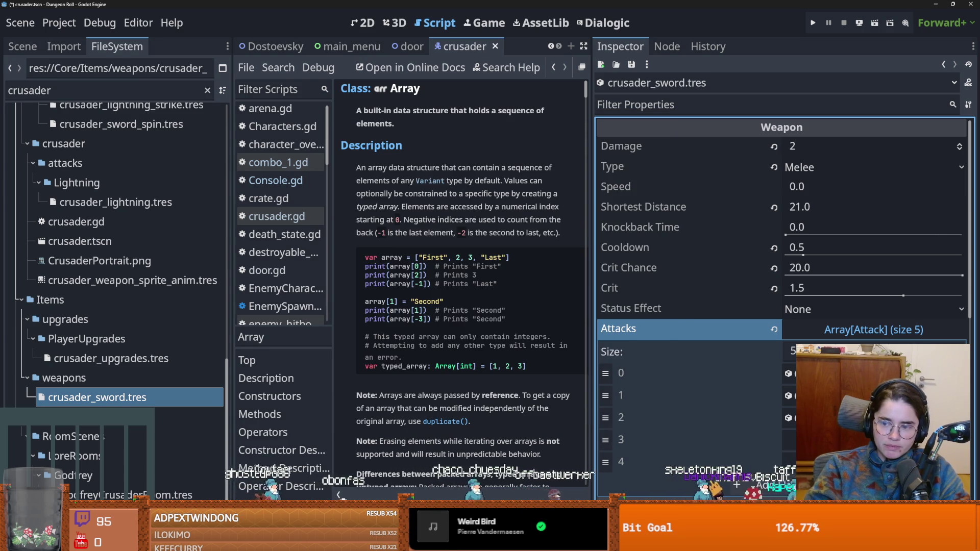
text(crus)
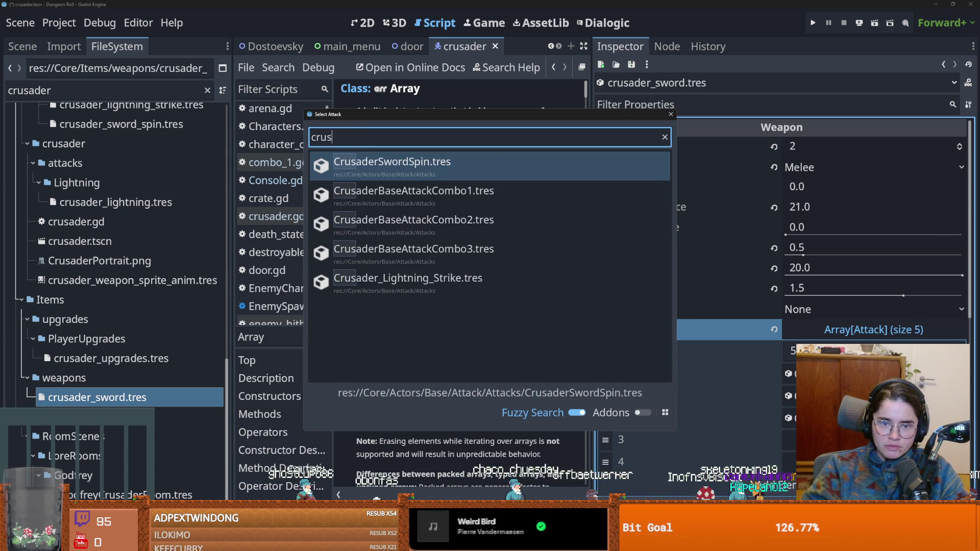
key(Down)
key(Down)
key(Down)
key(Return)
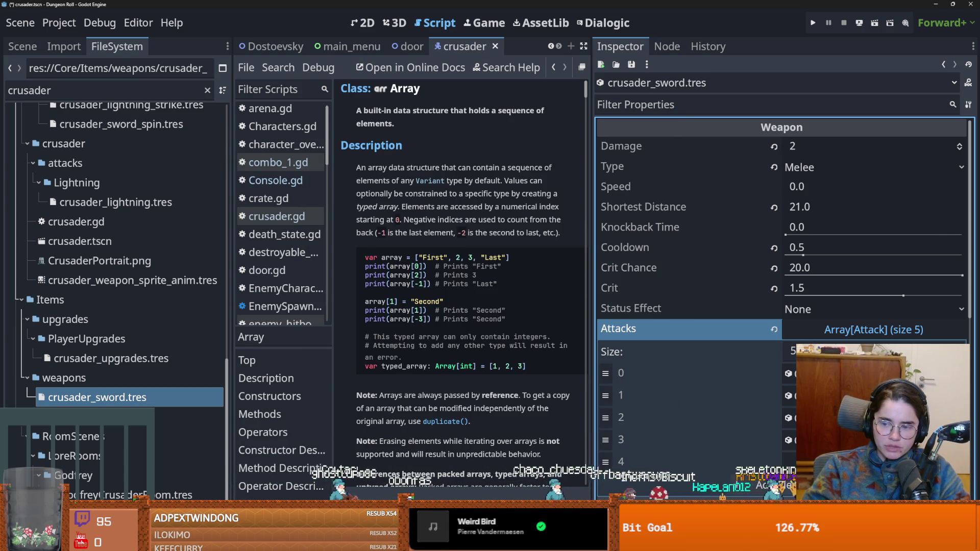
text(crus)
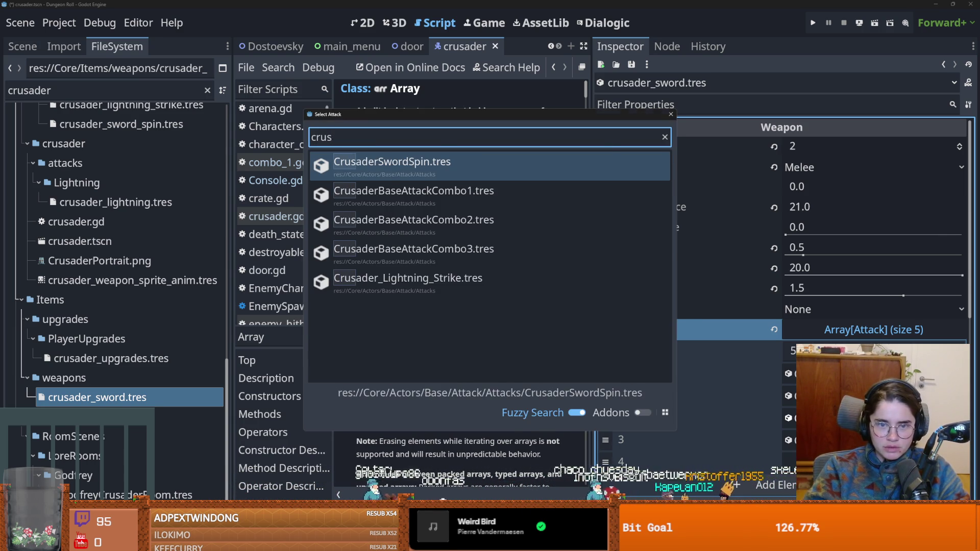
key(Return)
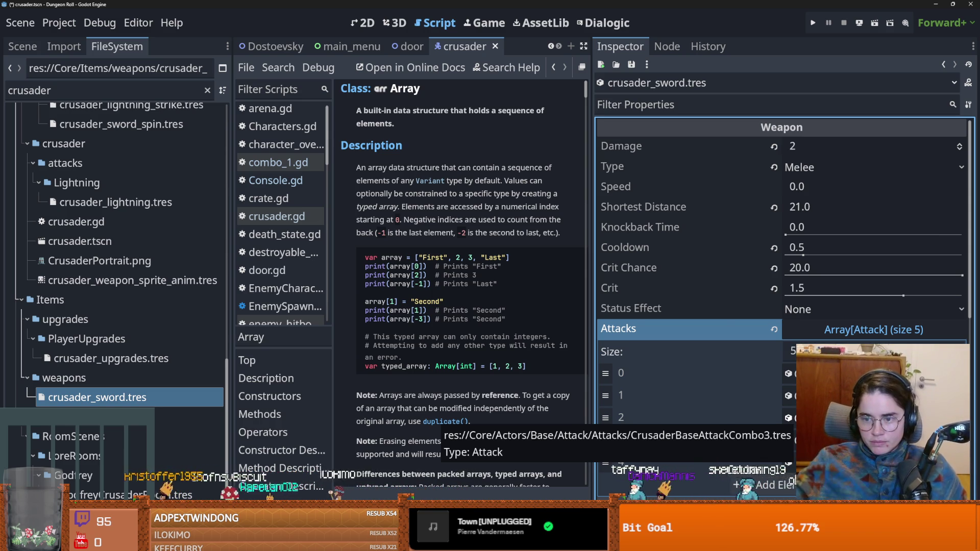
click(873, 330)
key(ctrl+s)
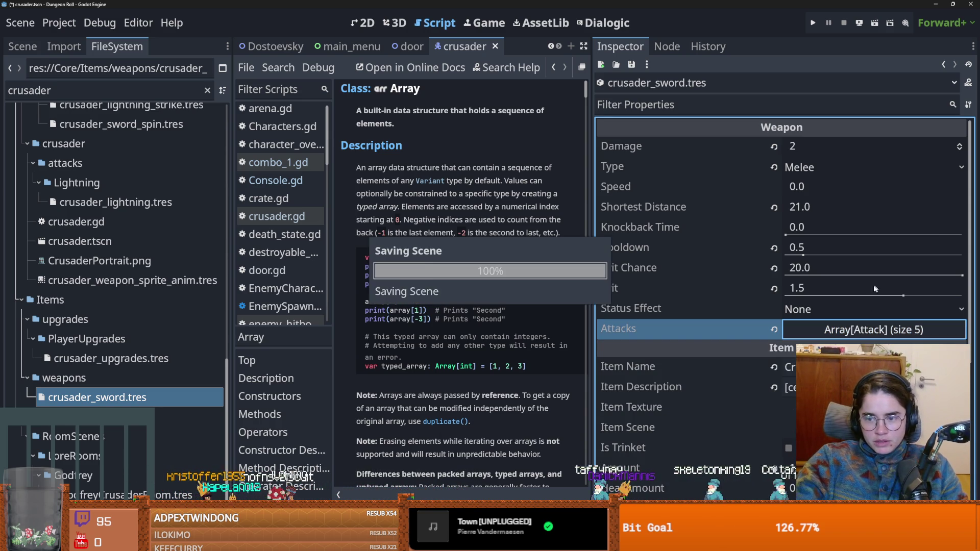
Save, show the Crusader scene tree, and review crusader_sword.tres's five-entry Attacks list.
click(806, 309)
key(ctrl+s)
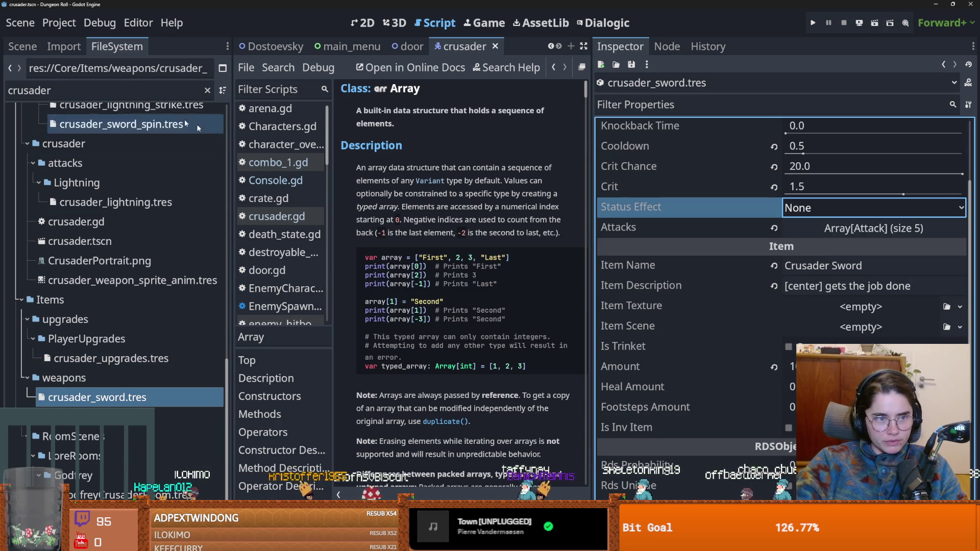
click(23, 46)
key(ctrl+s)
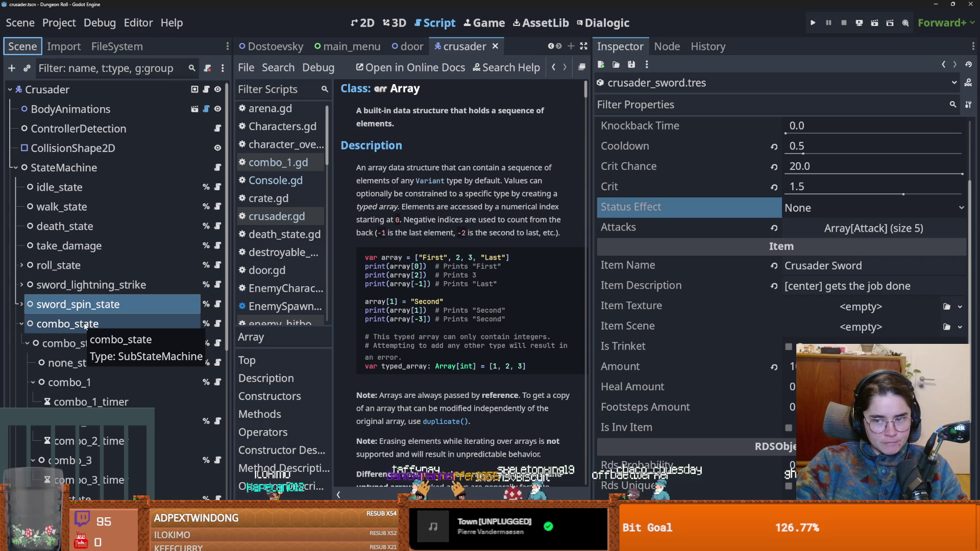
click(894, 227)
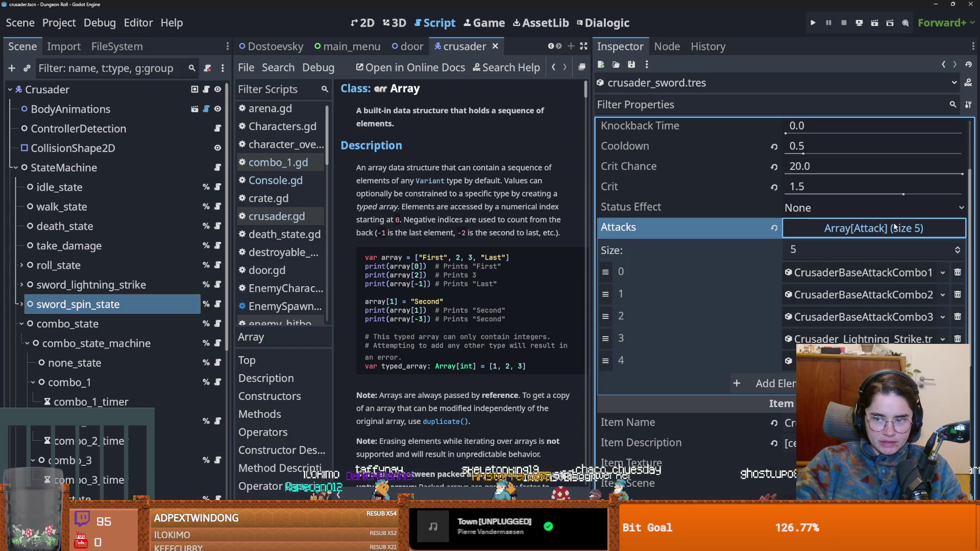
click(893, 227)
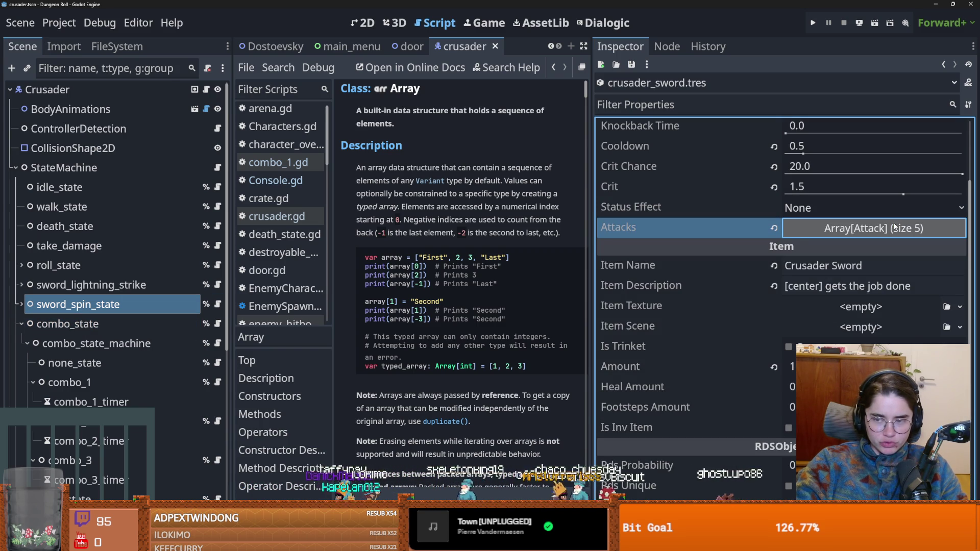
Inspect combo_1's attack resource in the Inspector.
click(136, 382)
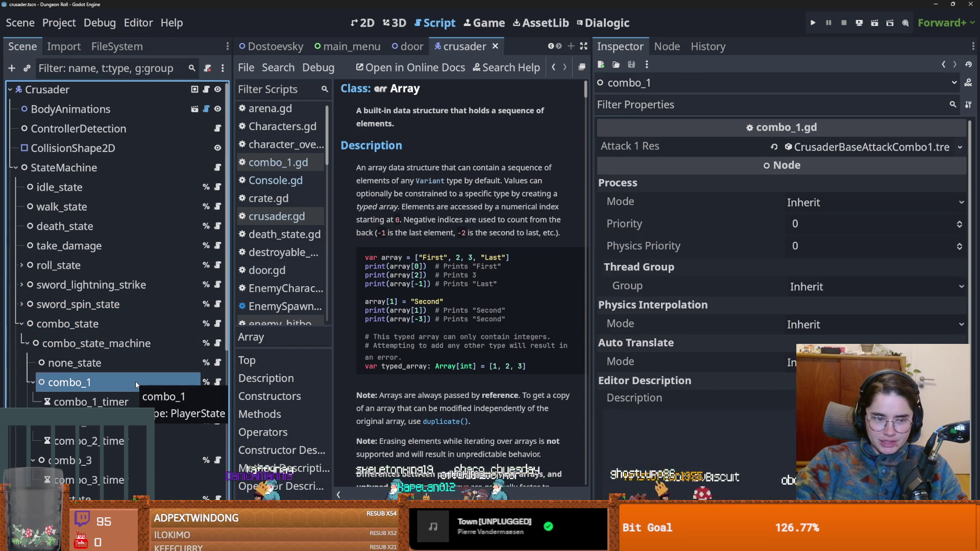
click(806, 148)
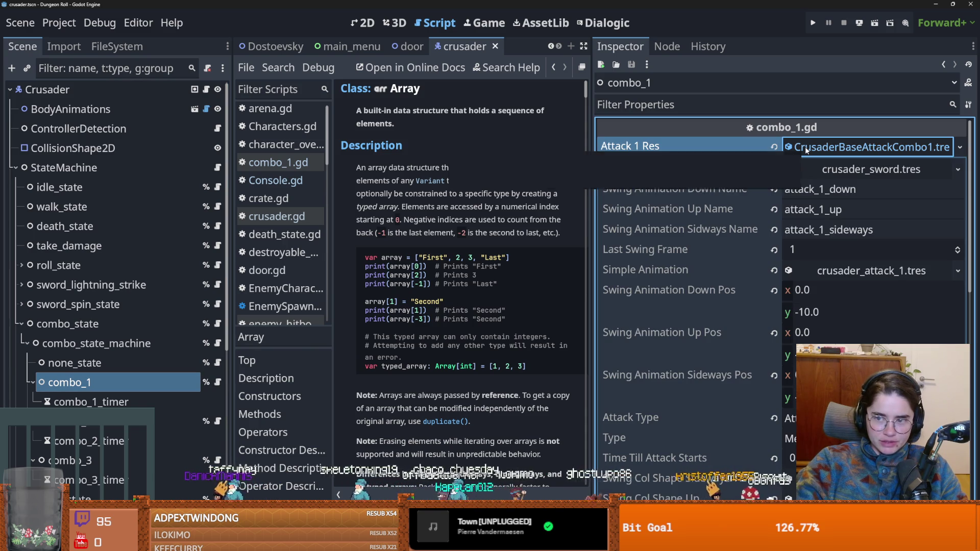
scroll(697, 325, down, 5)
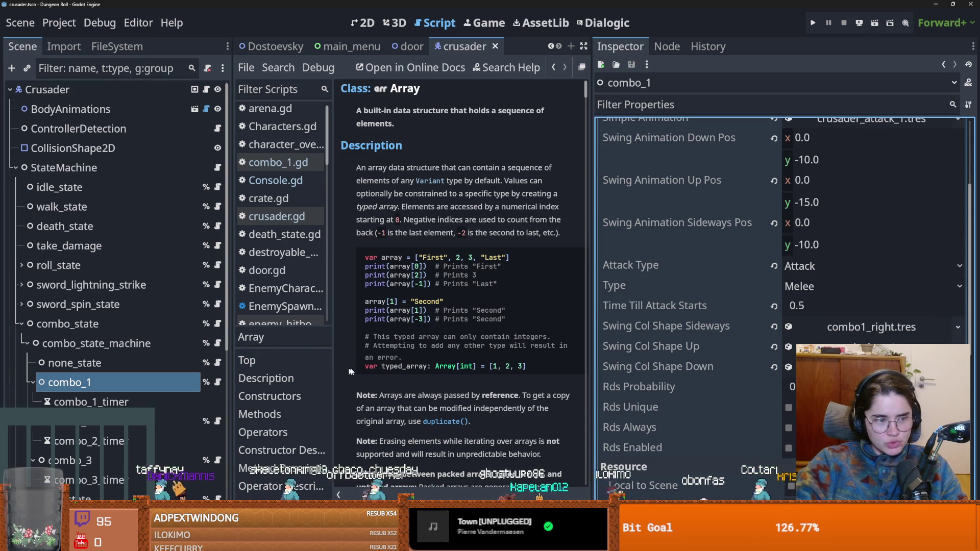
Check combo_3's CrusaderBaseAttackCombo3 attack and crusader_sword weapon, then open combo_3.gd.
click(104, 459)
scroll(728, 266, down, 5)
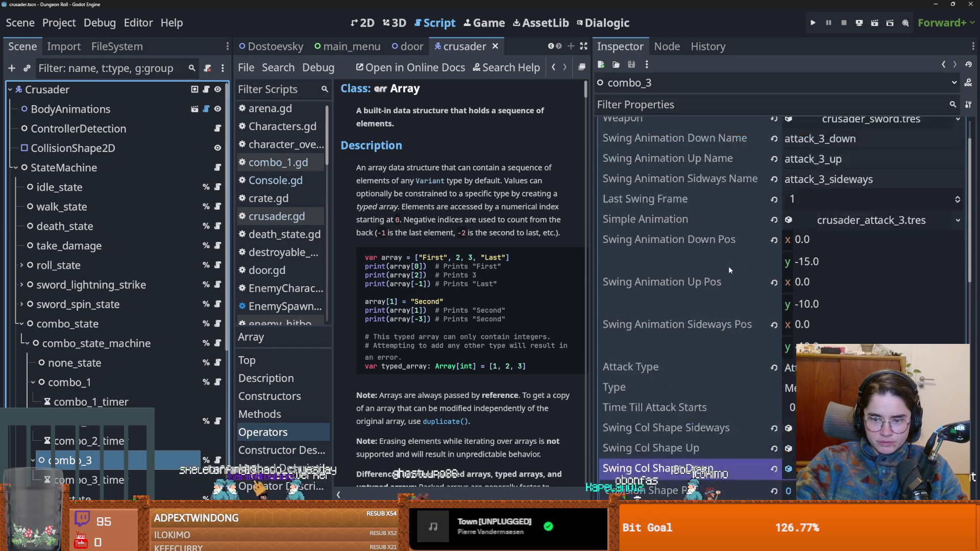
click(689, 366)
scroll(703, 351, down, 3)
scroll(703, 351, up, 8)
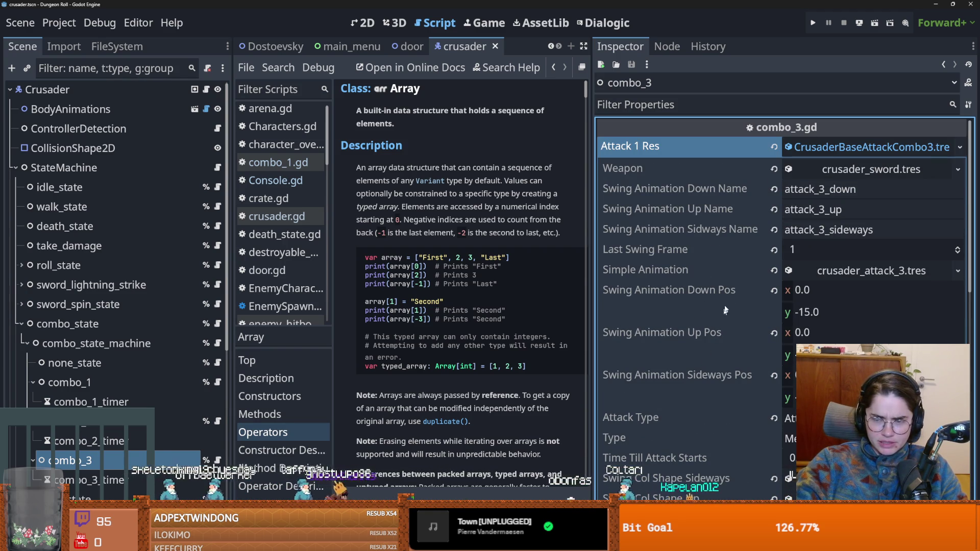
click(896, 168)
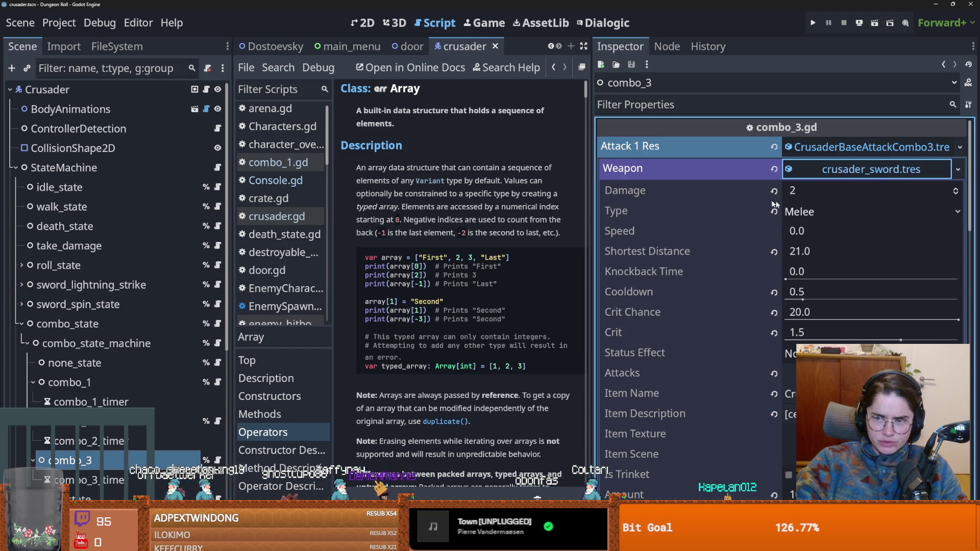
click(897, 169)
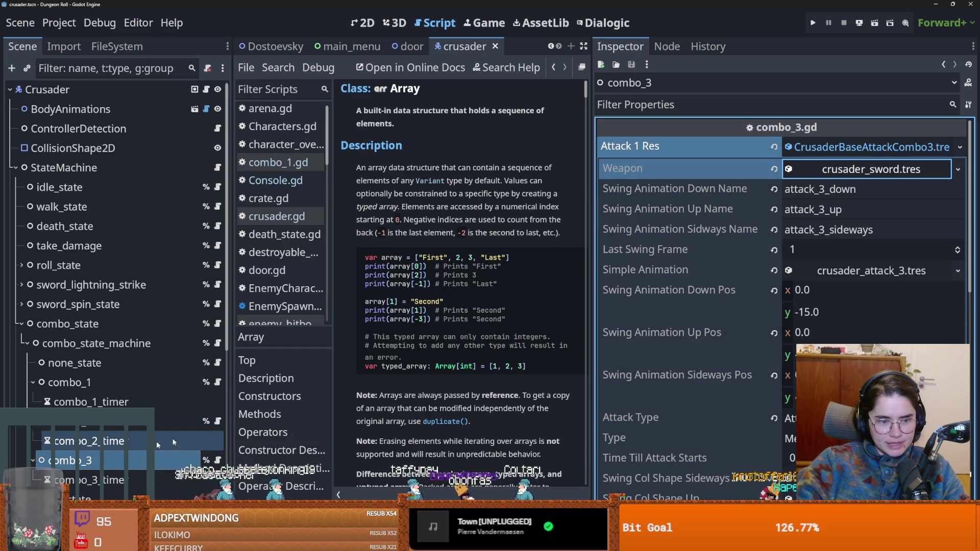
click(218, 460)
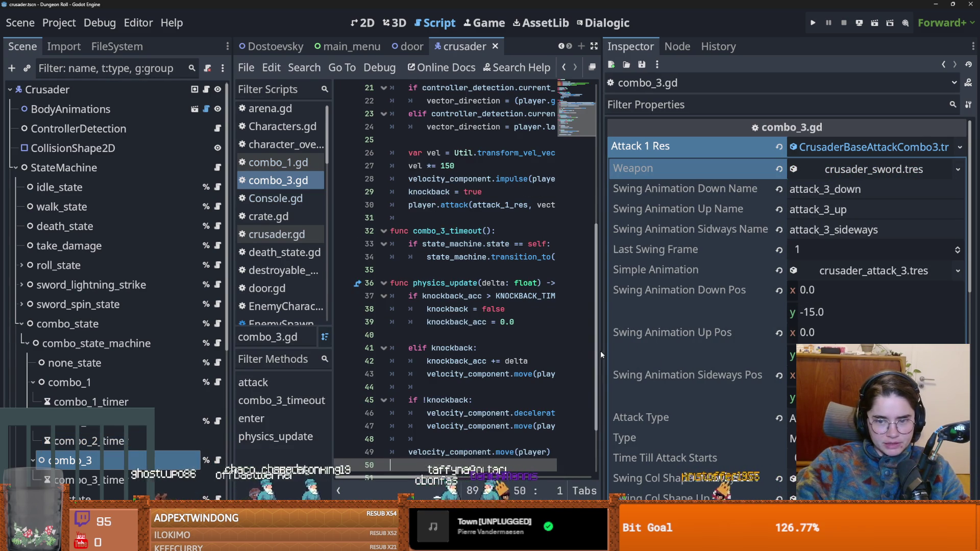
Delete the whole physics_update function from combo_3.gd.
drag(603, 347, 851, 347)
scroll(474, 280, down, 2)
click(458, 206)
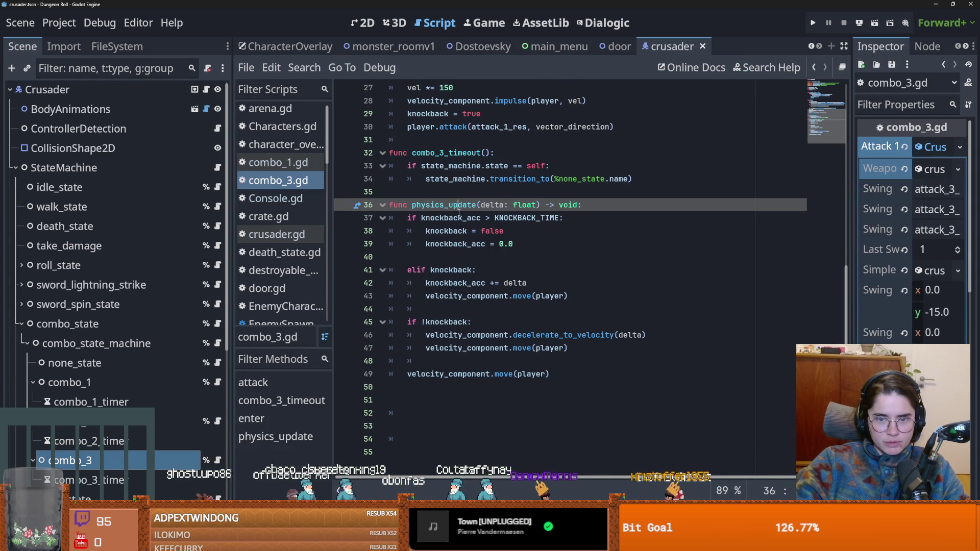
click(218, 421)
scroll(459, 323, down, 5)
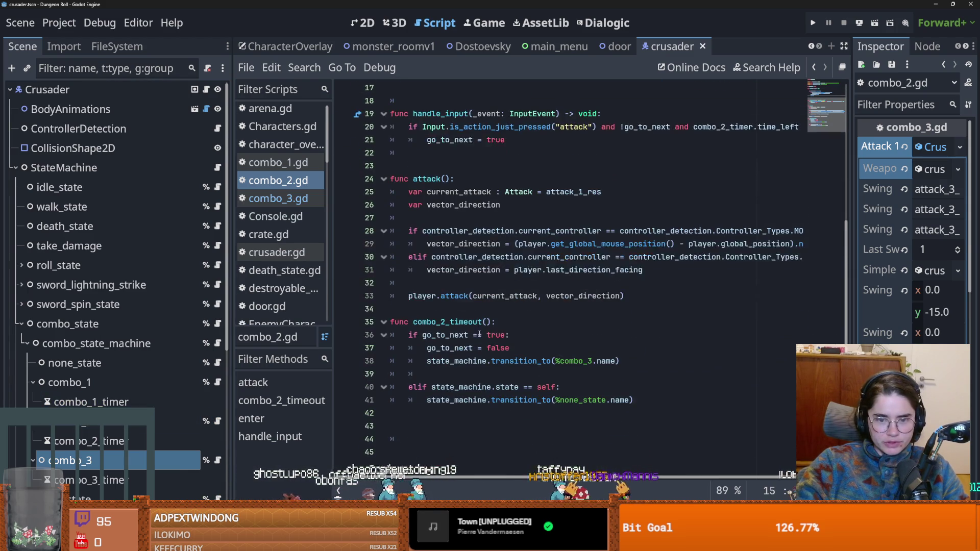
click(218, 460)
drag(562, 413, 409, 218)
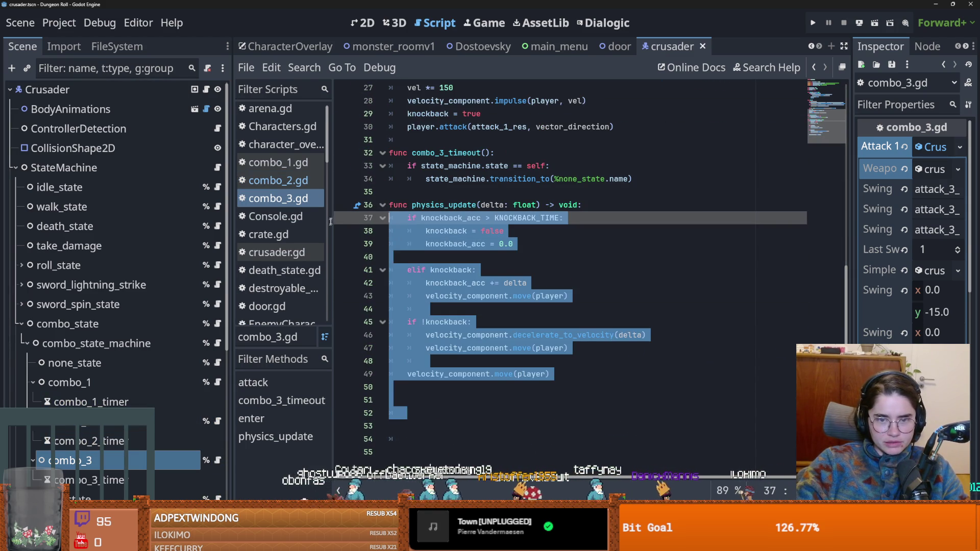
click(592, 366)
drag(592, 367, 389, 204)
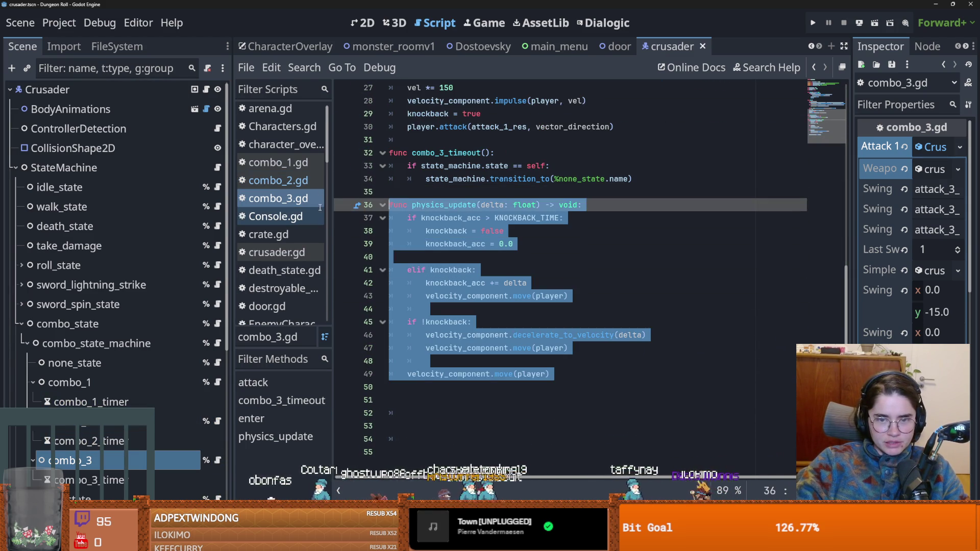
key(ctrl+x)
scroll(490, 318, up, 9)
scroll(491, 318, down, 3)
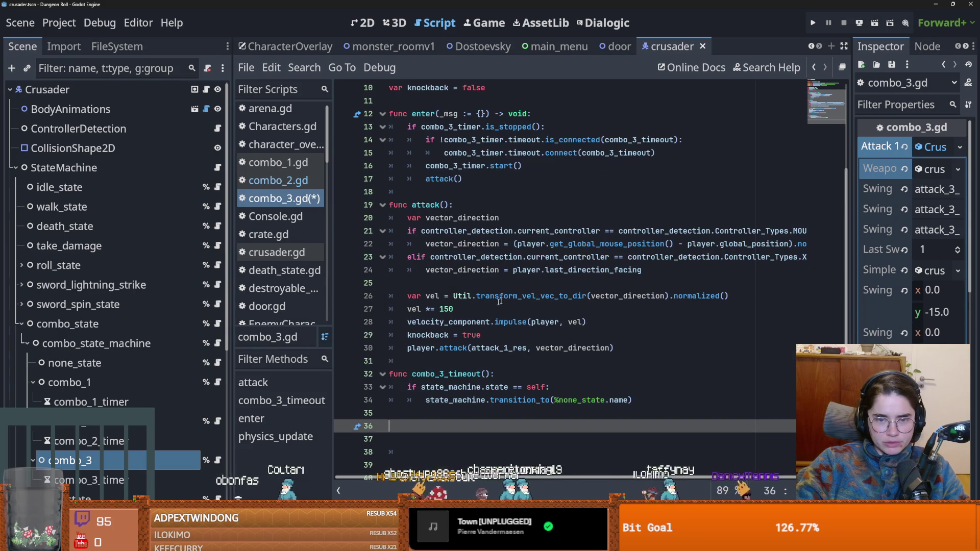
key(ctrl+z)
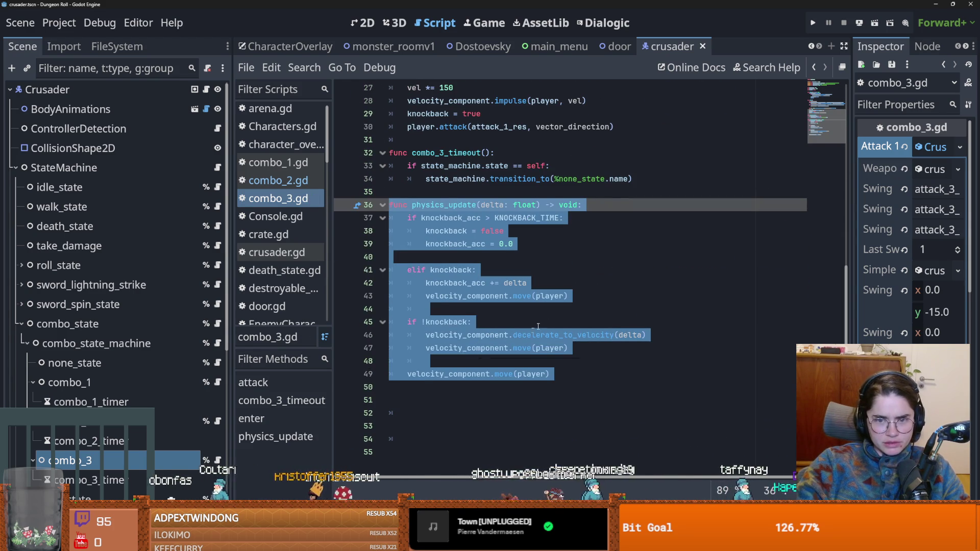
key(ctrl+x)
scroll(541, 293, up, 2)
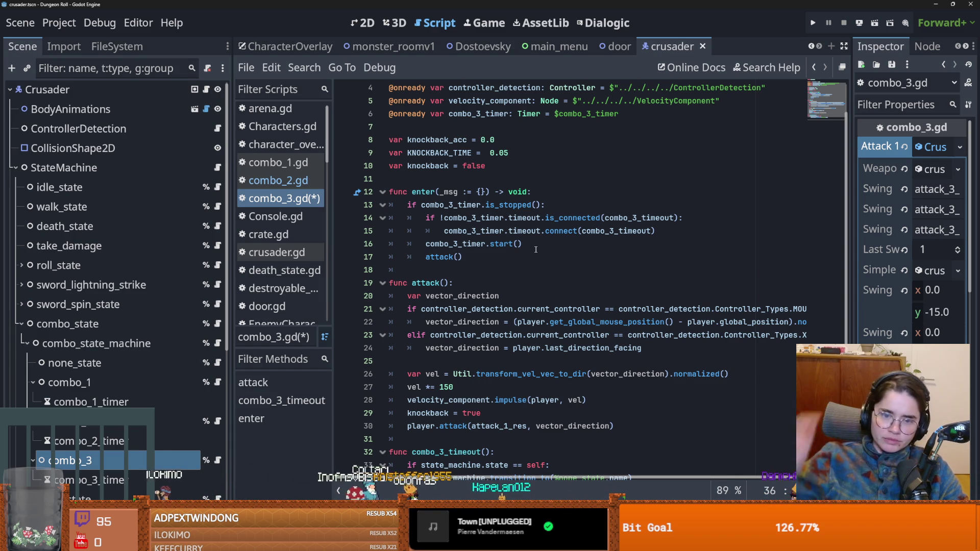
Remove the velocity impulse lines and the knockback = true line from attack.
click(444, 266)
scroll(444, 266, down, 2)
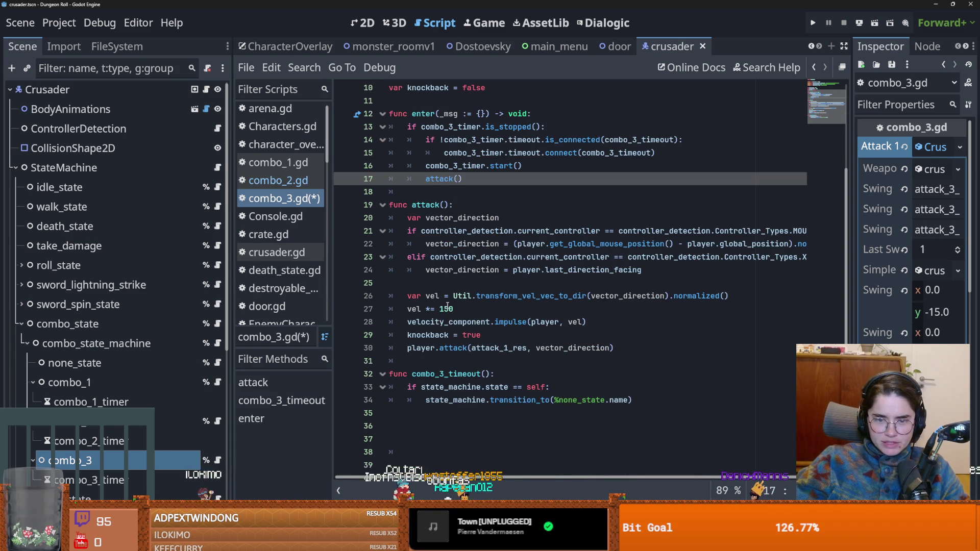
key(Down)
key(Down)
key(Down)
click(435, 296)
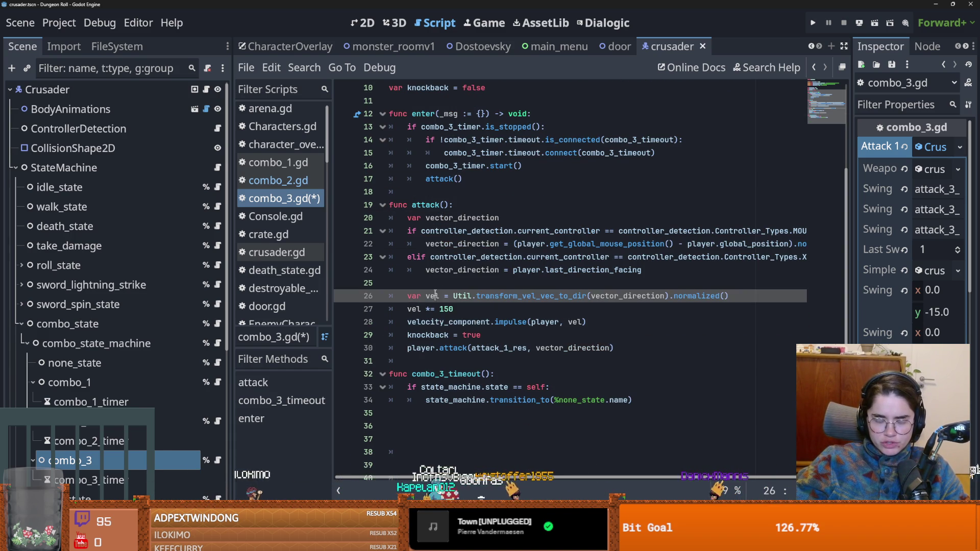
mouse_move(586, 322)
mouse_down()
mouse_move(490, 322)
mouse_move(362, 295)
mouse_up()
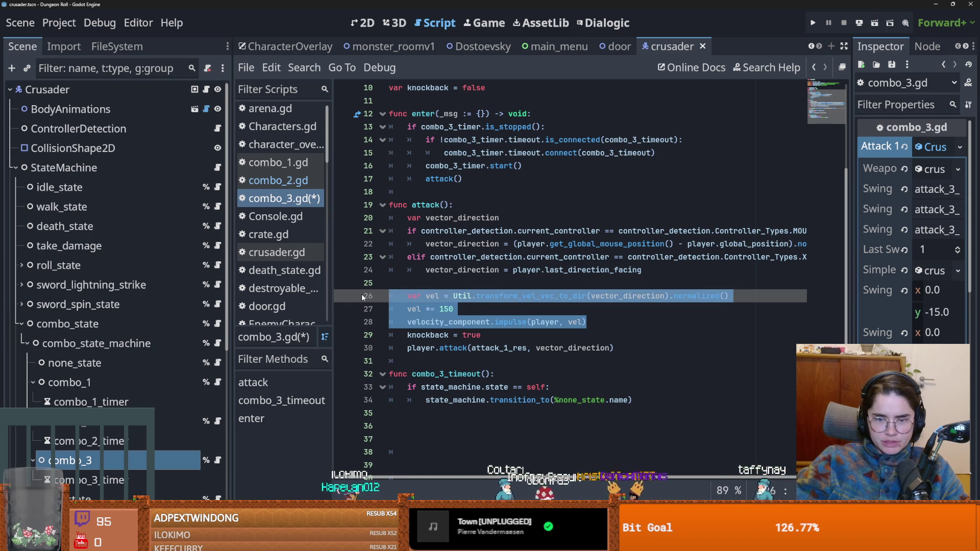
key(Delete)
key(Down)
key(shift+End)
key(BackSpace)
Delete the knockback variable declarations and leftover blank line, then save combo_3.gd.
scroll(459, 212, up, 3)
mouse_move(458, 212)
mouse_down()
mouse_move(385, 181)
mouse_move(380, 168)
mouse_up()
key(BackSpace)
scroll(463, 300, down, 3)
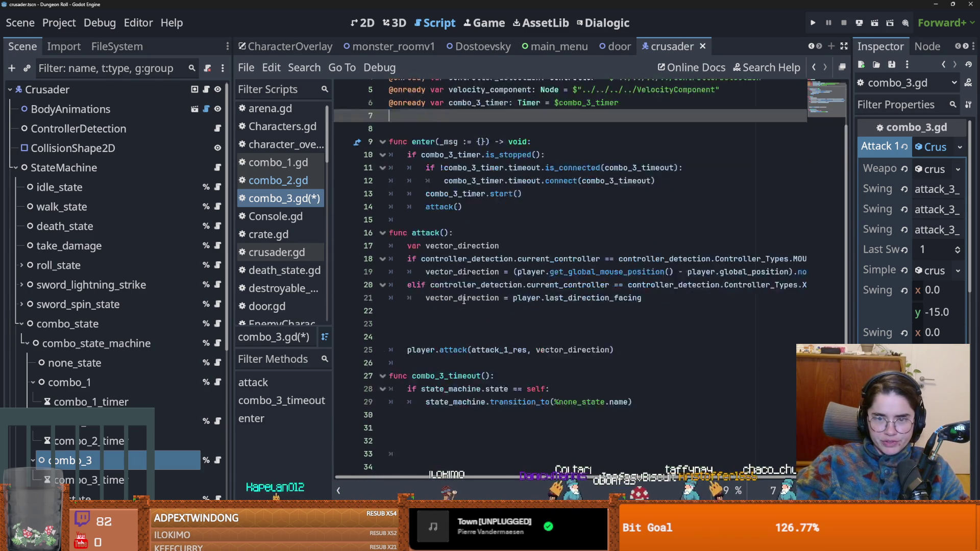
click(437, 309)
click(437, 297)
key(BackSpace)
key(BackSpace)
key(BackSpace)
key(ctrl+s)
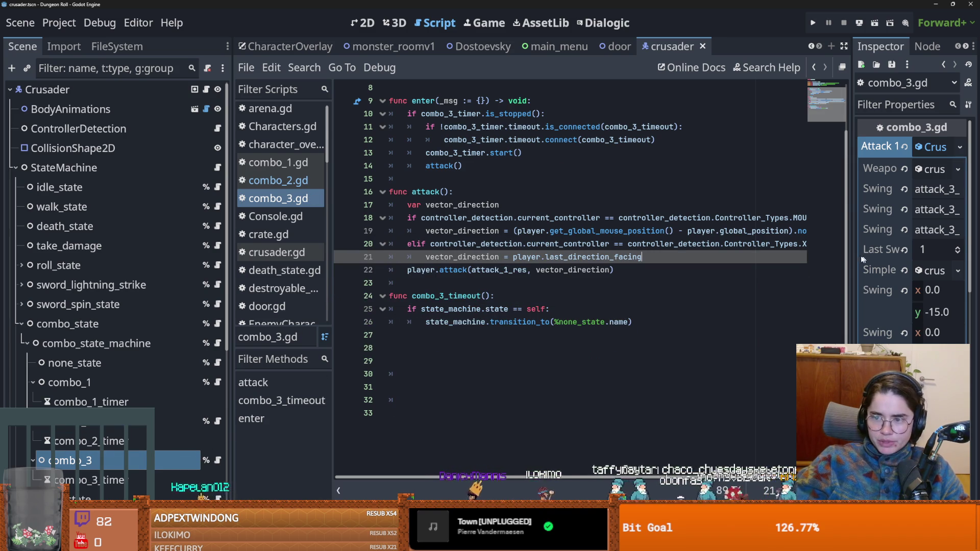
Check the swing down and sideways animation names, save the scene, and open body_animations.
drag(853, 263, 602, 263)
click(856, 189)
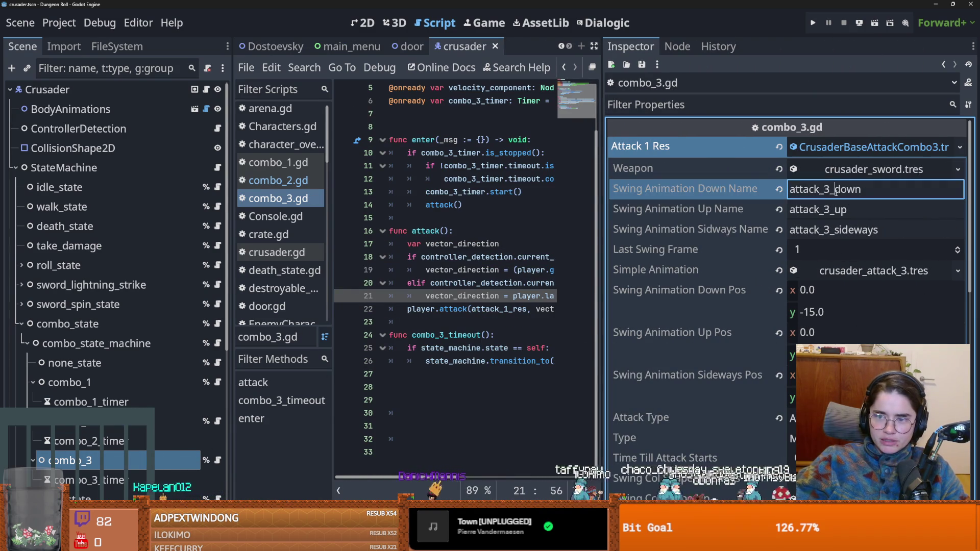
click(857, 230)
key(ctrl+s)
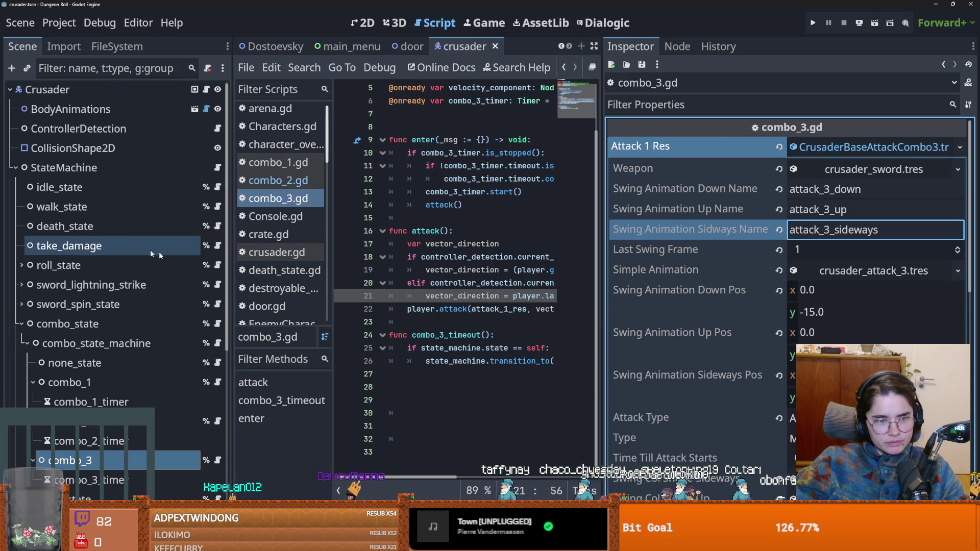
click(205, 109)
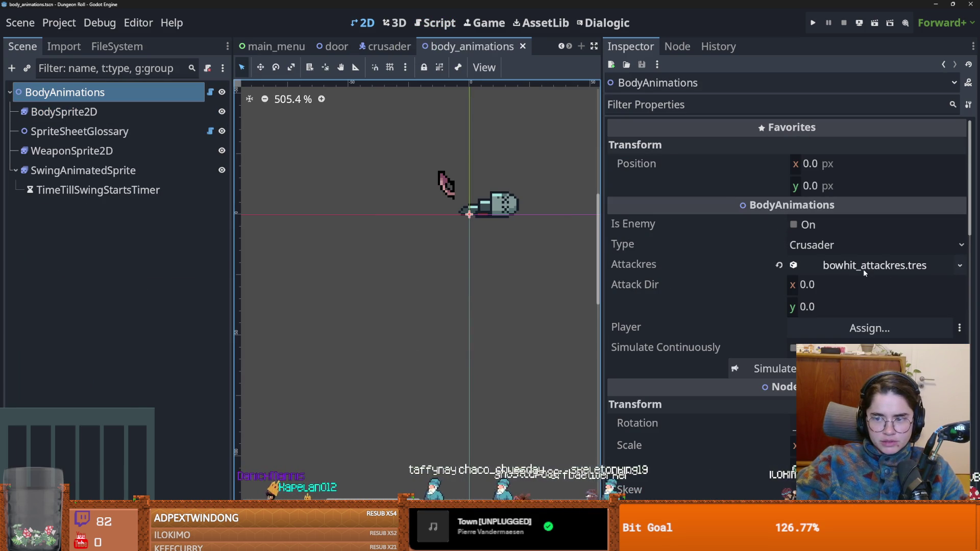
Simulate the attack and swap Attackres from bowhit_attackres.tres to CrusaderBaseAttackCombo3.tres, then select BodySprite2D.
click(762, 368)
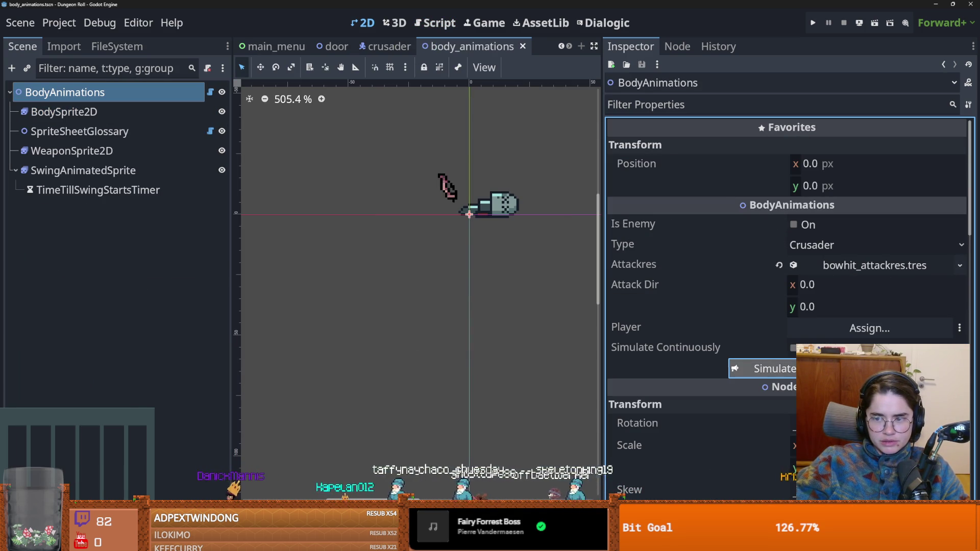
click(779, 265)
click(959, 265)
click(926, 324)
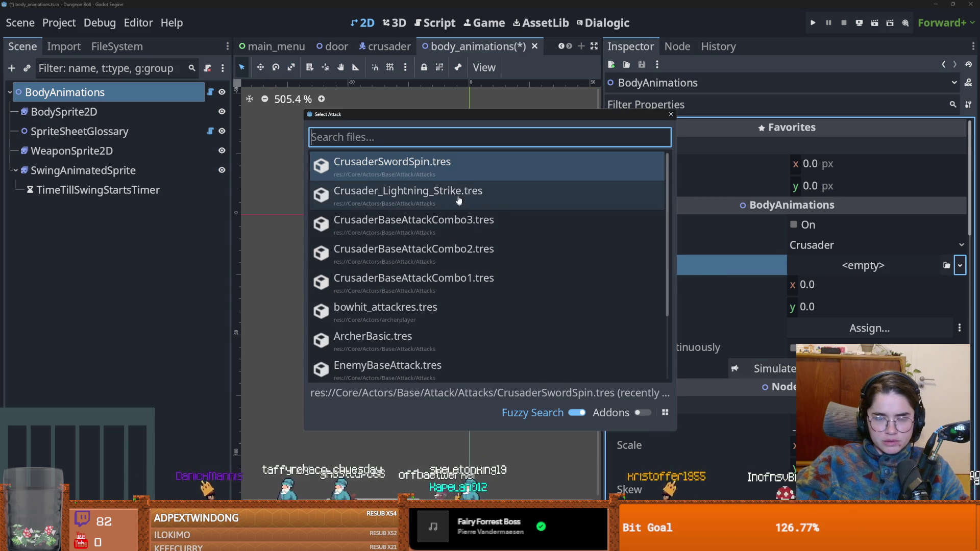
double_click(460, 224)
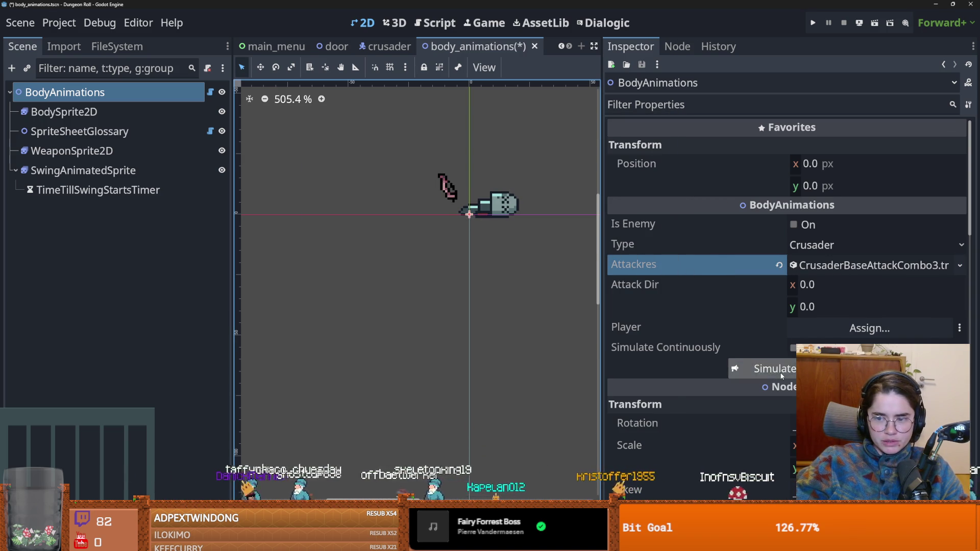
click(62, 111)
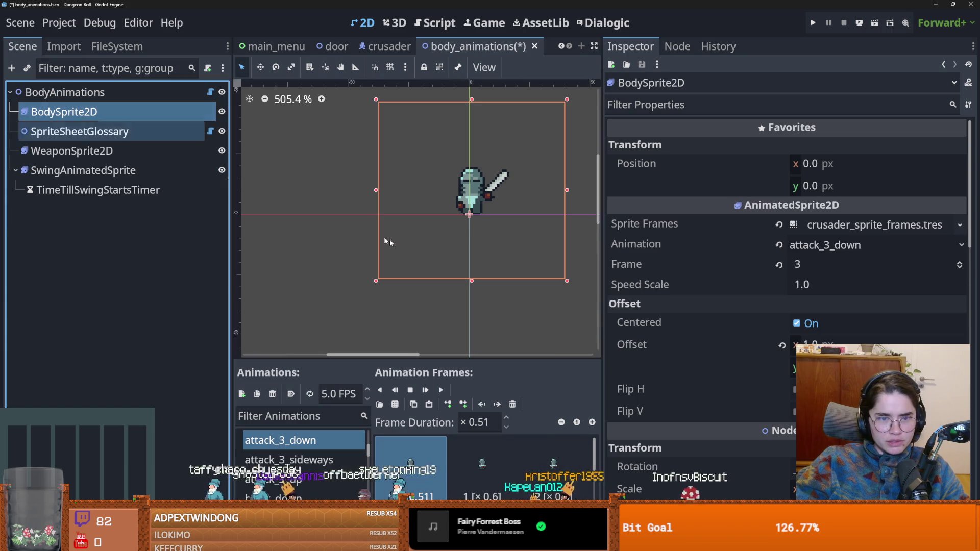
Enlarge the viewport and SpriteFrames panels and play the attack_1_down animation preview.
drag(603, 356, 851, 356)
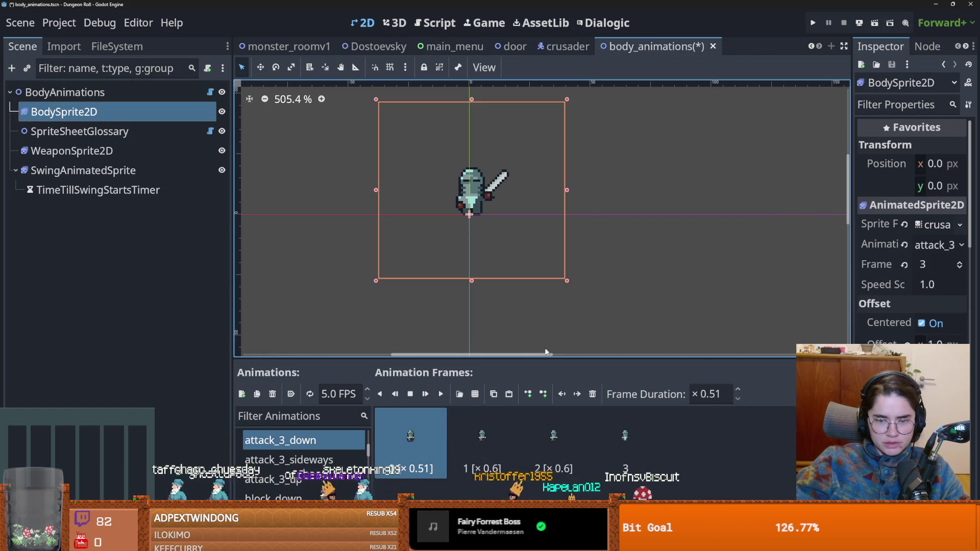
drag(548, 357, 548, 173)
click(303, 276)
scroll(303, 326, down, 3)
scroll(303, 327, up, 5)
click(298, 255)
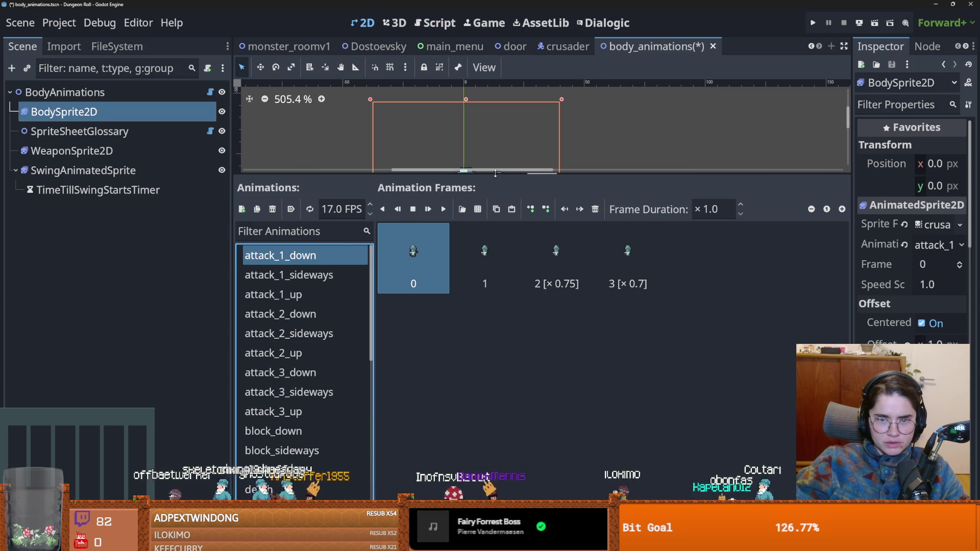
drag(494, 173, 495, 327)
click(442, 364)
scroll(332, 424, down, 3)
scroll(335, 421, up, 3)
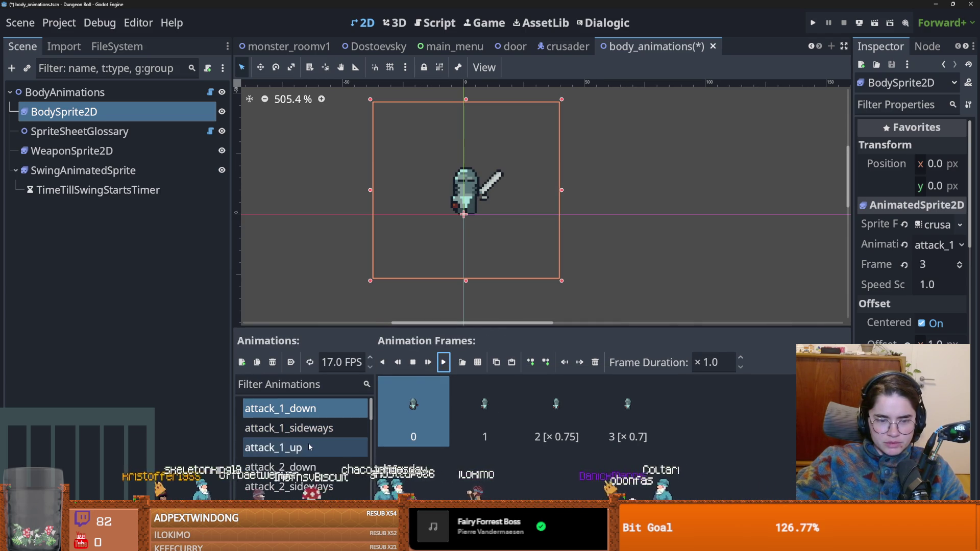
click(312, 411)
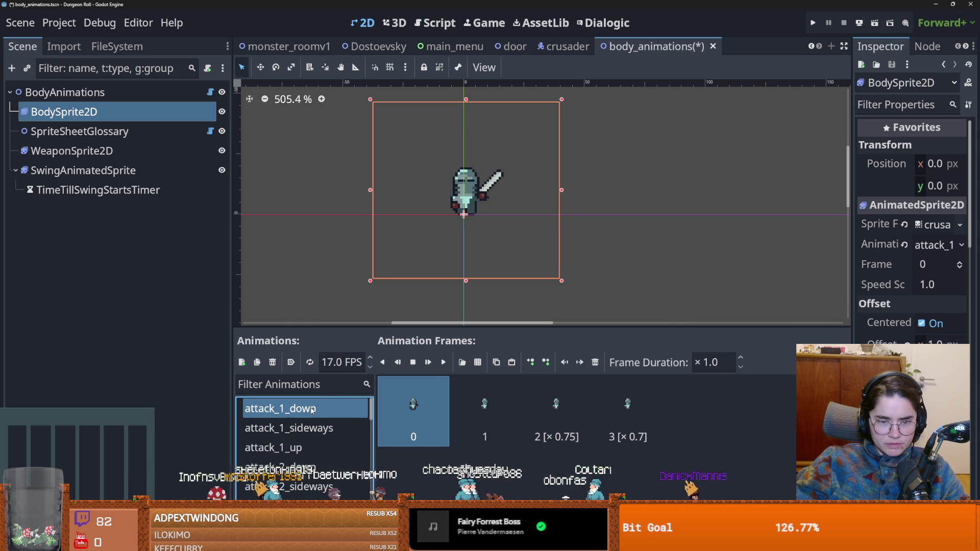
Undo the accidental node pastes, make the animation list taller, and duplicate attack_1_down.
click(312, 410)
key(Escape)
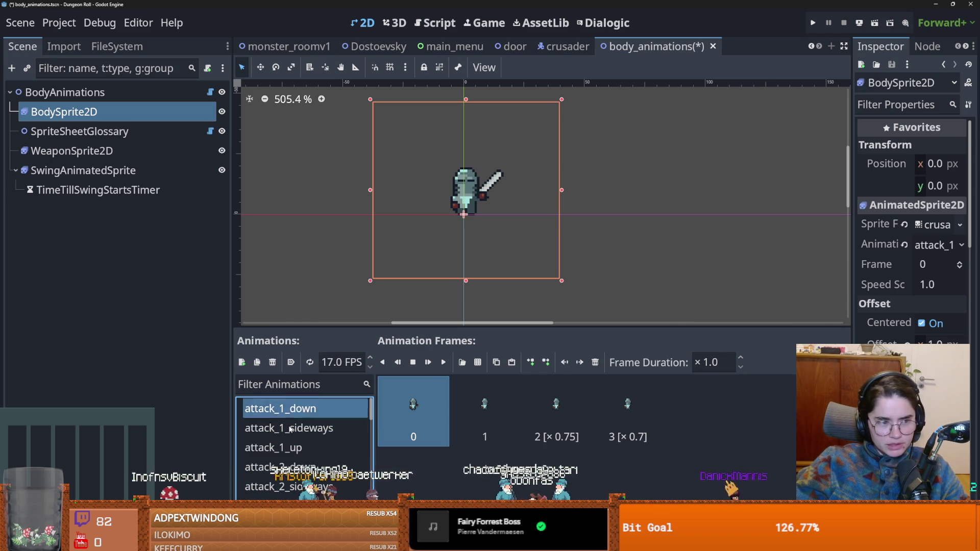
key(ctrl+v)
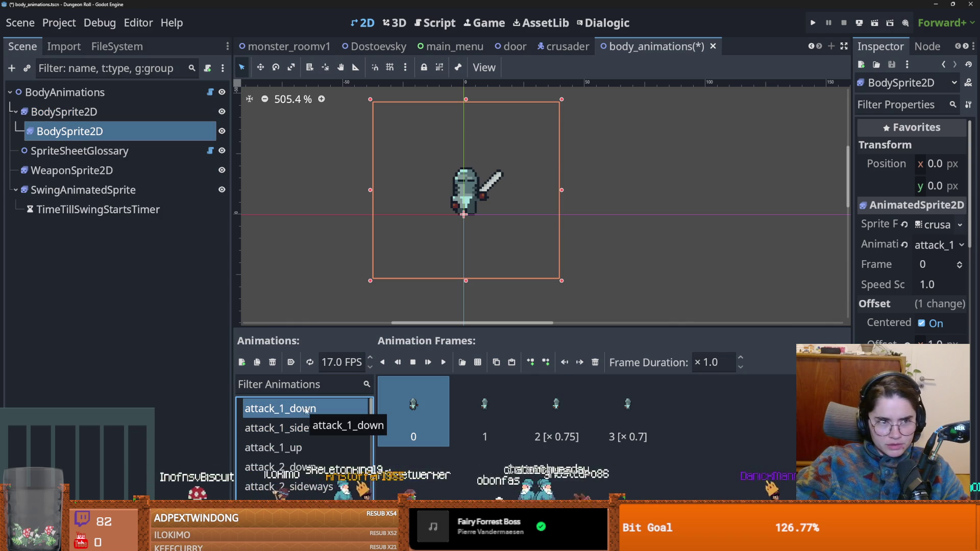
key(ctrl+z)
click(127, 112)
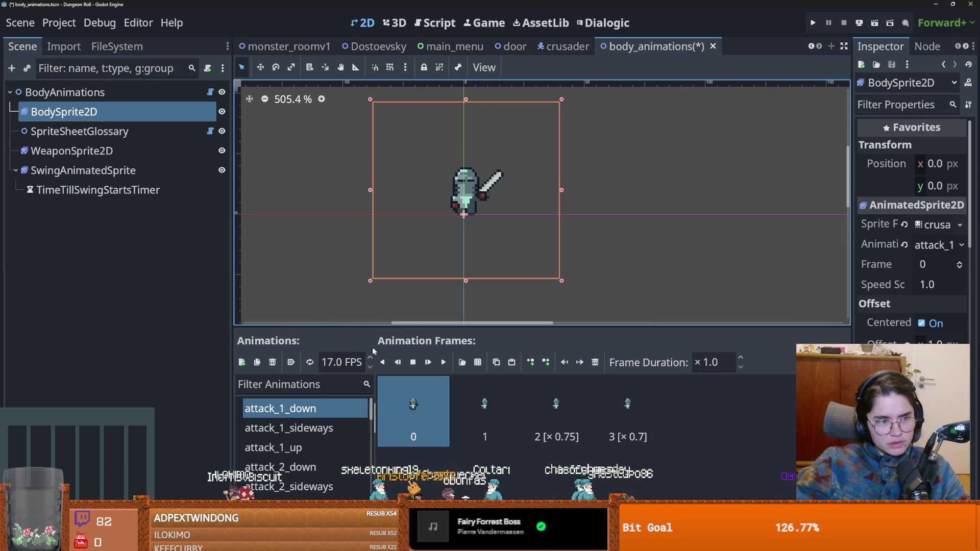
drag(374, 346, 374, 204)
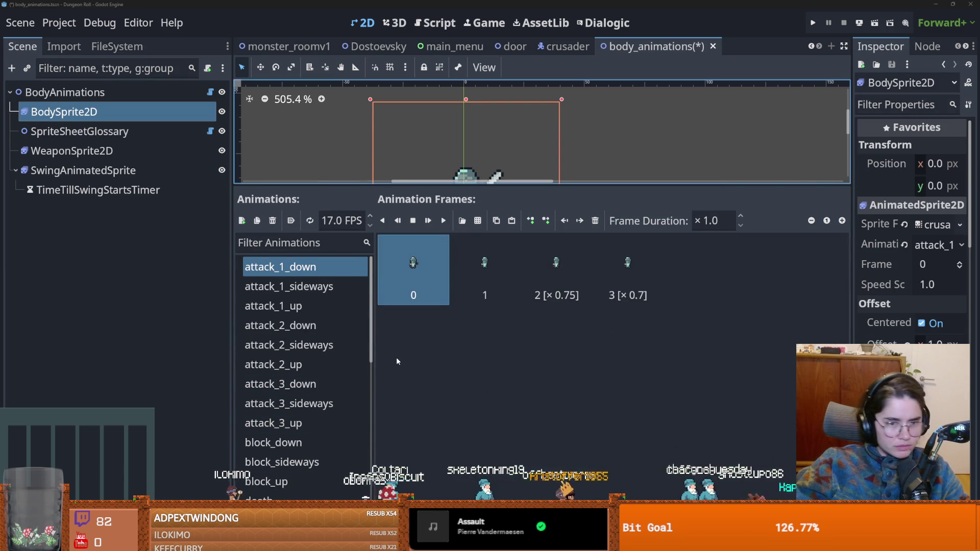
click(320, 268)
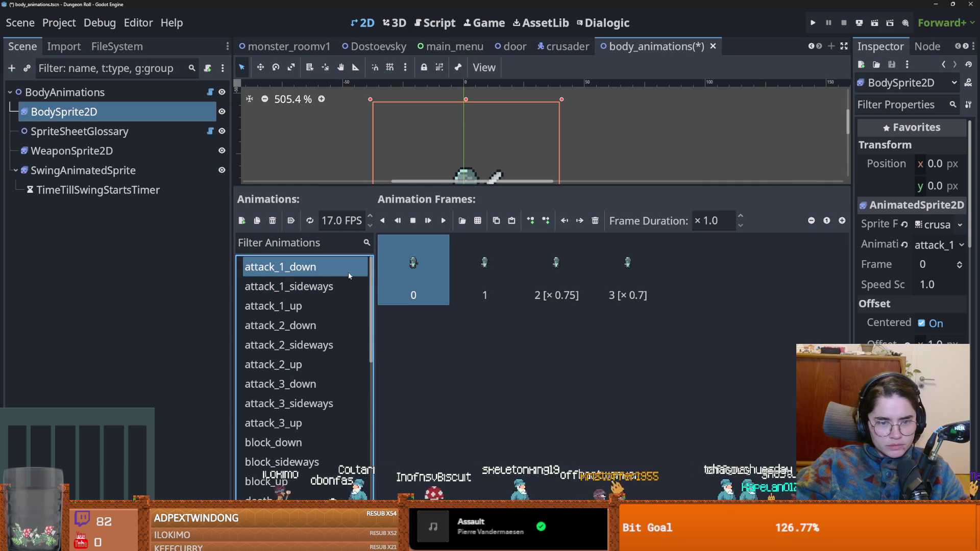
key(ctrl+v)
key(ctrl+z)
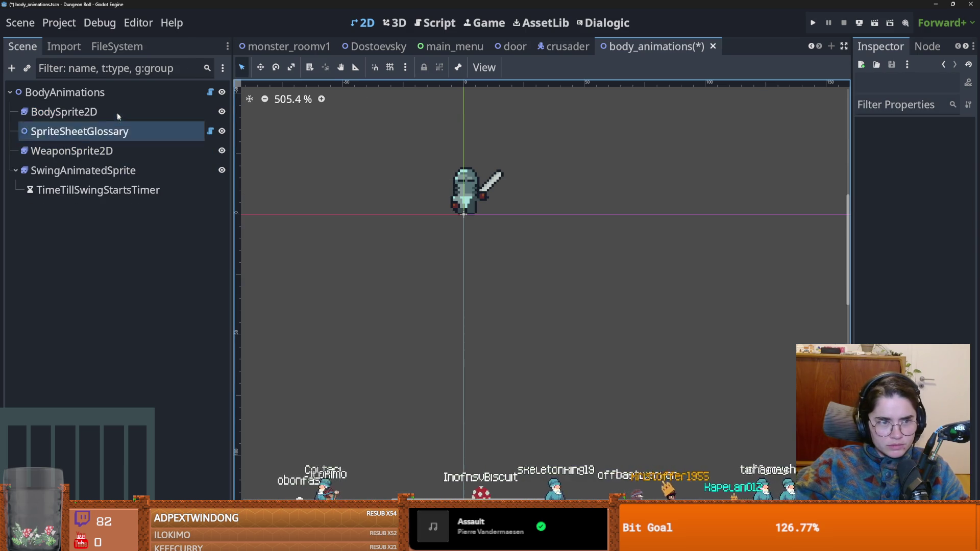
click(119, 113)
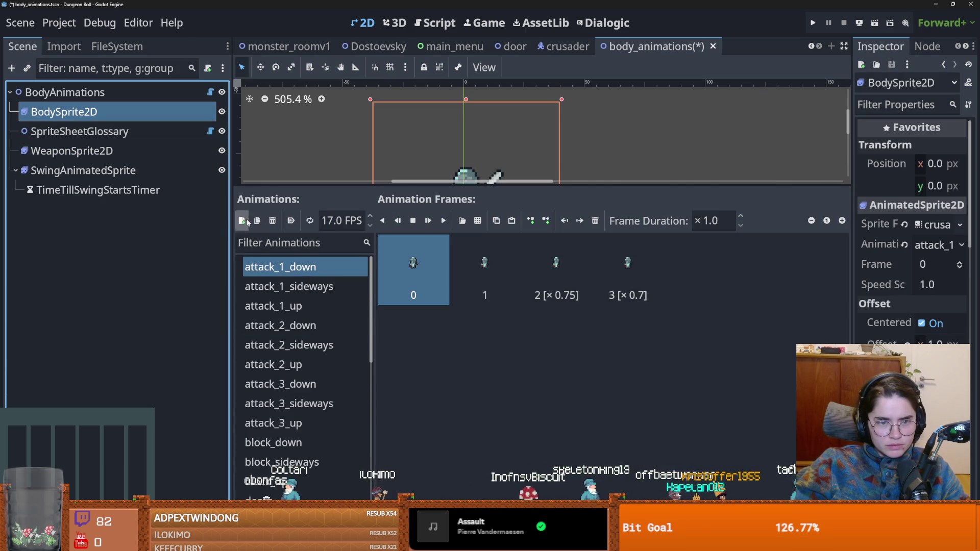
click(257, 221)
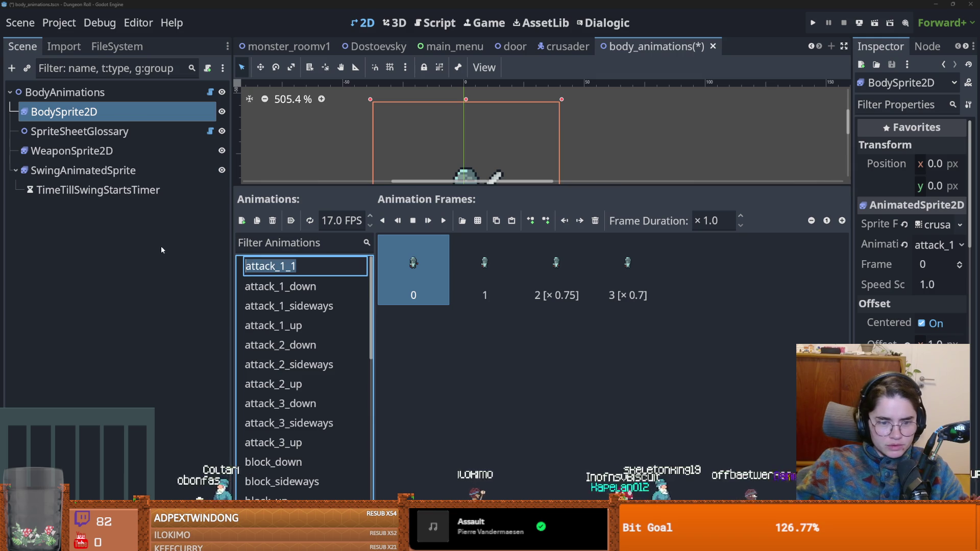
Name the duplicated attack_1_down animation heavy_attack_down.
text(a)
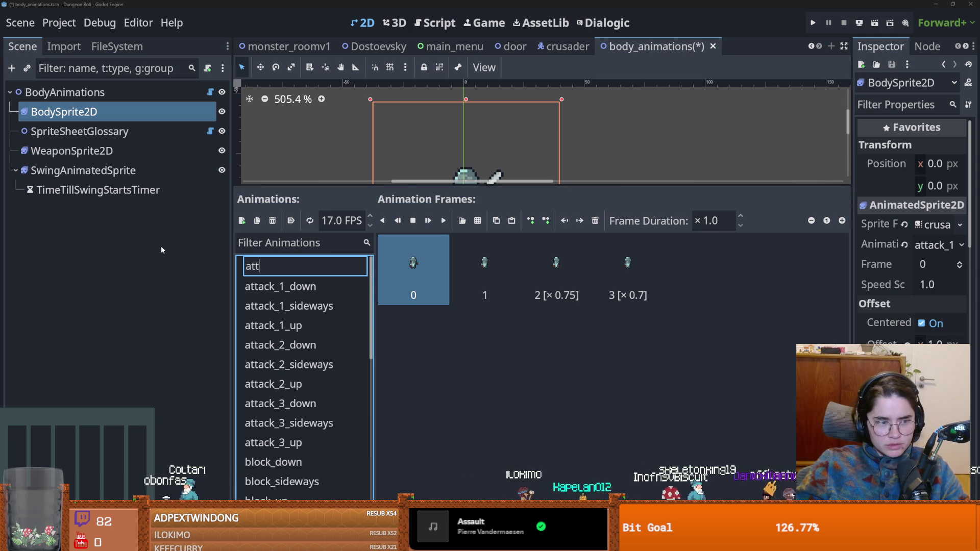
key(BackSpace)
text(combo_)
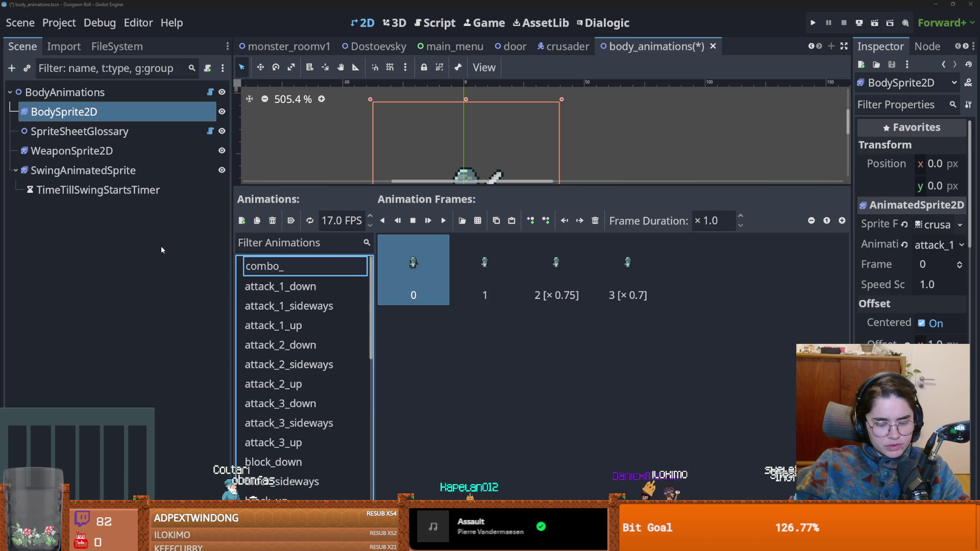
key(BackSpace)
key(BackSpace)
key(BackSpace)
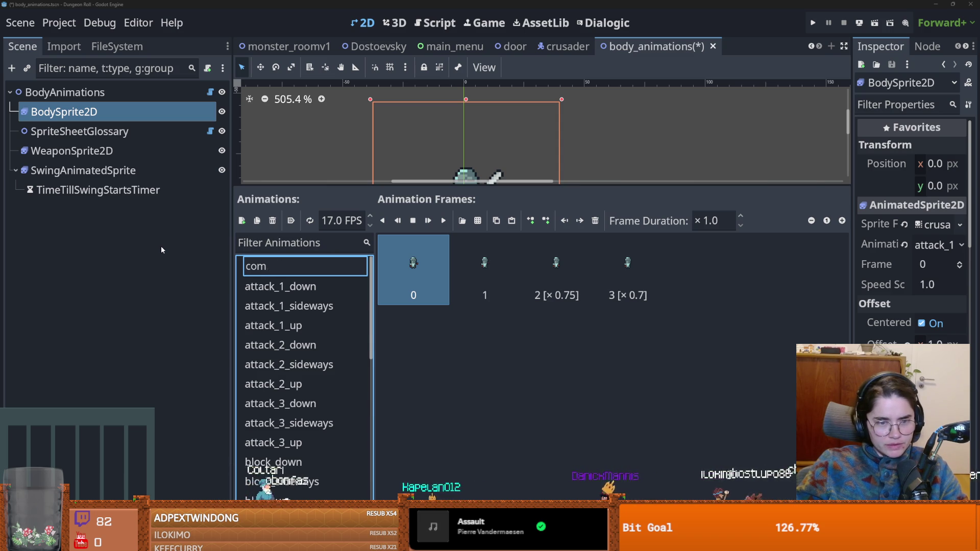
text(heavy)
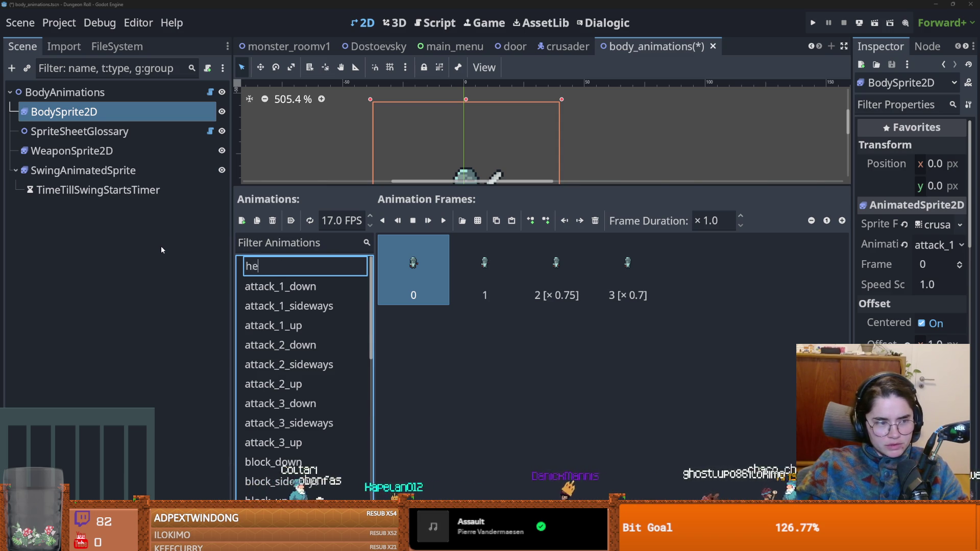
text(_attack)
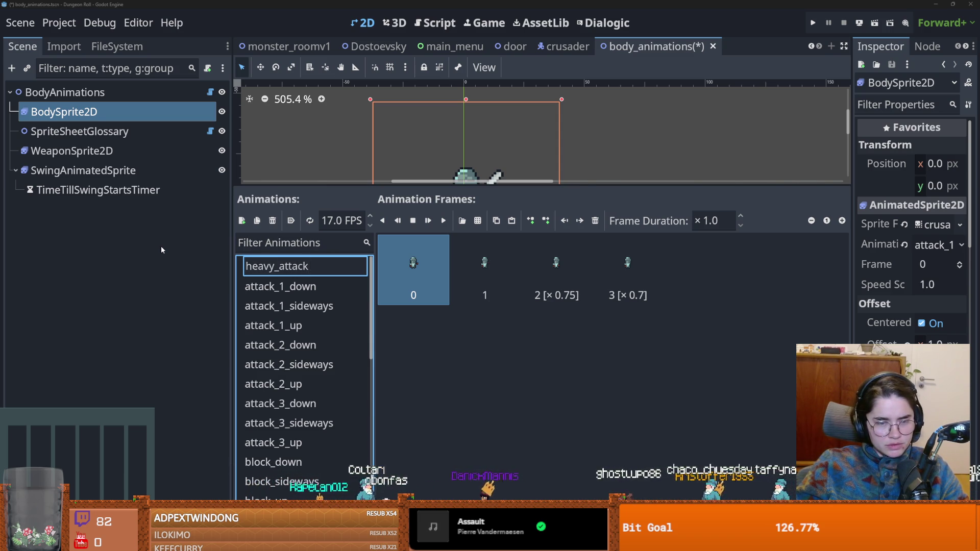
text(_down)
key(Return)
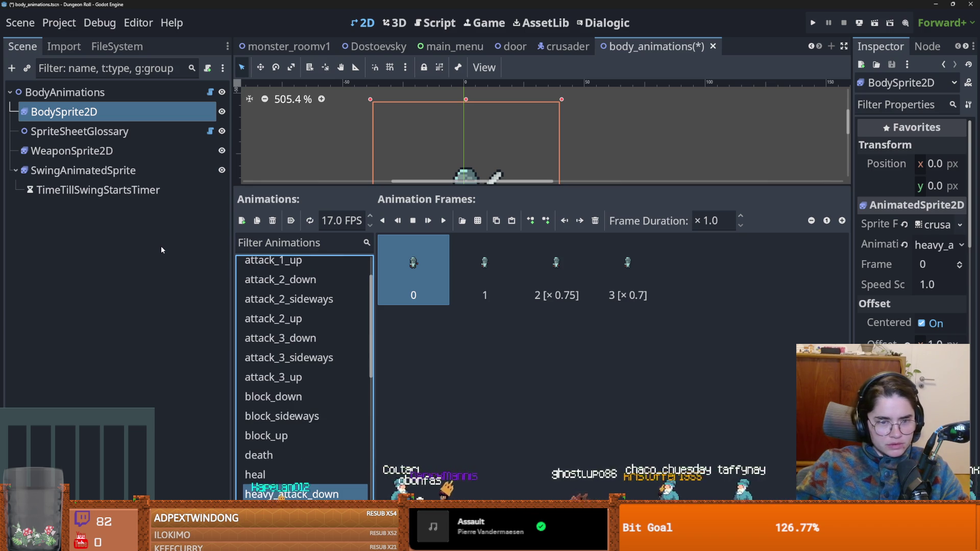
Duplicate attack_1_sideways and name the copy heavy_attack_sideways.
scroll(301, 311, down, 4)
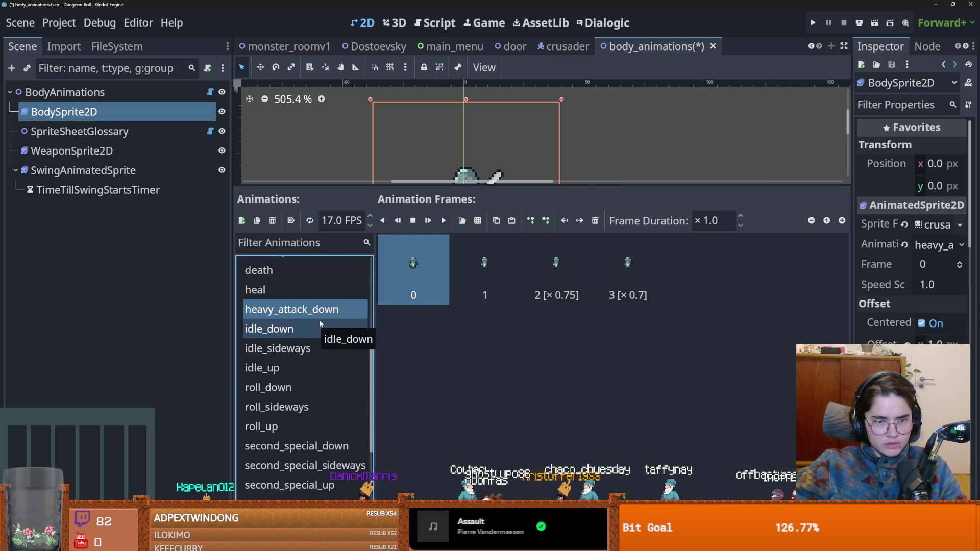
scroll(316, 326, up, 10)
click(324, 286)
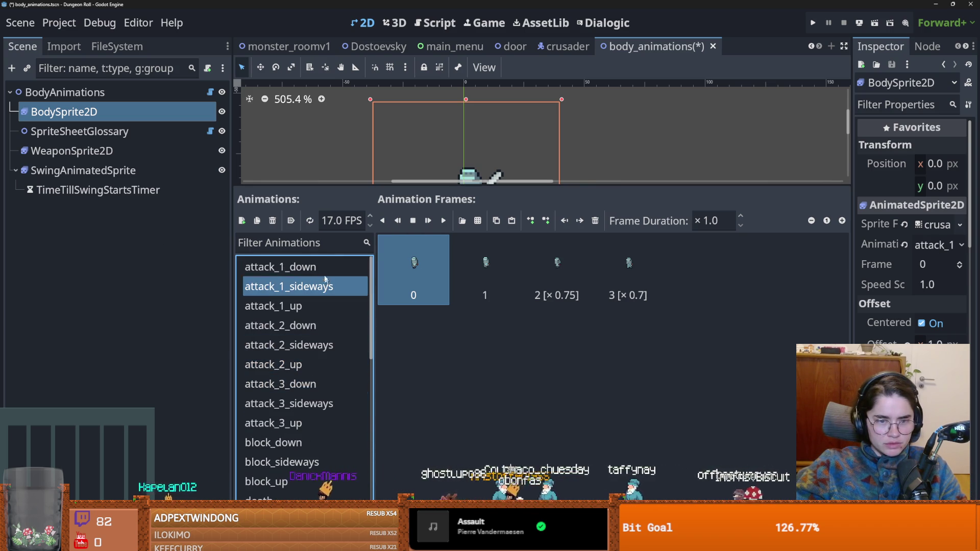
click(257, 221)
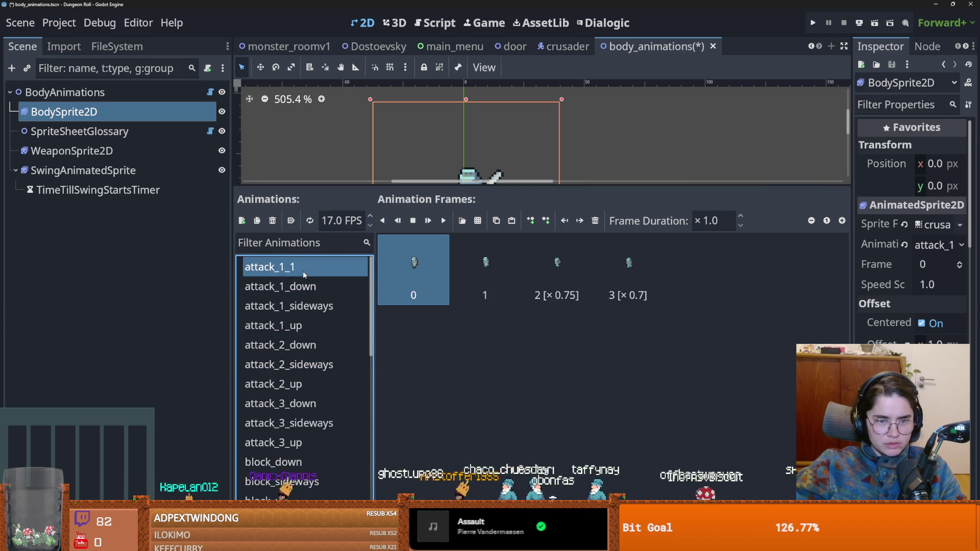
text(heavy_)
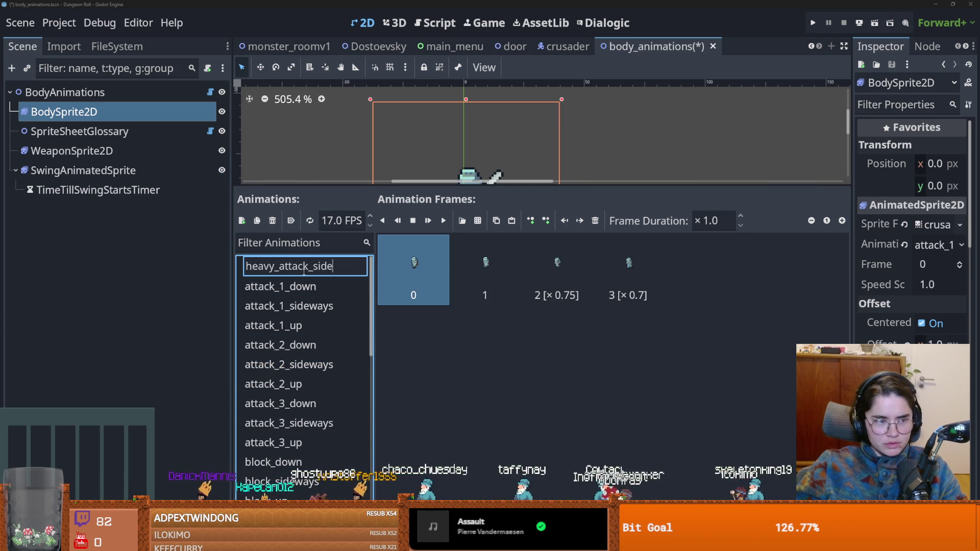
key(Return)
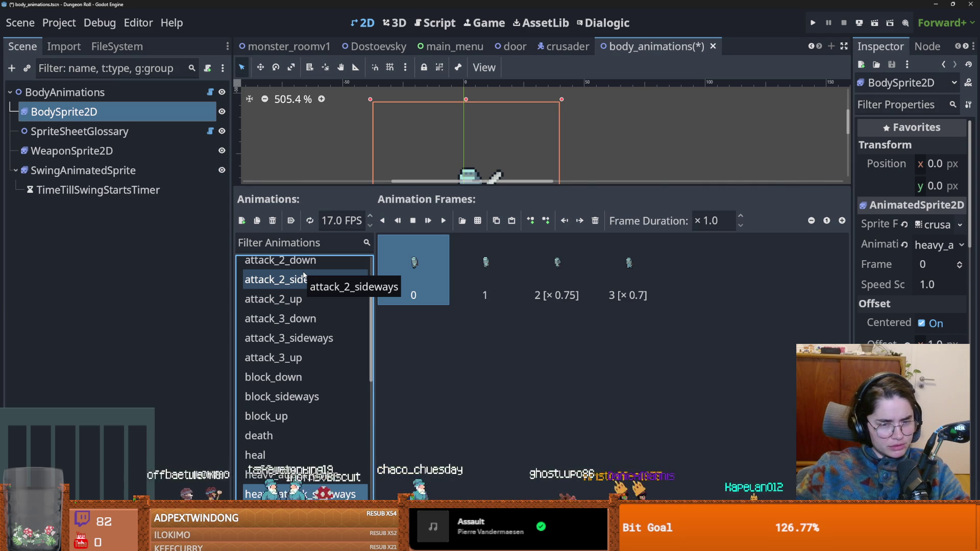
scroll(327, 406, up, 3)
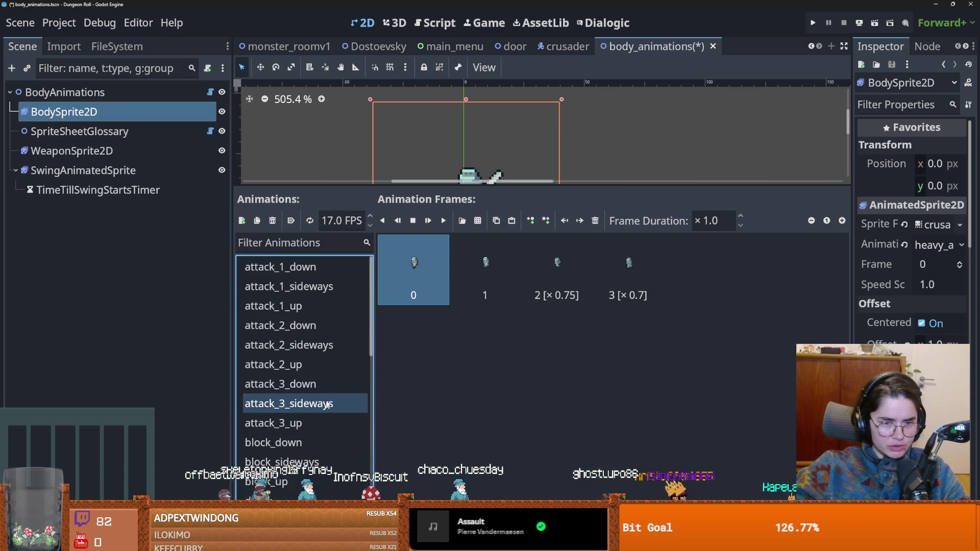
Duplicate attack_1_up and name the copy heavy_attack_up.
scroll(326, 405, down, 5)
click(302, 358)
click(304, 371)
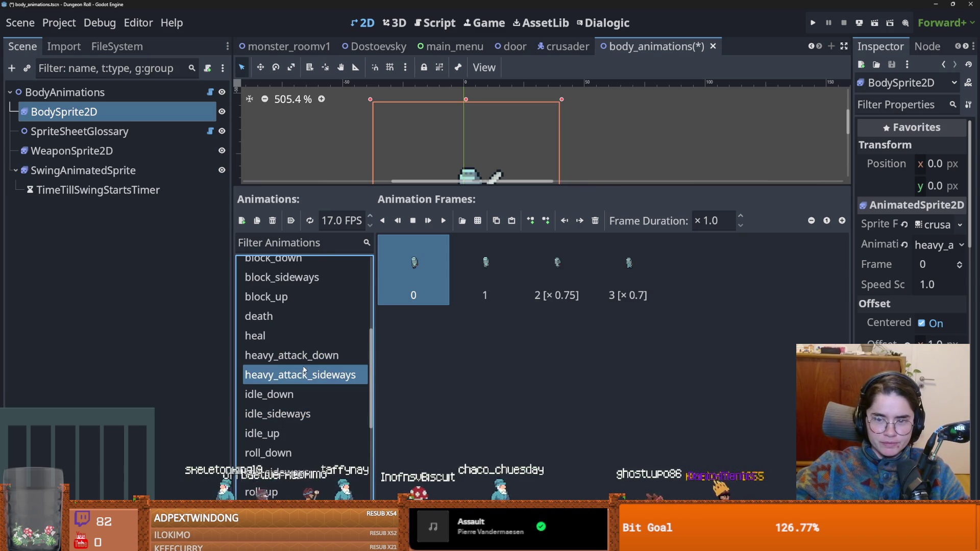
scroll(304, 371, up, 5)
click(306, 307)
click(262, 222)
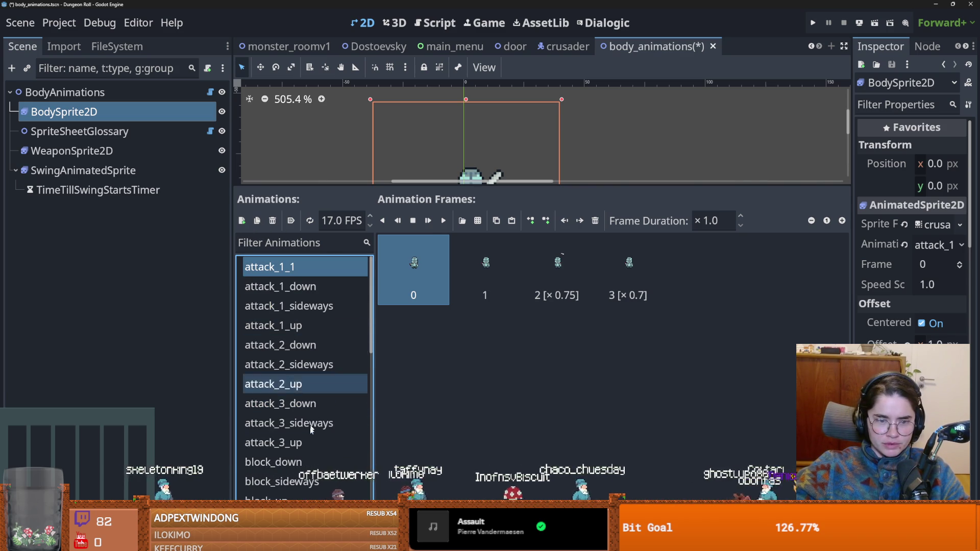
text(heavy_)
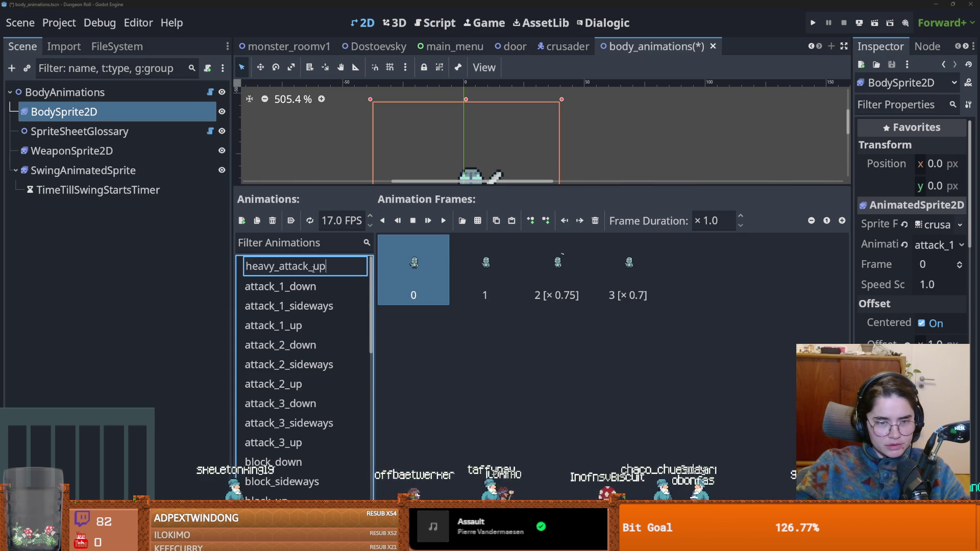
text(p)
key(Return)
Set frames 0 and 1 of heavy_attack_down to ×1.3 duration.
key(Up)
key(Up)
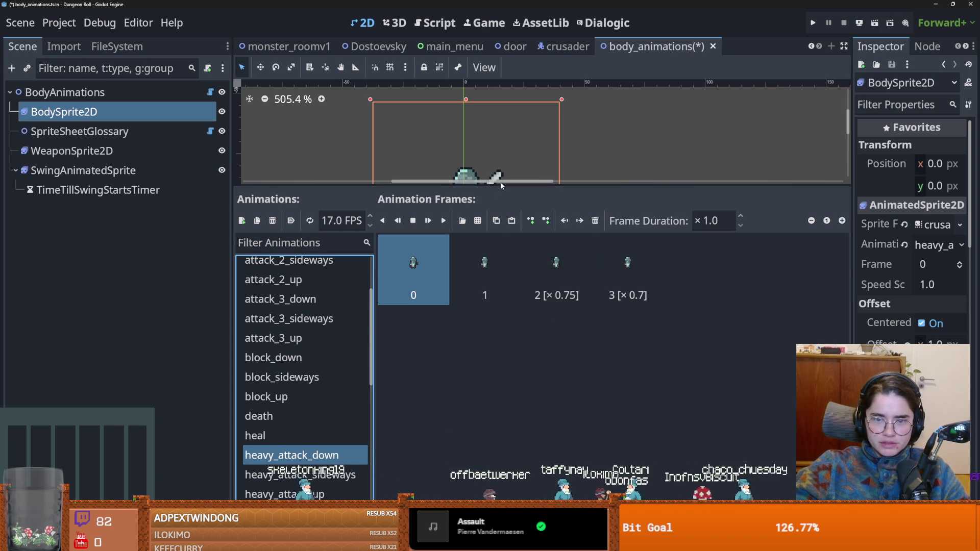
drag(500, 185, 506, 286)
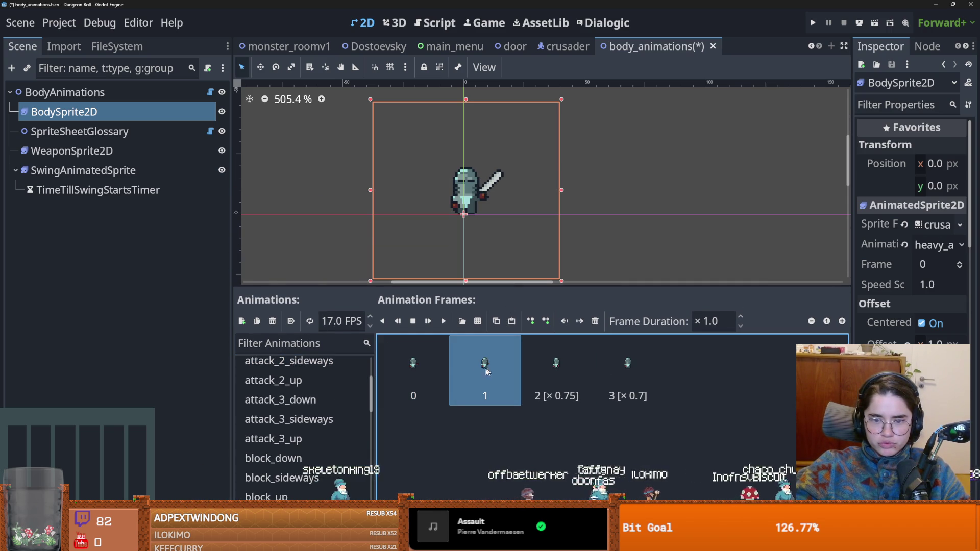
click(960, 262)
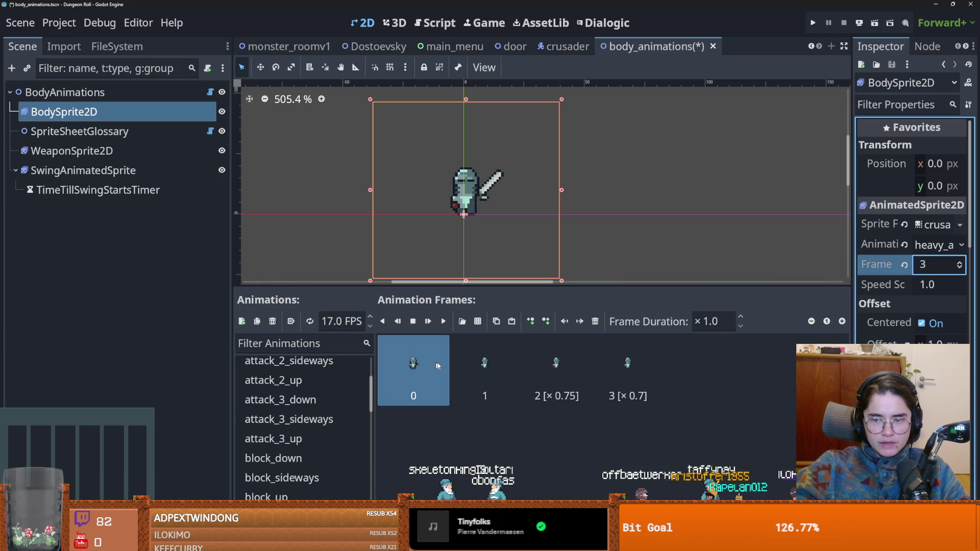
click(740, 318)
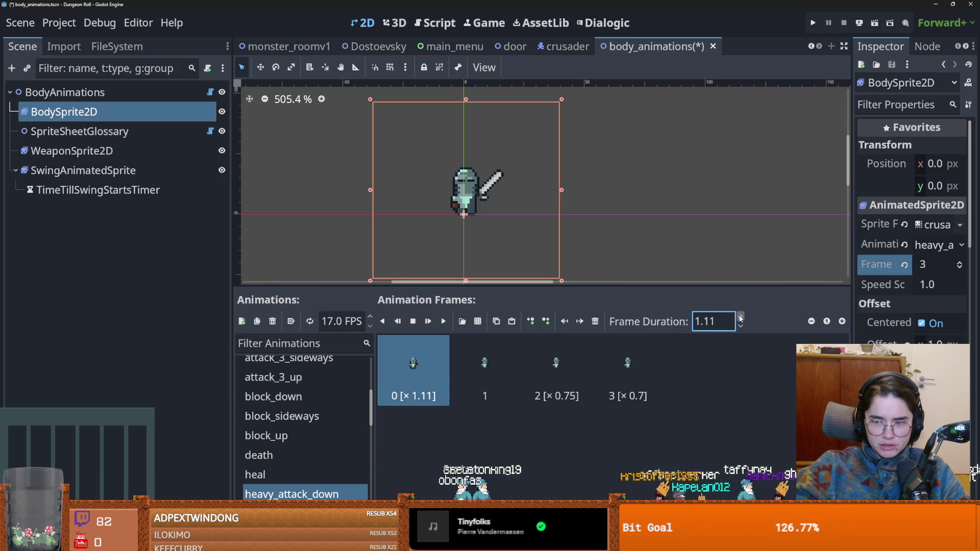
text(1.3)
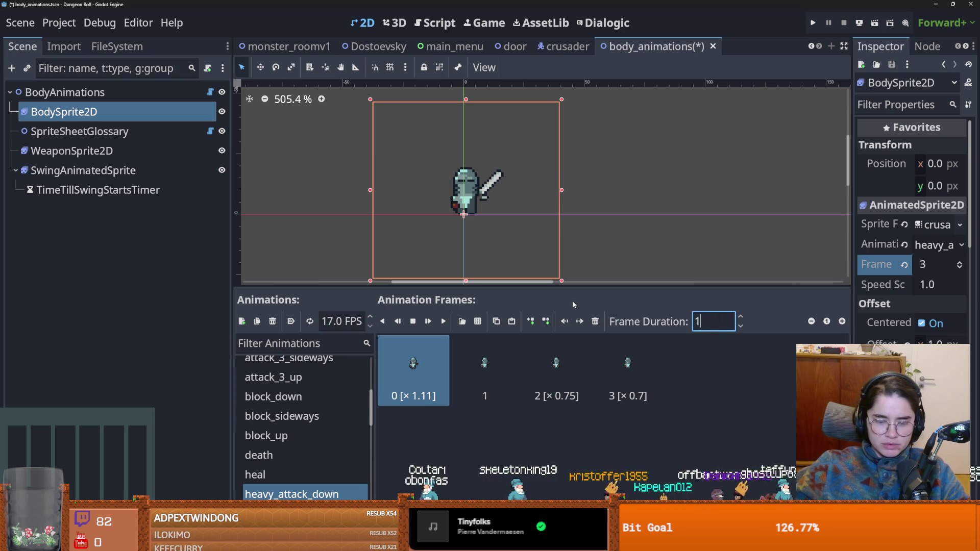
click(497, 371)
click(711, 321)
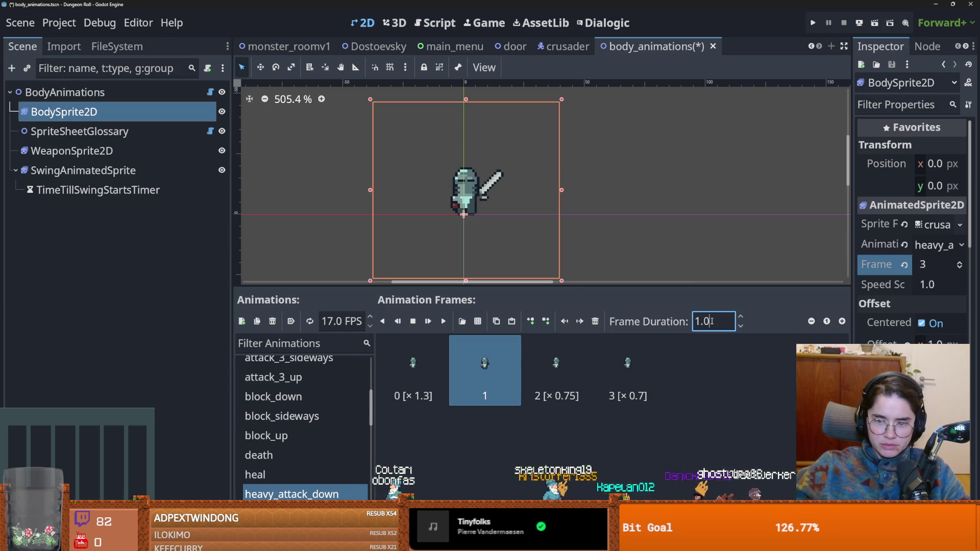
text(3)
key(Return)
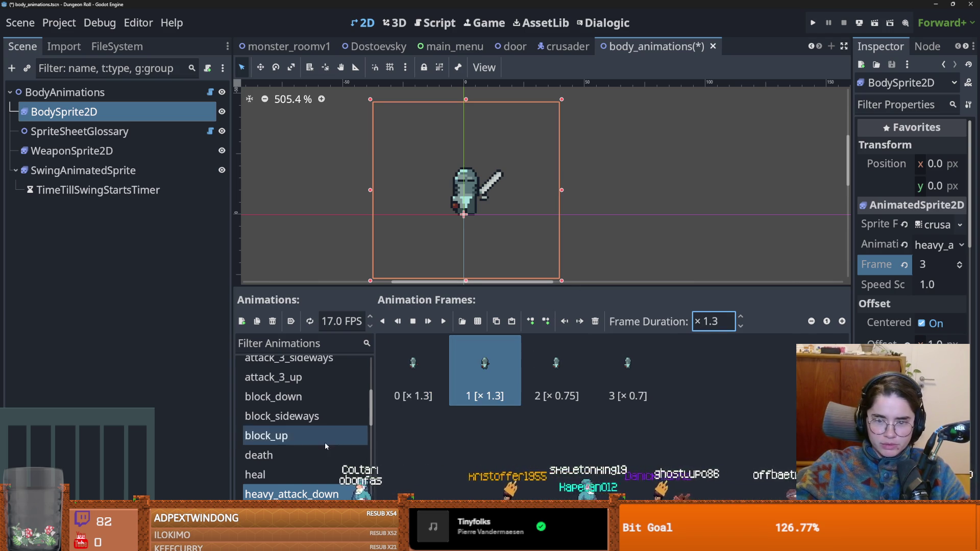
Give heavy_attack_sideways' opening frames ×1.3 duration.
scroll(281, 438, down, 3)
click(300, 441)
click(720, 321)
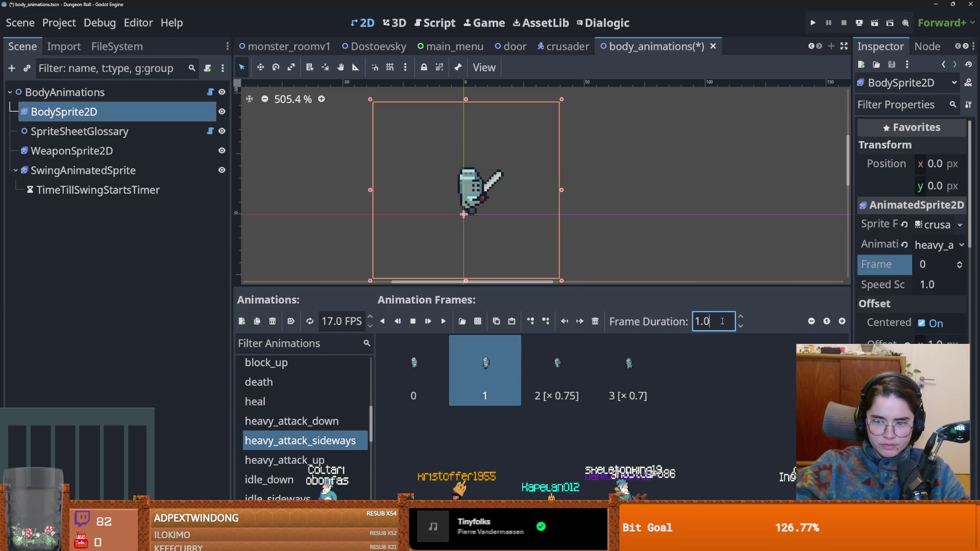
text(3)
key(Return)
click(285, 459)
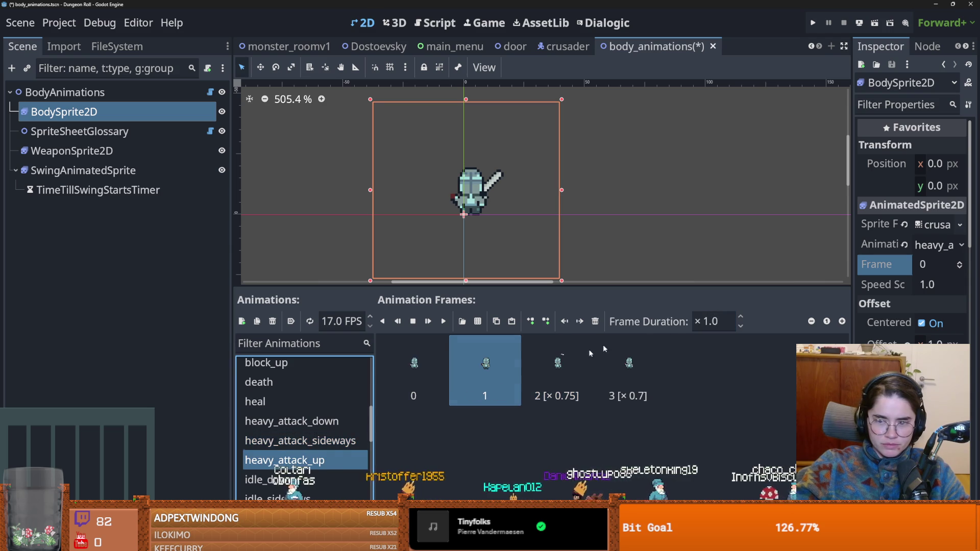
key(Up)
click(447, 372)
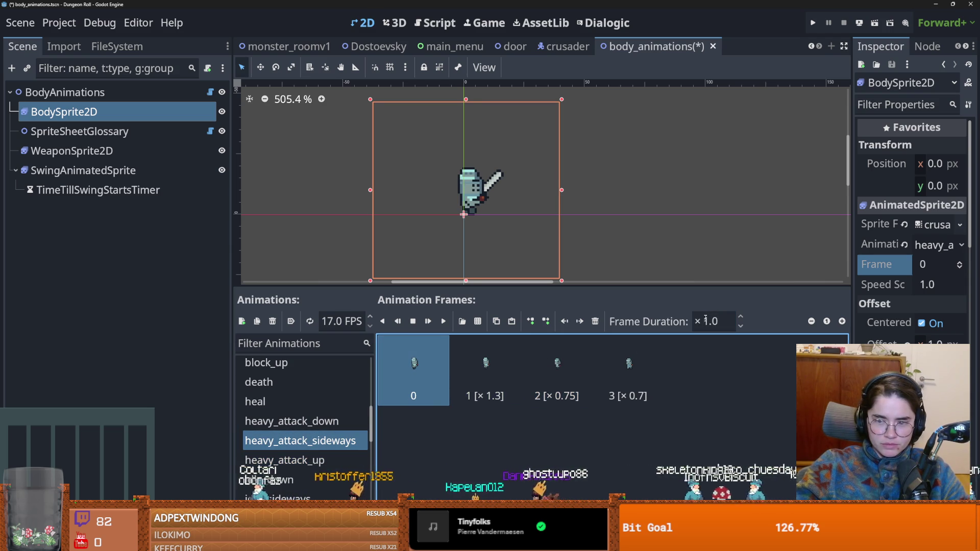
click(478, 380)
click(413, 373)
click(726, 320)
key(BackSpace)
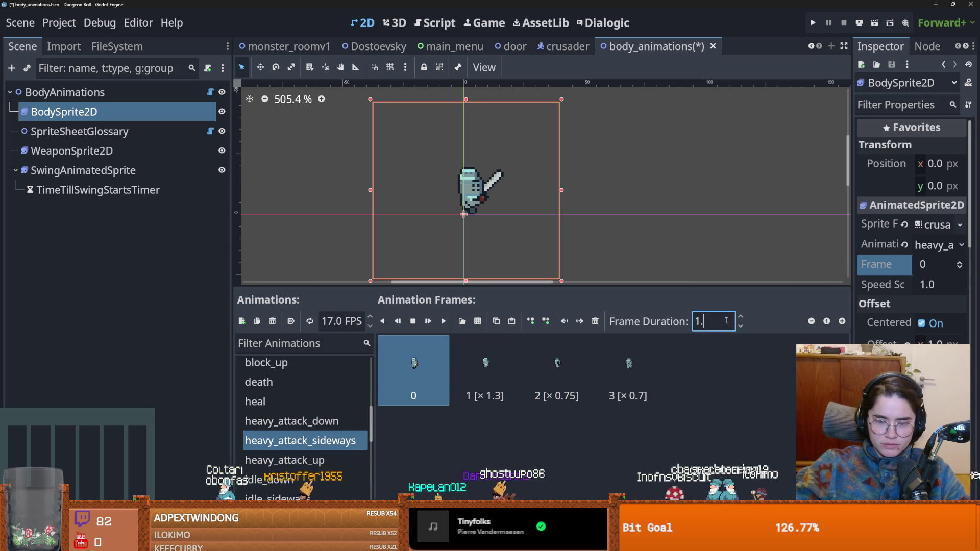
Apply ×1.3 duration to frames 0 and 1 of heavy_attack_up.
click(284, 460)
shift+click(485, 370)
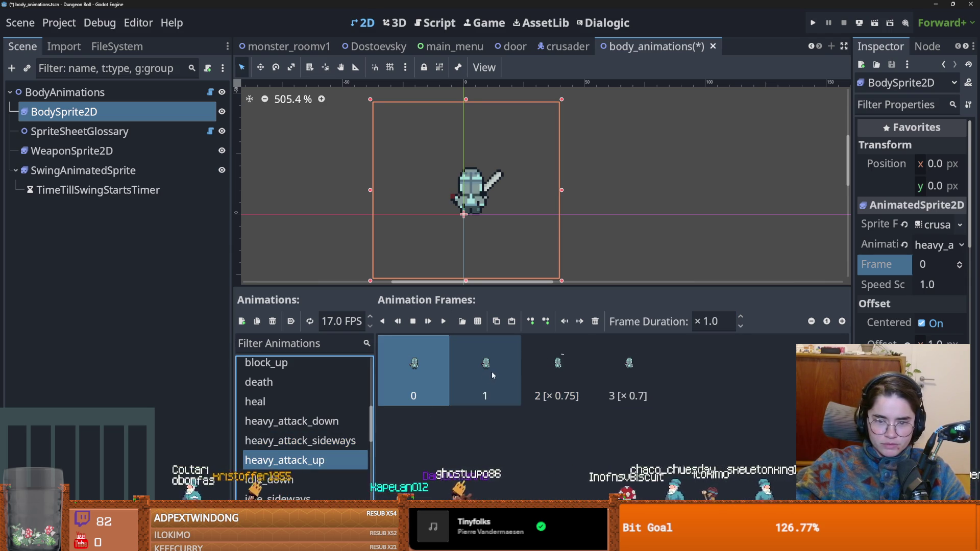
click(725, 320)
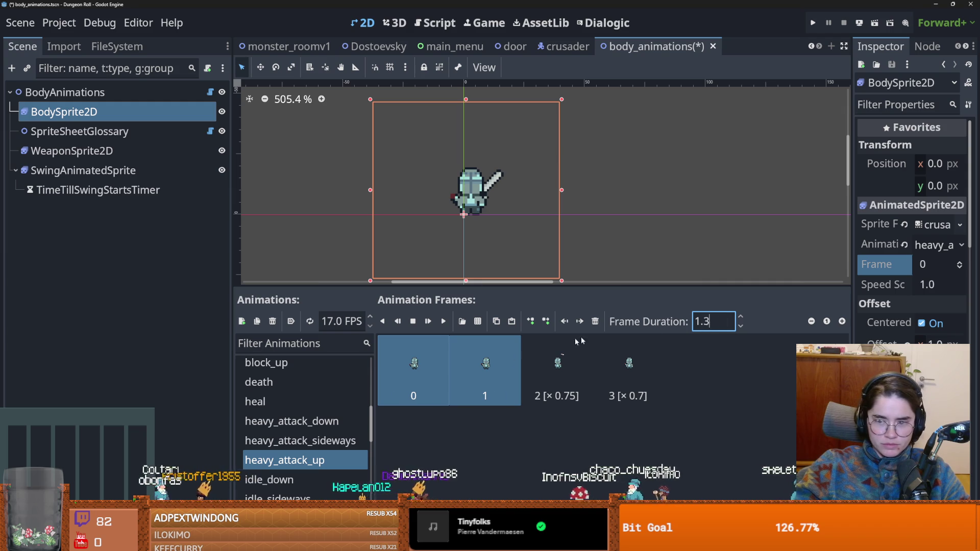
key(Return)
Resize the animation panels, reselect heavy_attack_down, and return to the crusader scene.
mouse_move(525, 289)
mouse_down()
mouse_move(357, 341)
mouse_move(393, 226)
mouse_up()
click(284, 401)
click(327, 362)
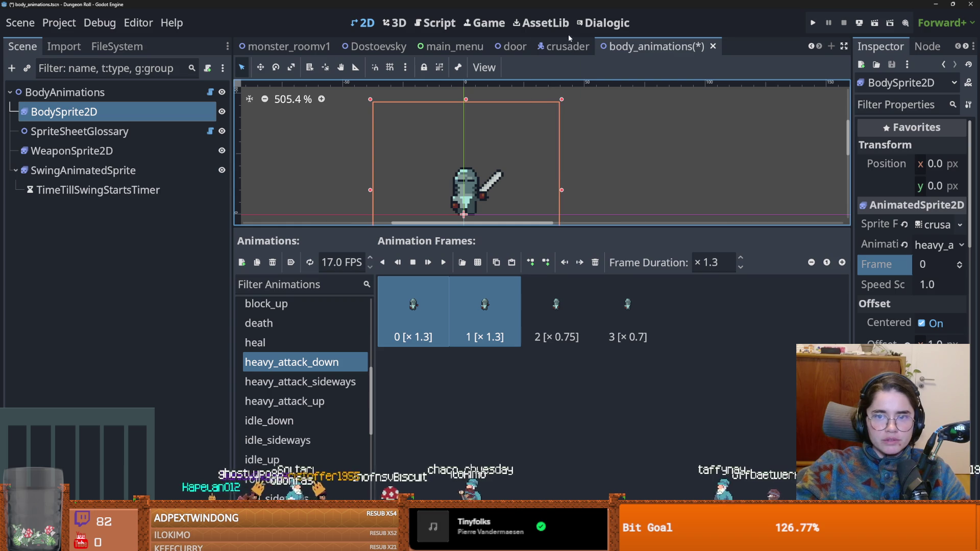
click(565, 47)
Change combo_3's down swing animation name to heavy_attack_down.
scroll(155, 311, down, 3)
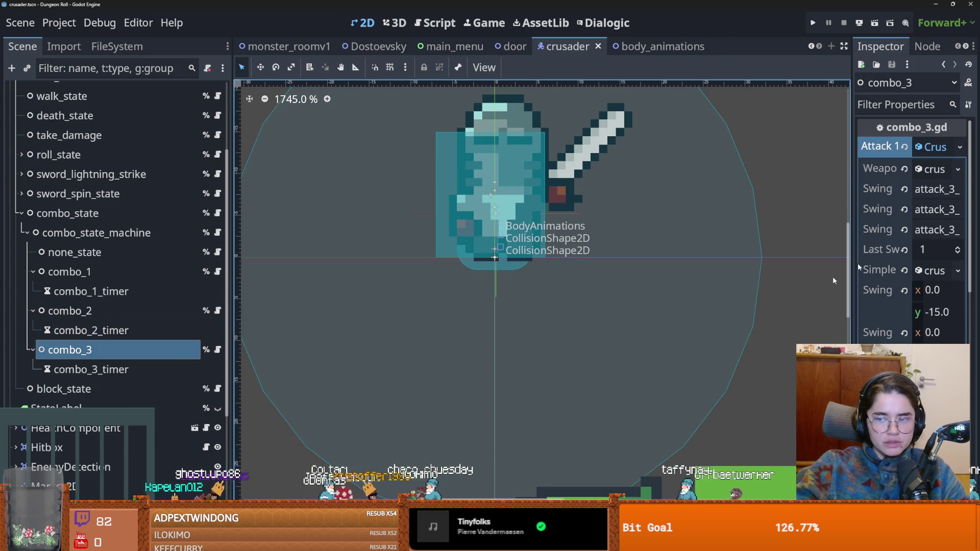
drag(852, 259, 561, 258)
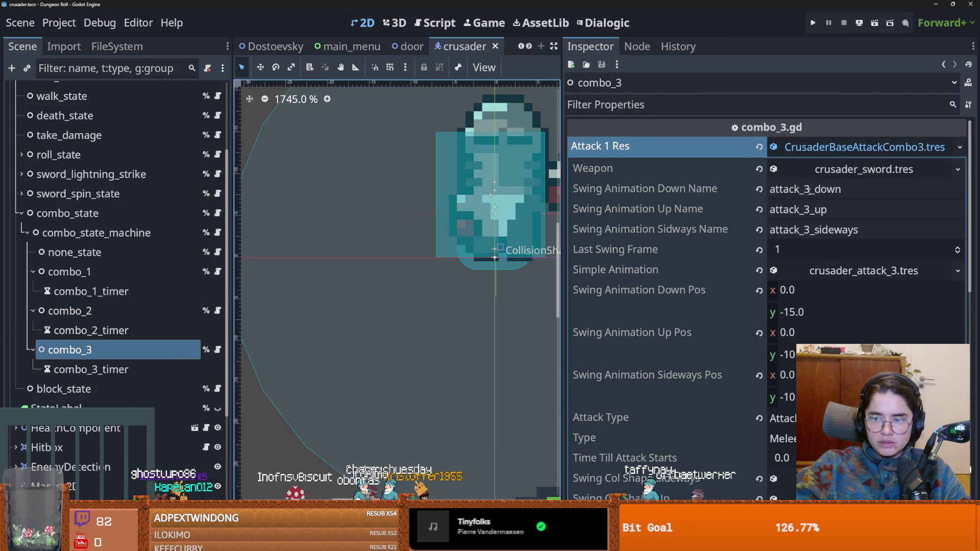
drag(809, 190, 629, 166)
text(heavy_)
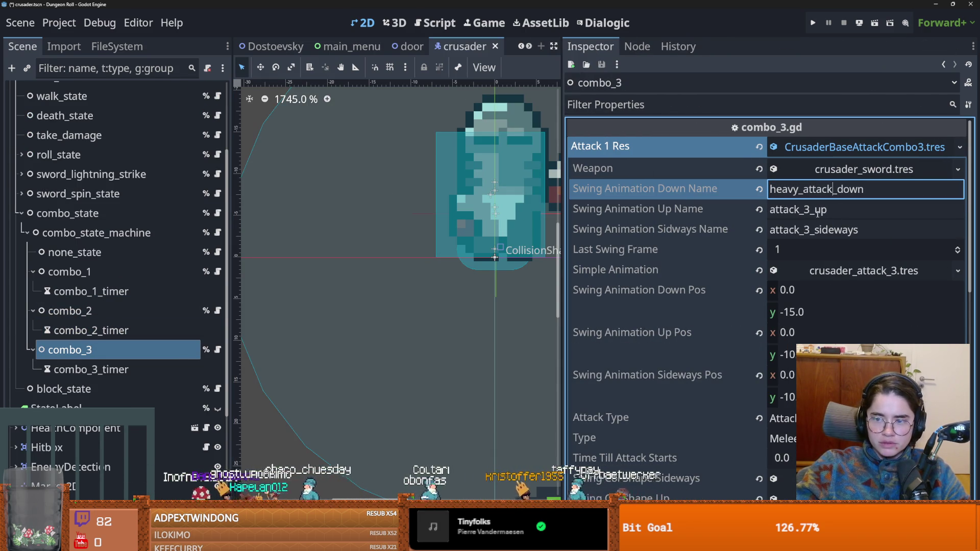
key(shift+Home)
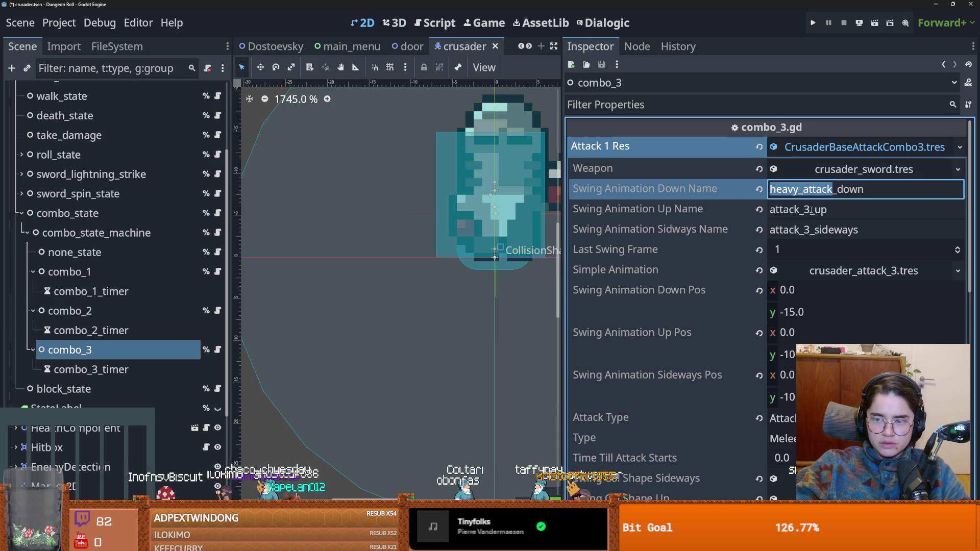
key(ctrl+c)
Rename the up and sideways swings to heavy_attack_up and heavy_attack_sideways.
click(811, 210)
key(shift+Home)
key(ctrl+v)
click(805, 230)
key(shift+Home)
key(ctrl+v)
click(844, 248)
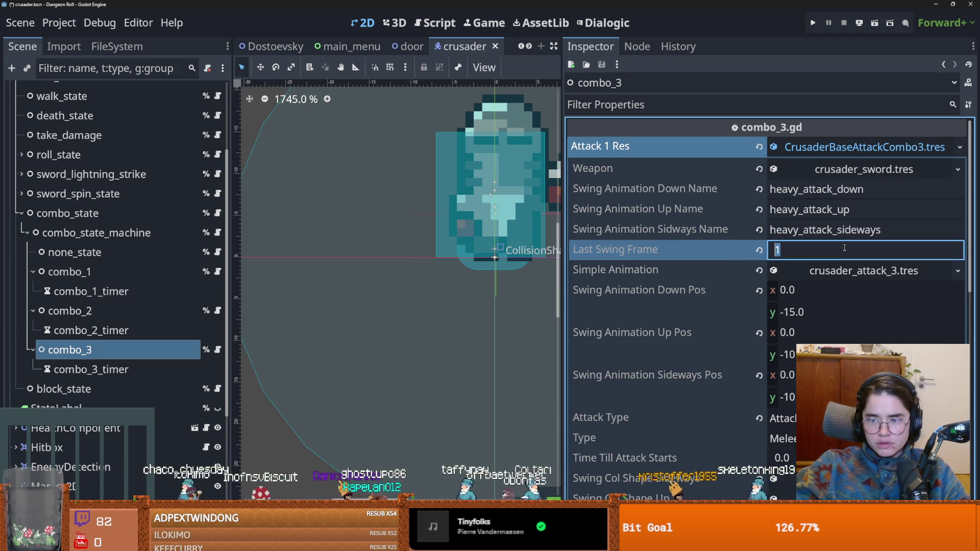
click(844, 230)
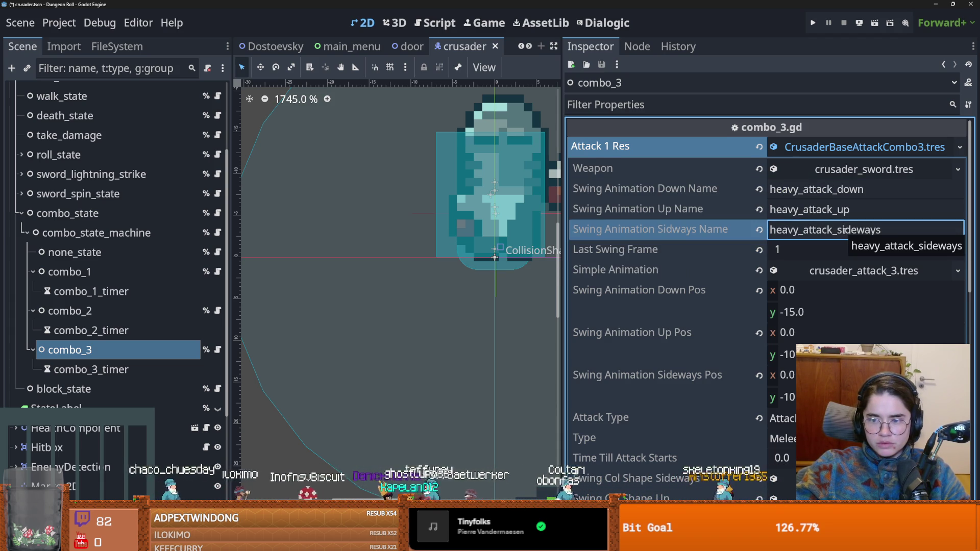
Save the crusader scene and run the game.
scroll(843, 286, down, 5)
key(ctrl+s)
click(840, 334)
click(839, 332)
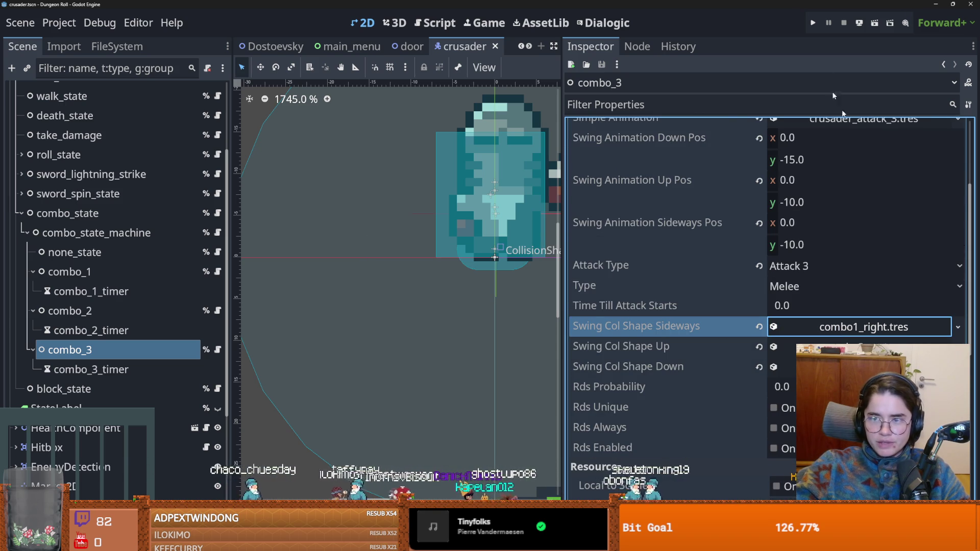
click(813, 23)
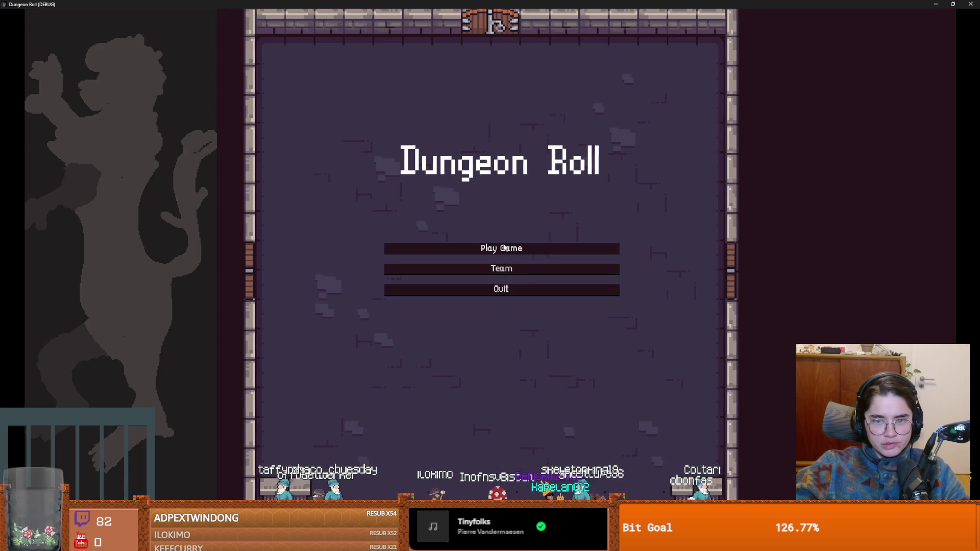
Start a new game as the Crusader, then widen the script and debugger panels after the crash.
click(477, 246)
key(Return)
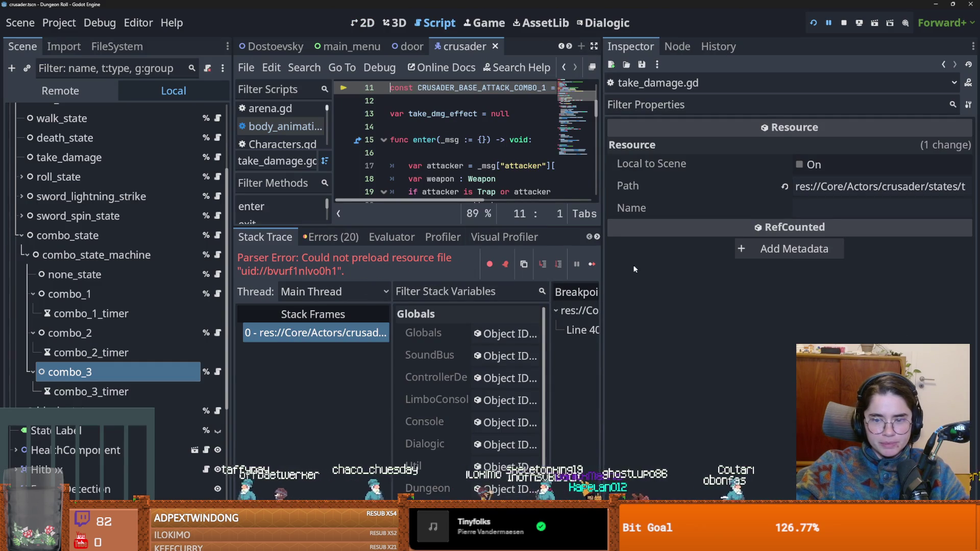
drag(603, 276, 858, 276)
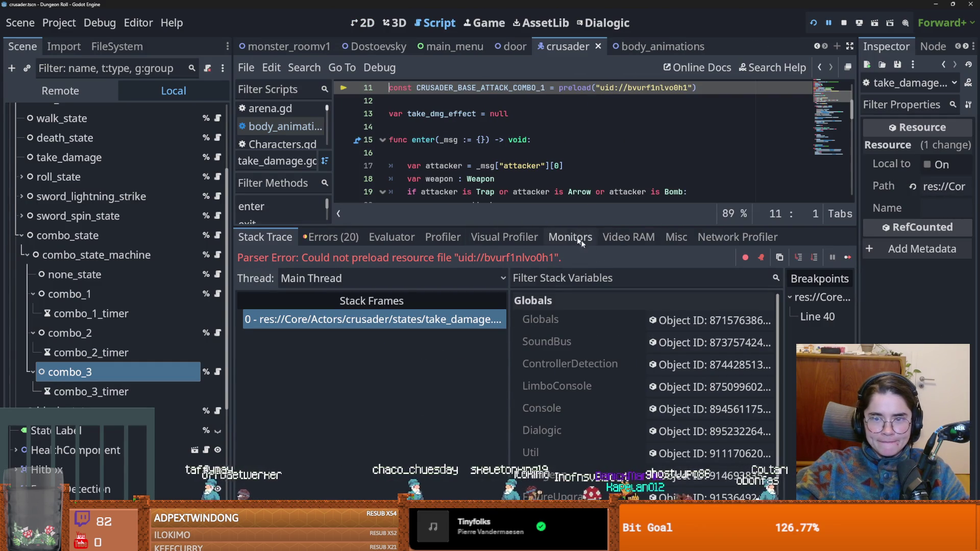
Select the CRUSADER_BASE_ATTACK_COMBO_1 constant and its failing uid on take_damage.gd line 11.
mouse_move(569, 234)
mouse_down()
mouse_move(588, 299)
mouse_move(588, 386)
mouse_up()
double_click(481, 217)
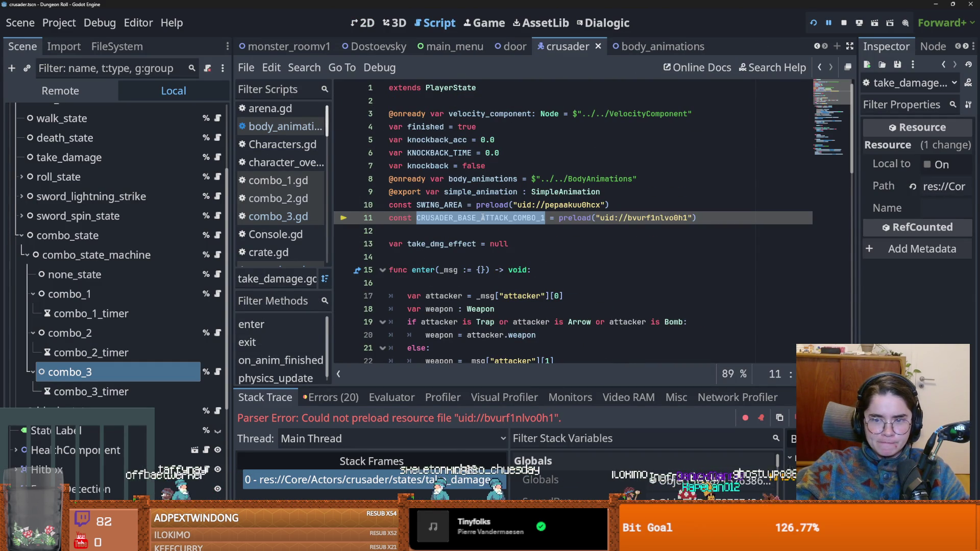
click(632, 219)
double_click(633, 219)
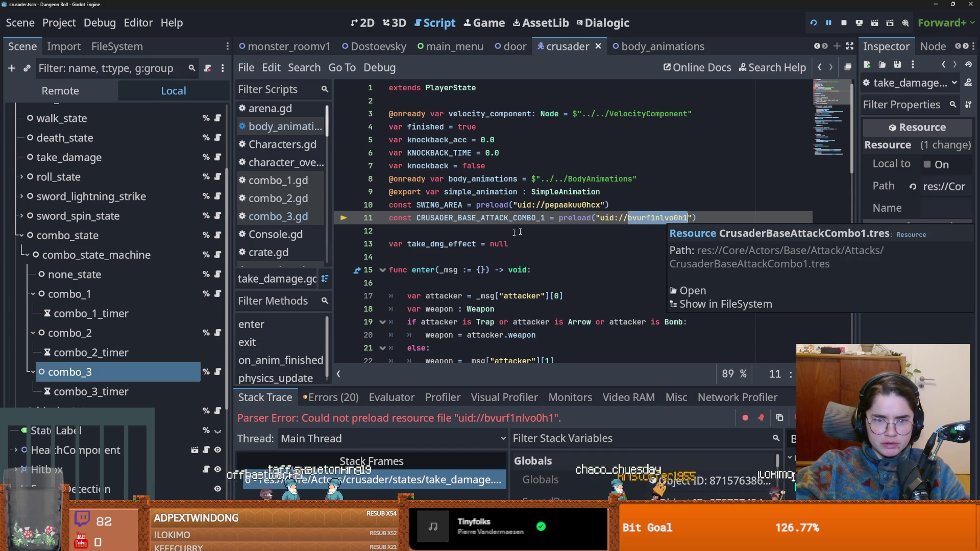
Filter FileSystem for 'crusader' and re-point line 11's preload to CrusaderBaseAttackCombo1.tres, then save.
click(117, 47)
click(86, 90)
text(crusader)
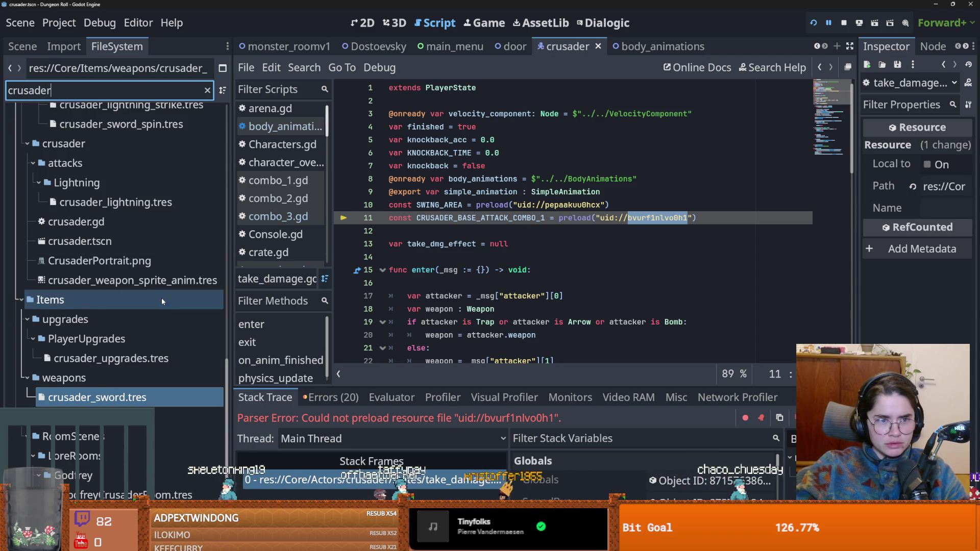
mouse_move(696, 217)
mouse_down()
mouse_move(562, 210)
mouse_move(559, 217)
mouse_up()
key(BackSpace)
drag(118, 167, 628, 218)
key(ctrl+s)
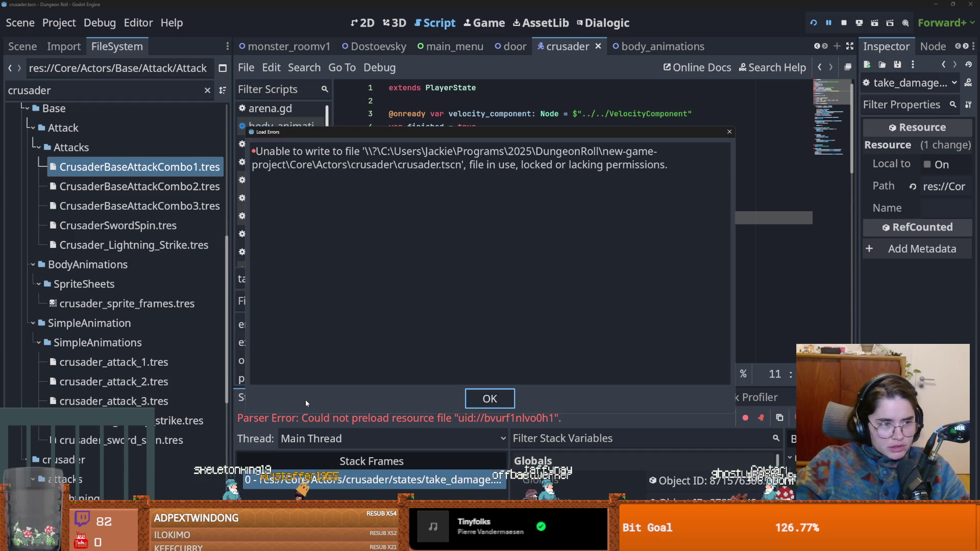
click(472, 397)
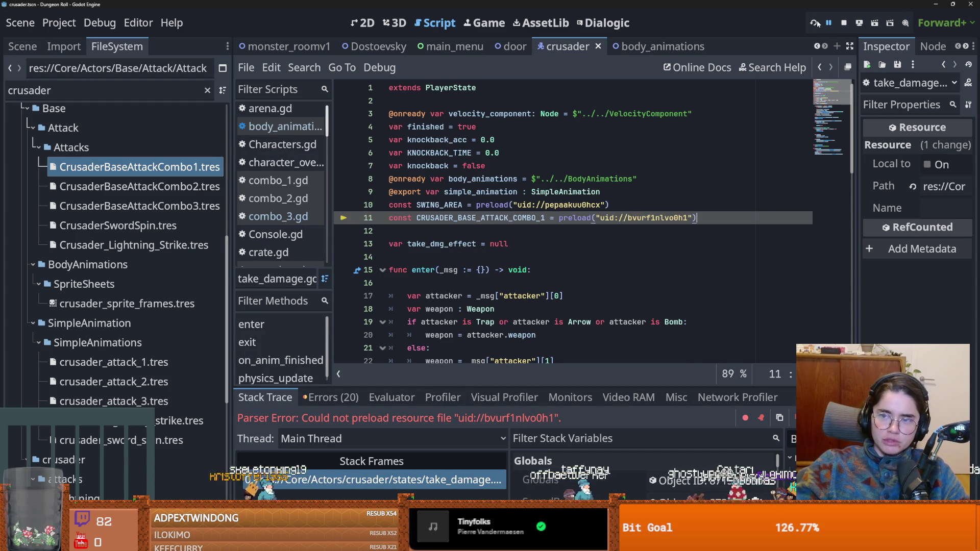
Relaunch the game as the Crusader and show the debugger's error list.
click(813, 23)
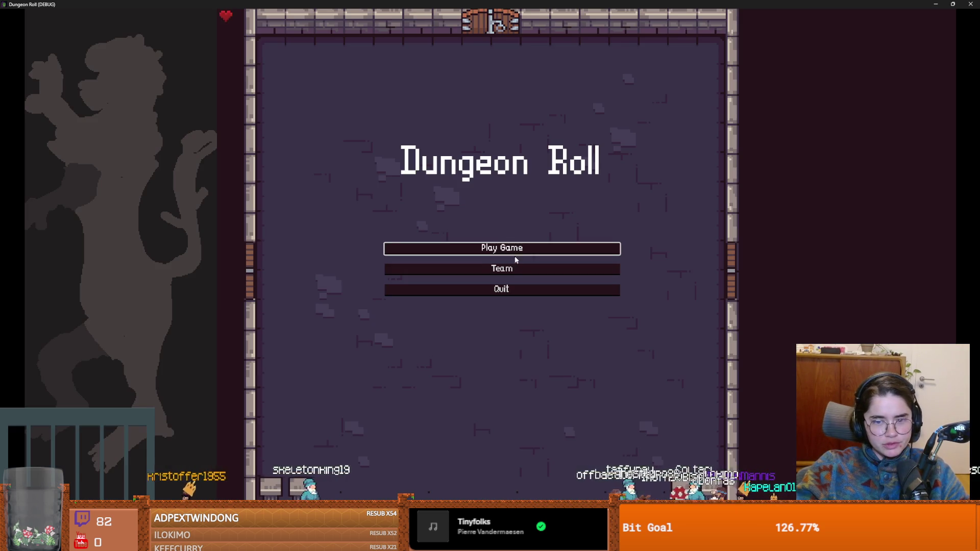
click(473, 245)
click(401, 203)
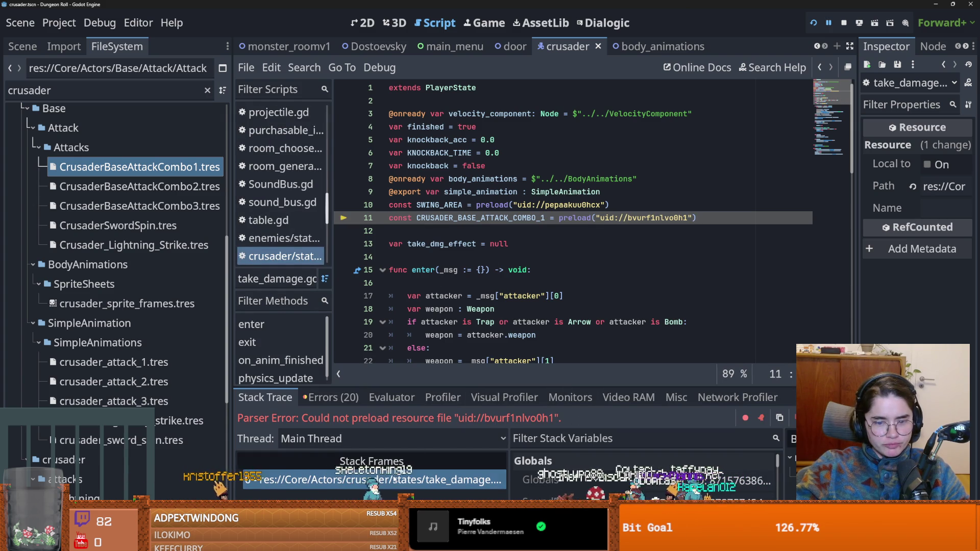
click(330, 397)
scroll(427, 496, down, 2)
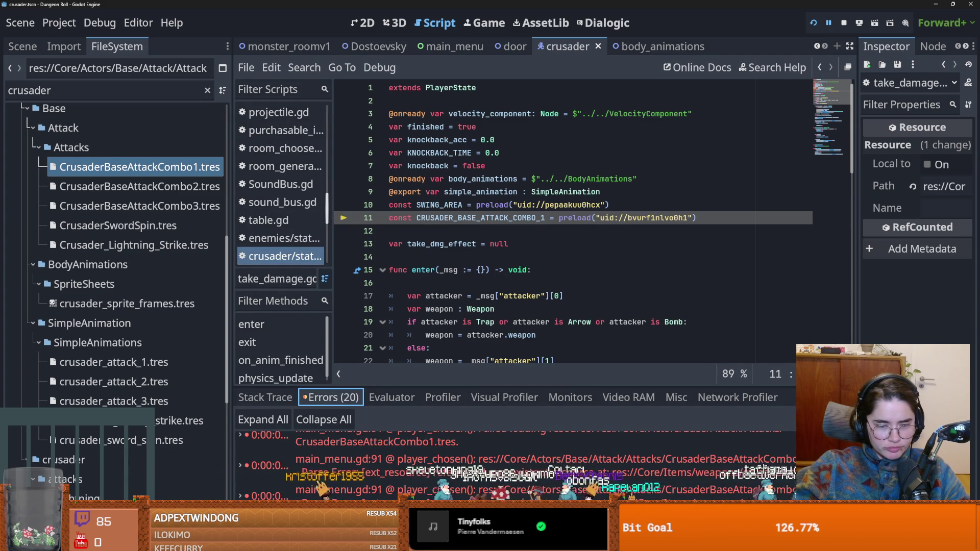
Inspect the main_menu.gd:91 player_chosen load error, then switch to the YouTube browser window.
click(488, 465)
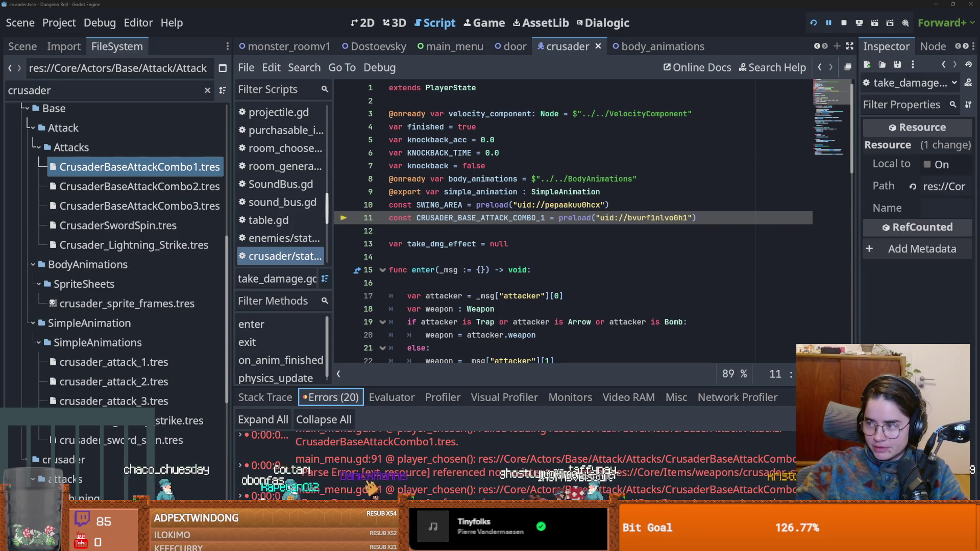
key(alt+Tab)
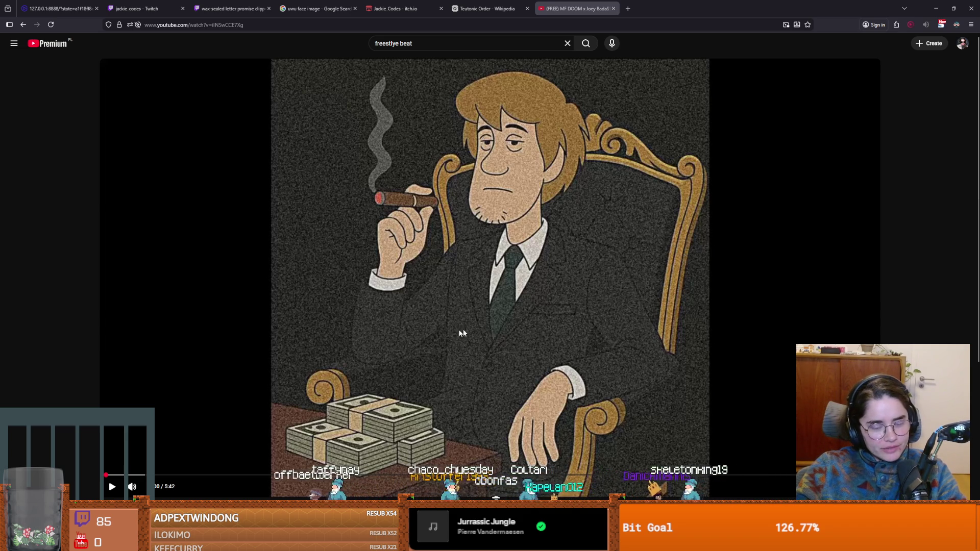
Play the current beat, then go back and browse the freestyle beat search results.
key(space)
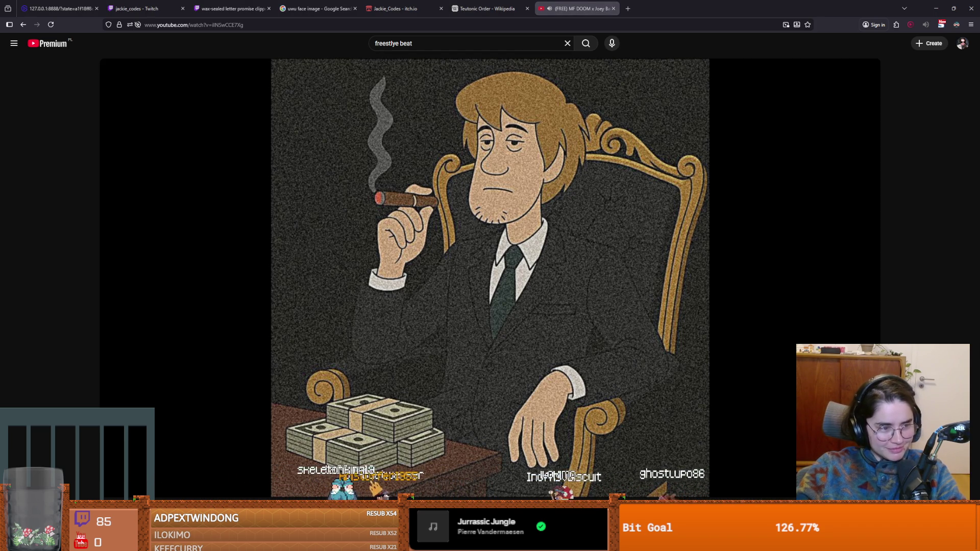
mouse_move(471, 154)
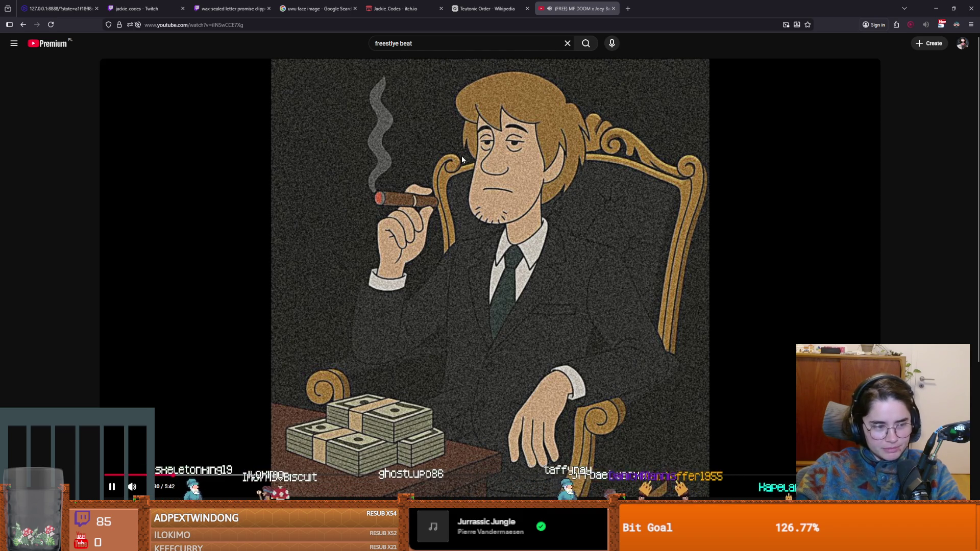
key(alt+Left)
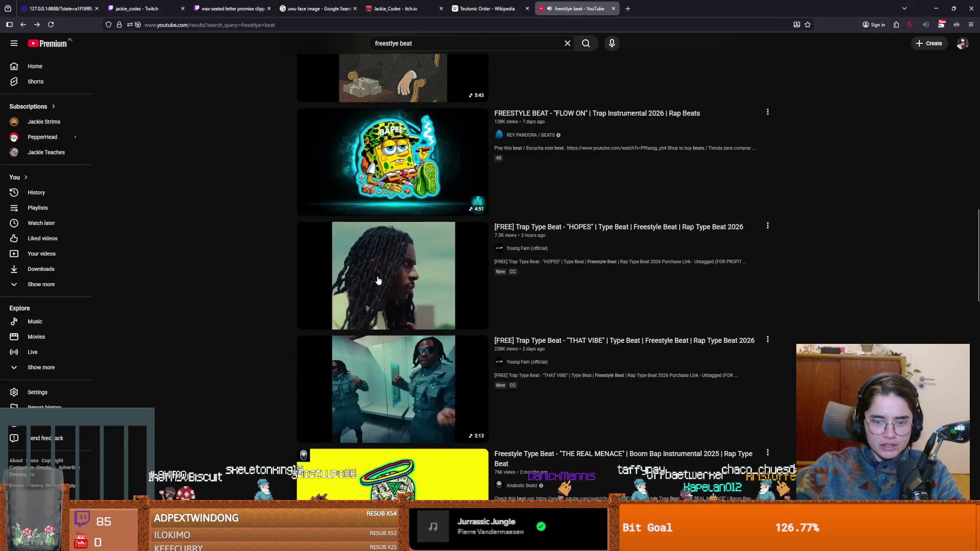
scroll(377, 281, down, 10)
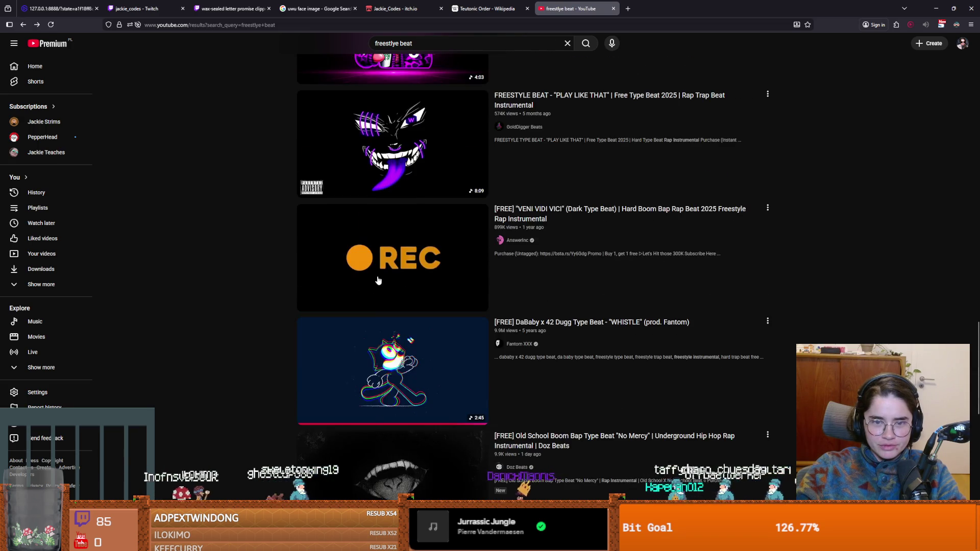
scroll(377, 281, up, 2)
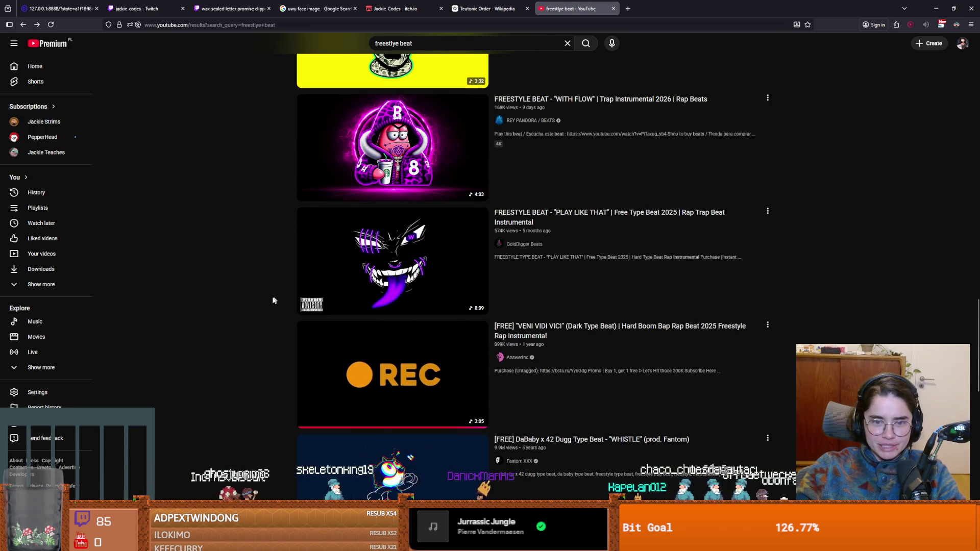
scroll(268, 290, down, 4)
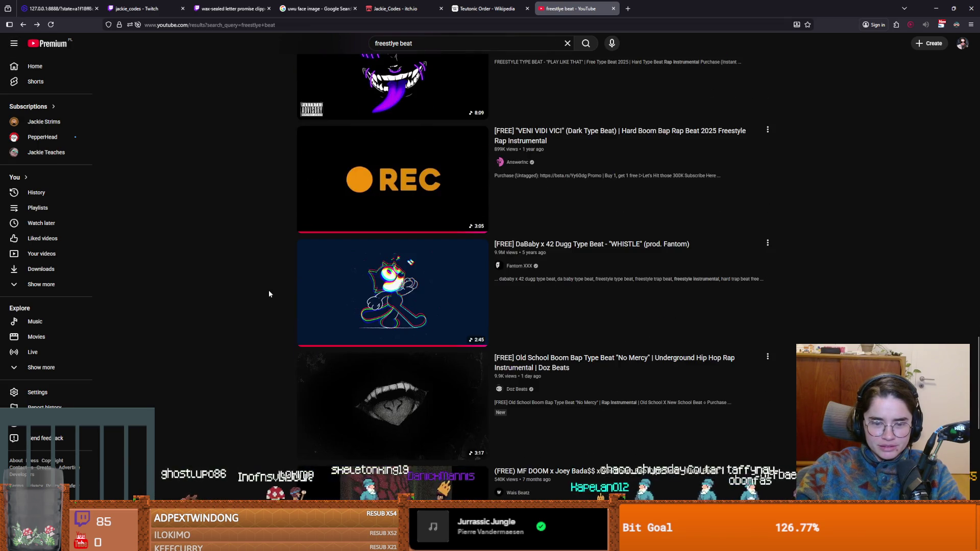
scroll(269, 294, down, 4)
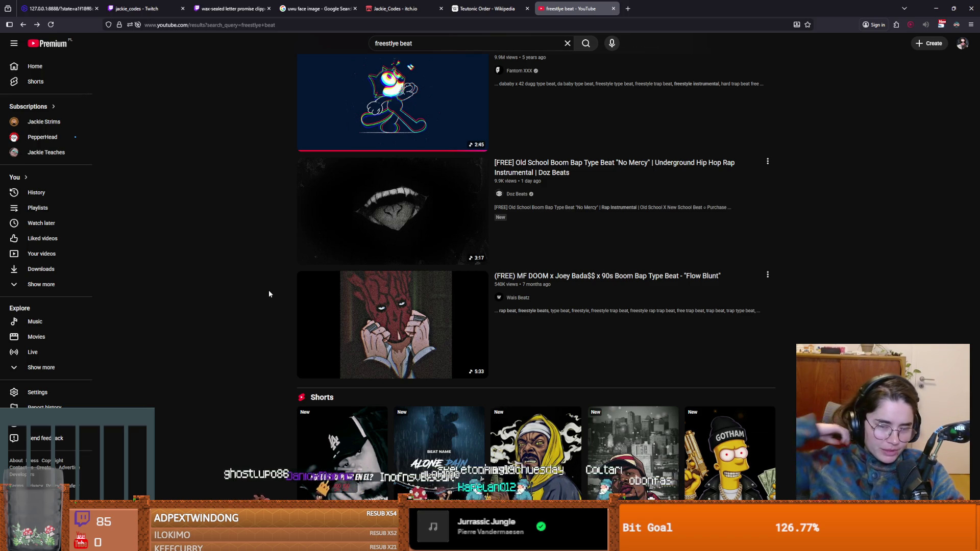
scroll(269, 293, down, 3)
scroll(282, 285, up, 2)
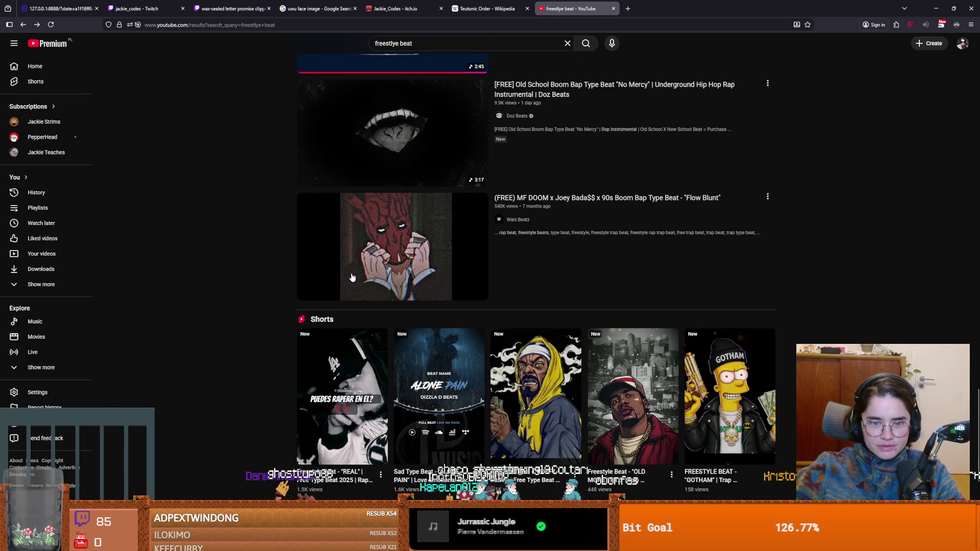
Play the 'Flow Blunt' beat, read through its comments, and pause it at 1:15.
click(351, 271)
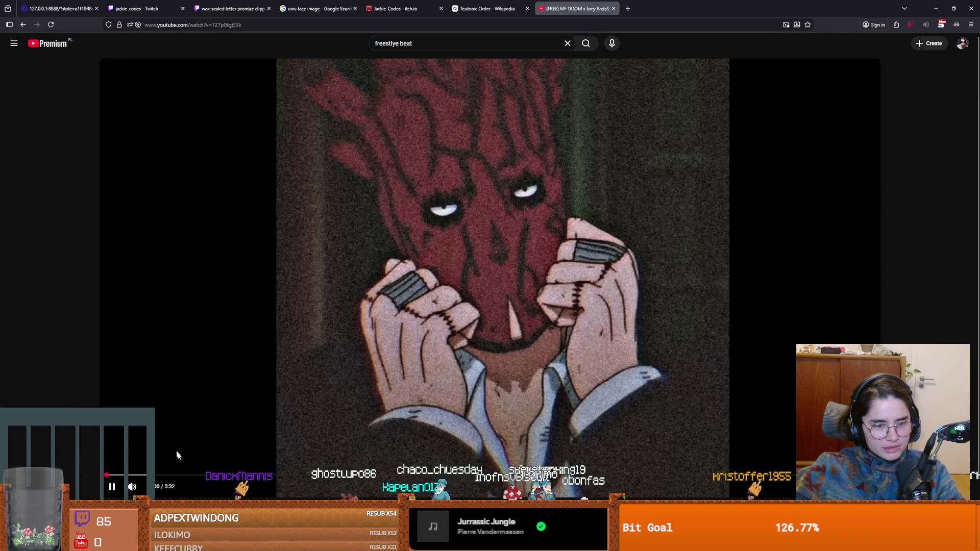
scroll(174, 440, down, 3)
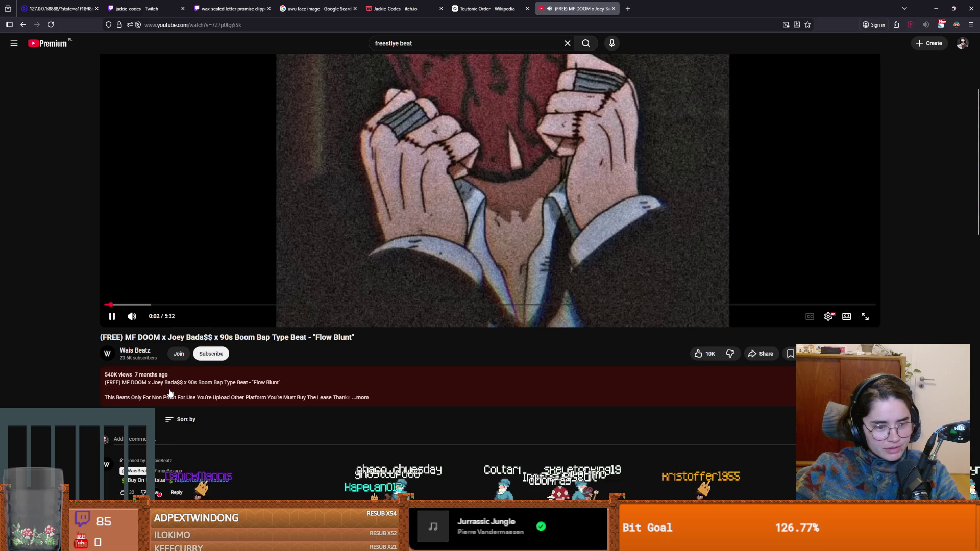
scroll(170, 389, down, 2)
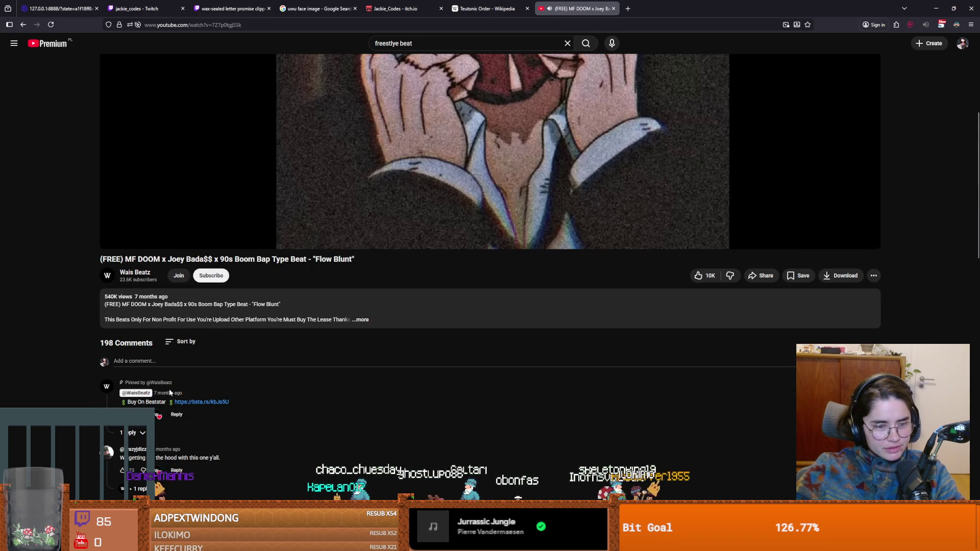
scroll(170, 389, down, 2)
drag(147, 380, 219, 389)
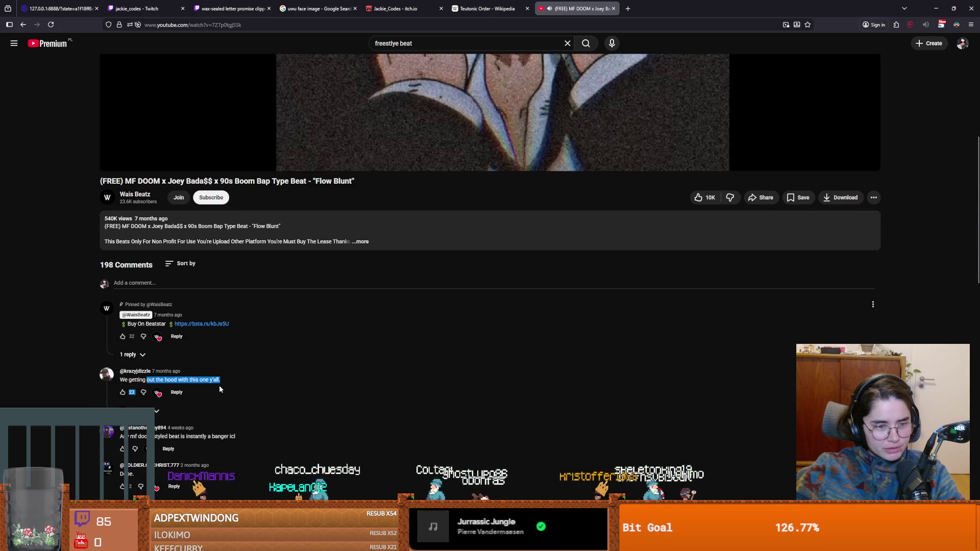
scroll(216, 383, up, 5)
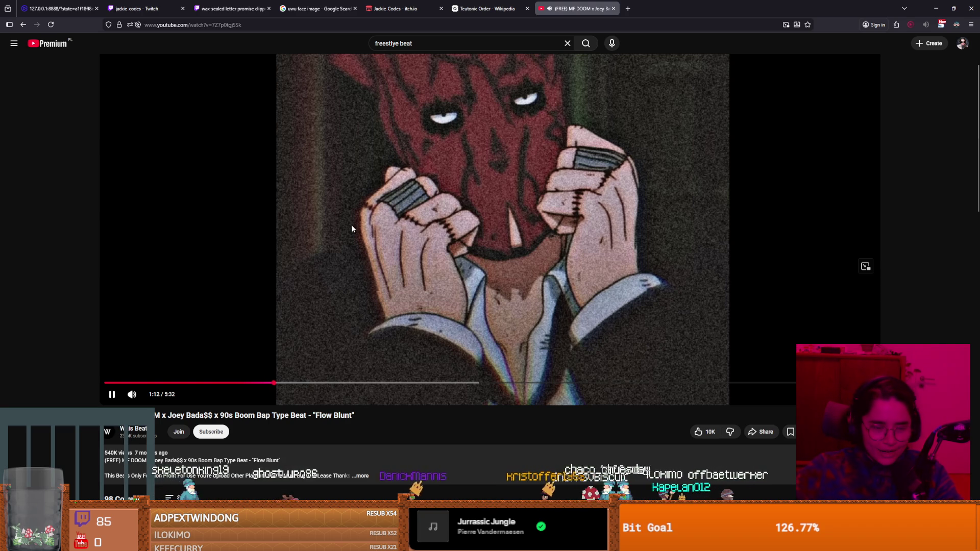
click(370, 251)
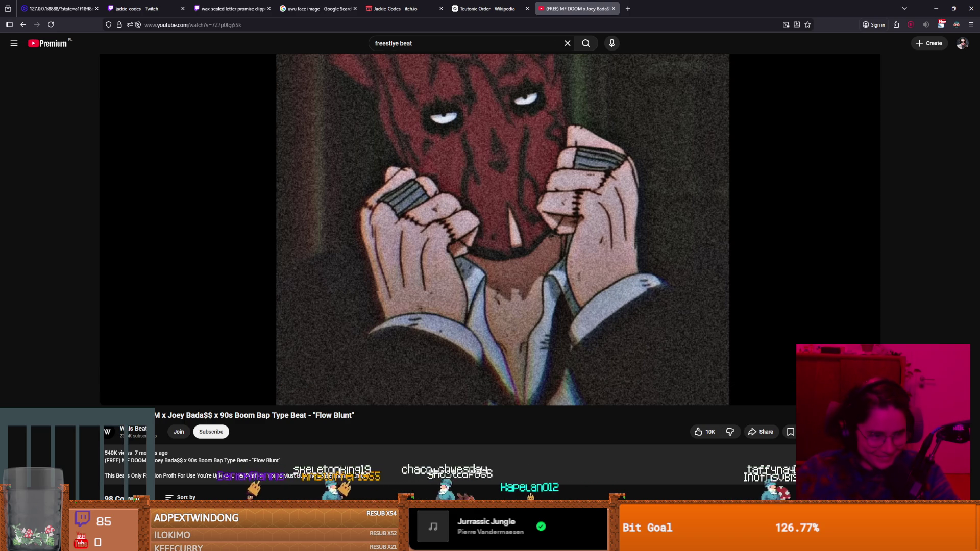
click(406, 254)
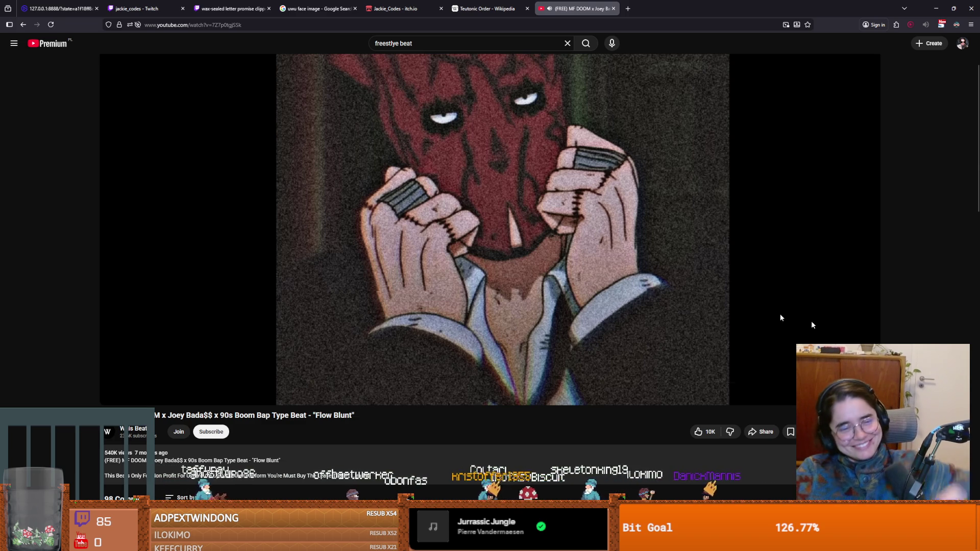
click(114, 94)
Return to the results, open the [FREE] TRAP TYPE BEAT 'CONTROL' video, and pause it.
click(22, 24)
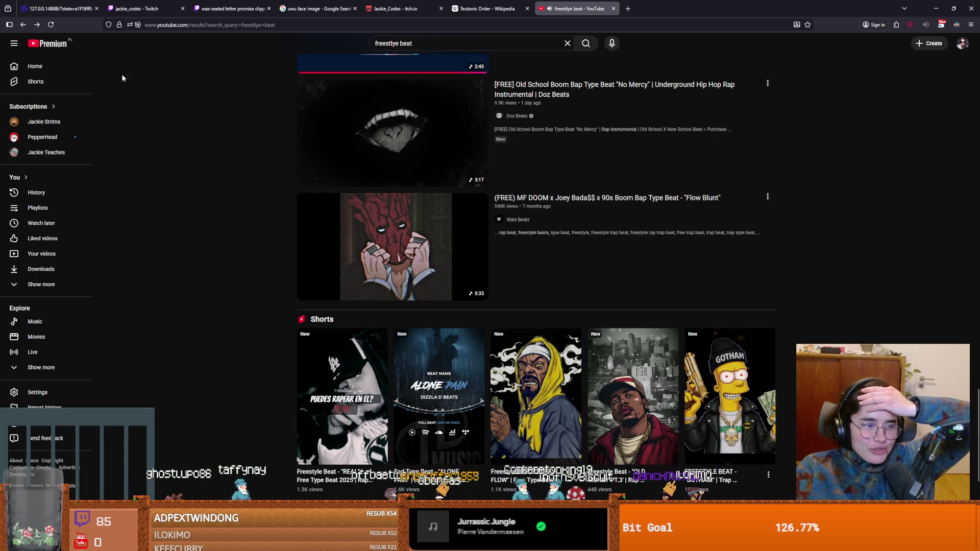
scroll(204, 148, down, 5)
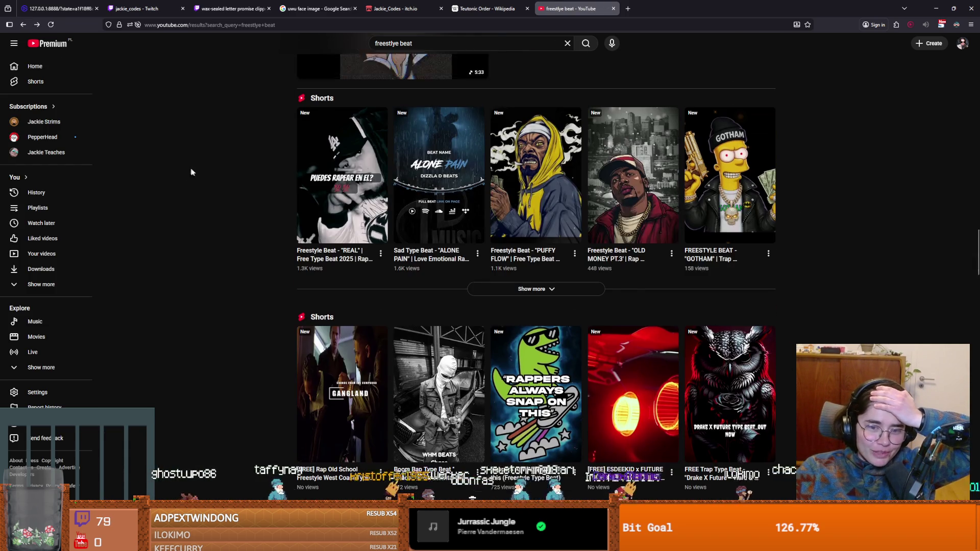
scroll(204, 173, down, 15)
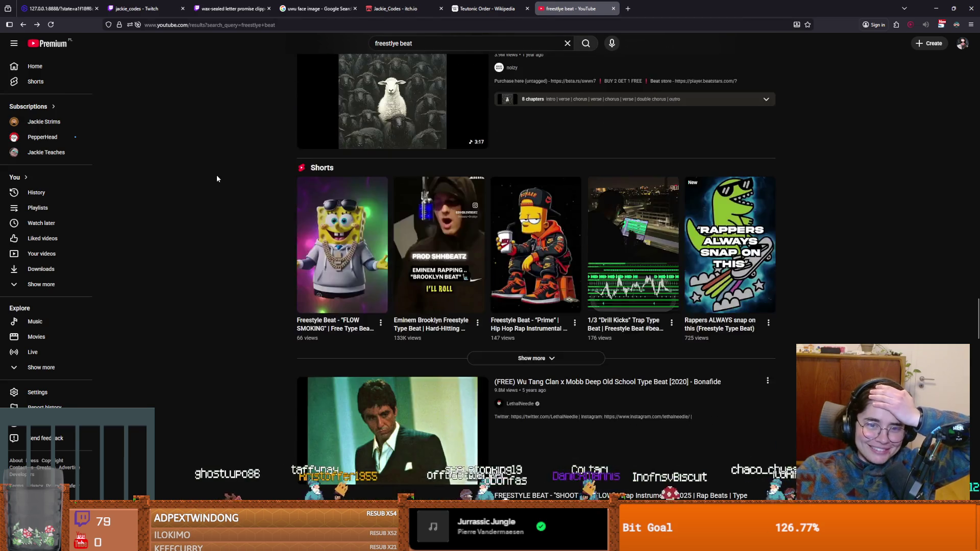
scroll(217, 179, down, 5)
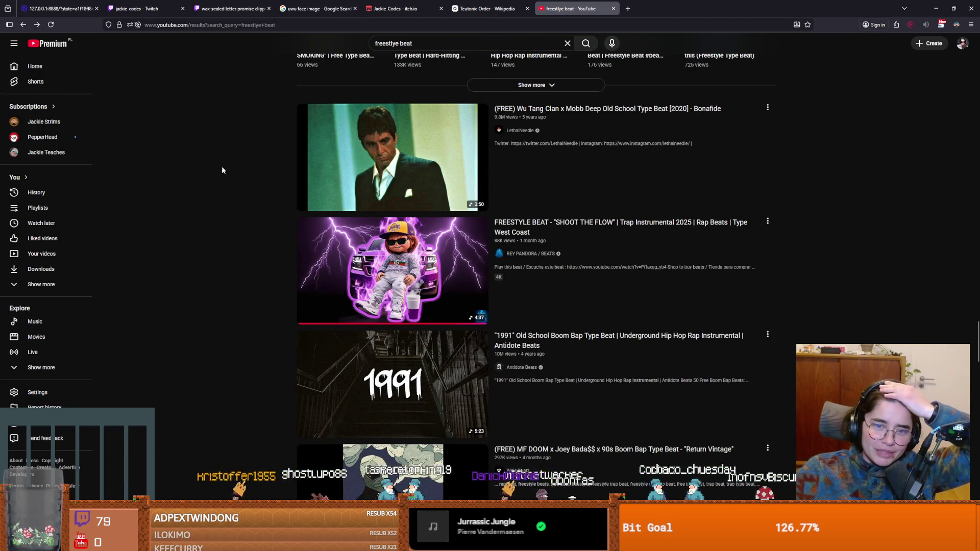
scroll(230, 172, down, 5)
scroll(233, 174, down, 5)
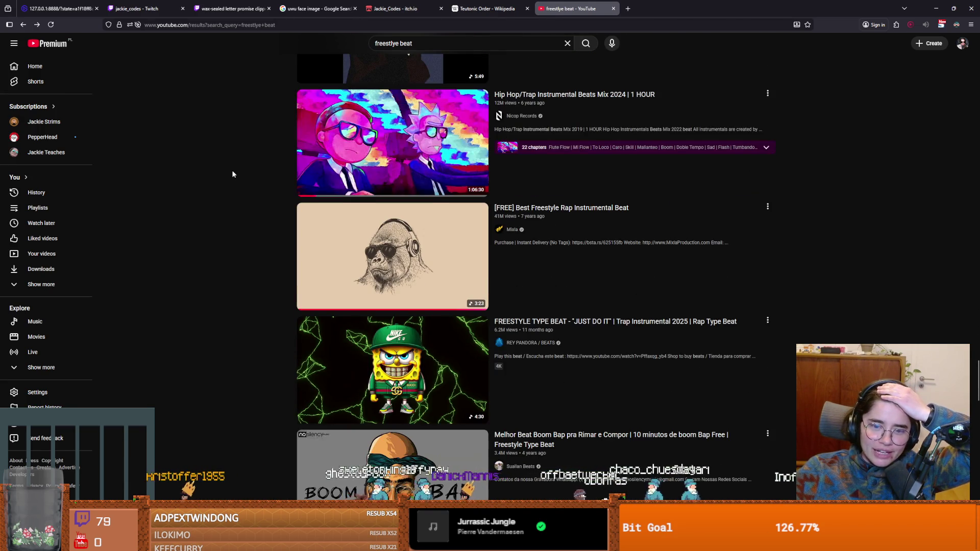
scroll(232, 174, down, 15)
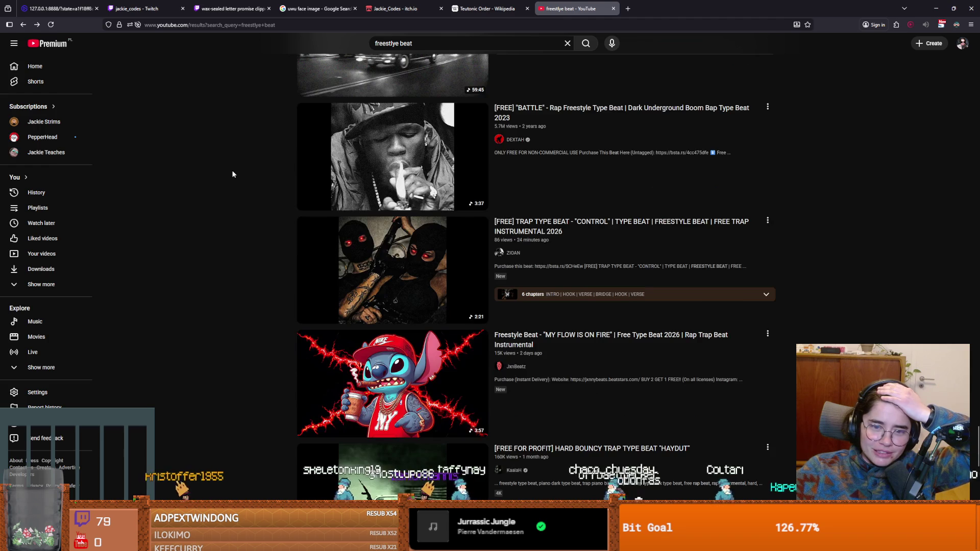
scroll(232, 174, down, 5)
scroll(267, 170, up, 4)
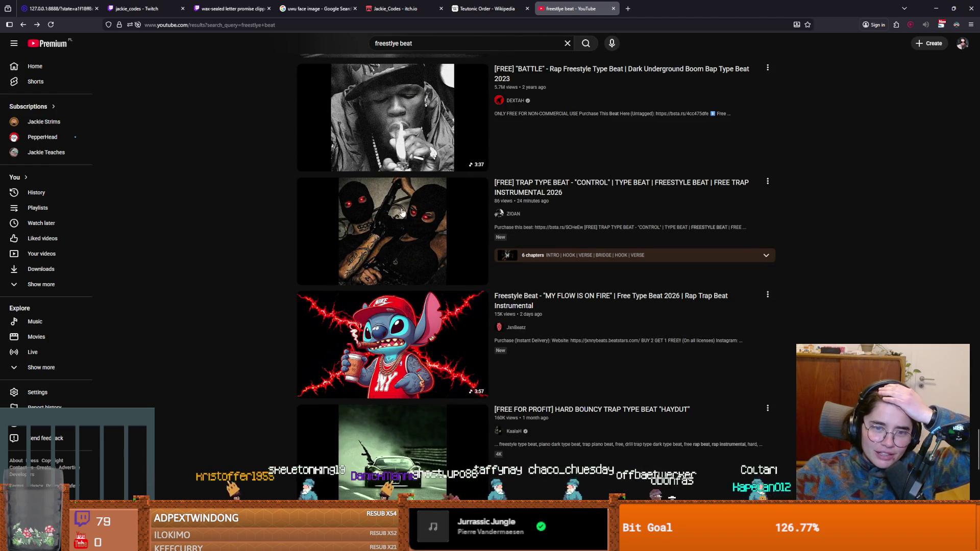
click(382, 240)
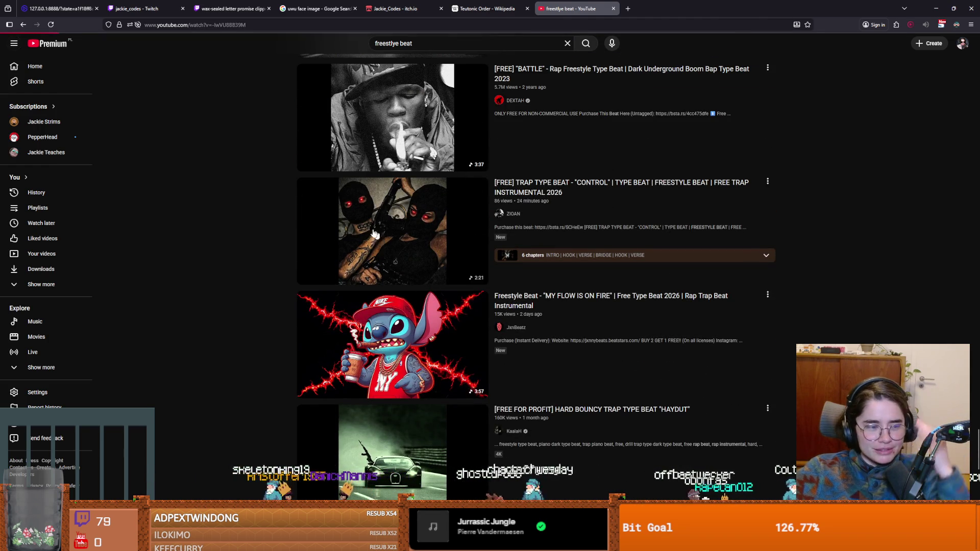
click(471, 302)
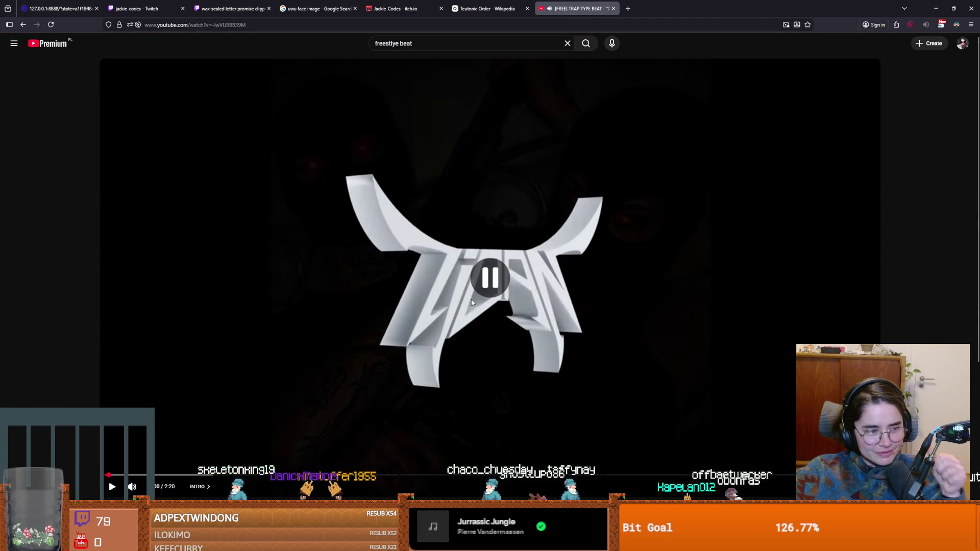
Play the CONTROL beat from about 0:26, pause it, and switch back to Godot.
click(237, 357)
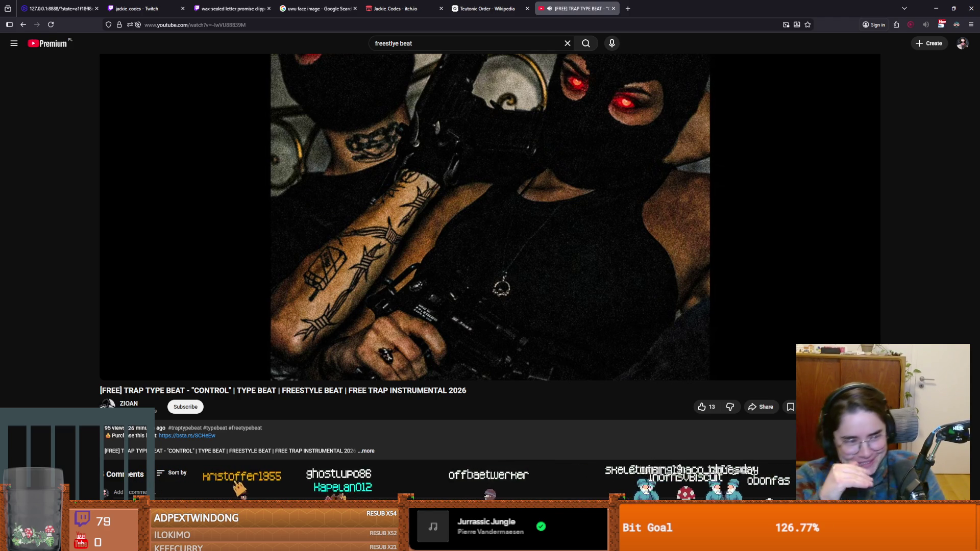
click(550, 234)
key(alt+Tab)
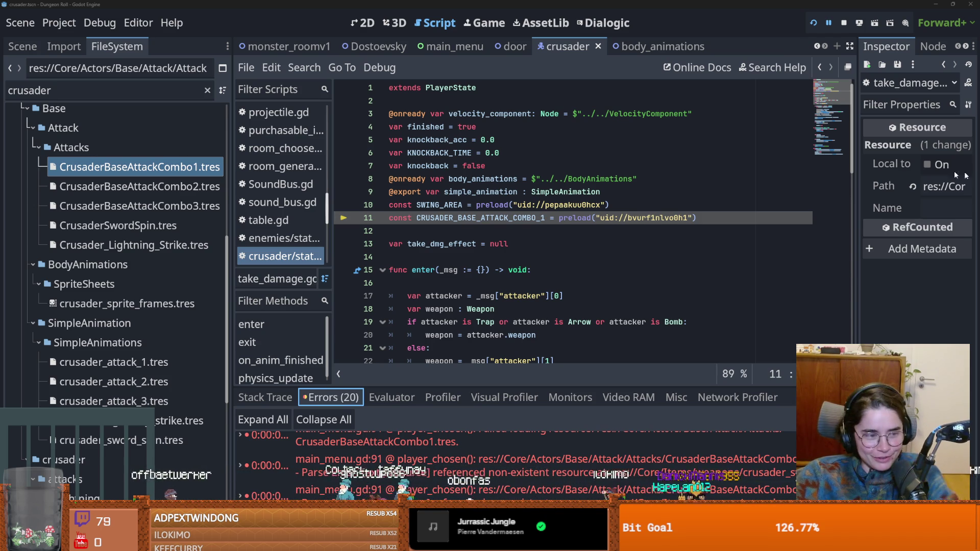
Review the SWING_AREA, combo preload and spawn_collision lines, then save and dismiss the load errors.
click(528, 204)
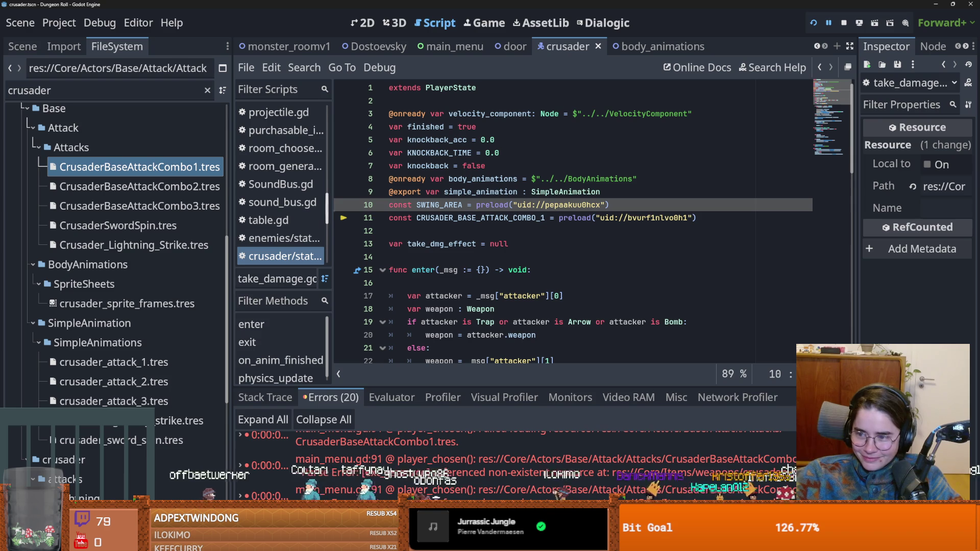
click(467, 218)
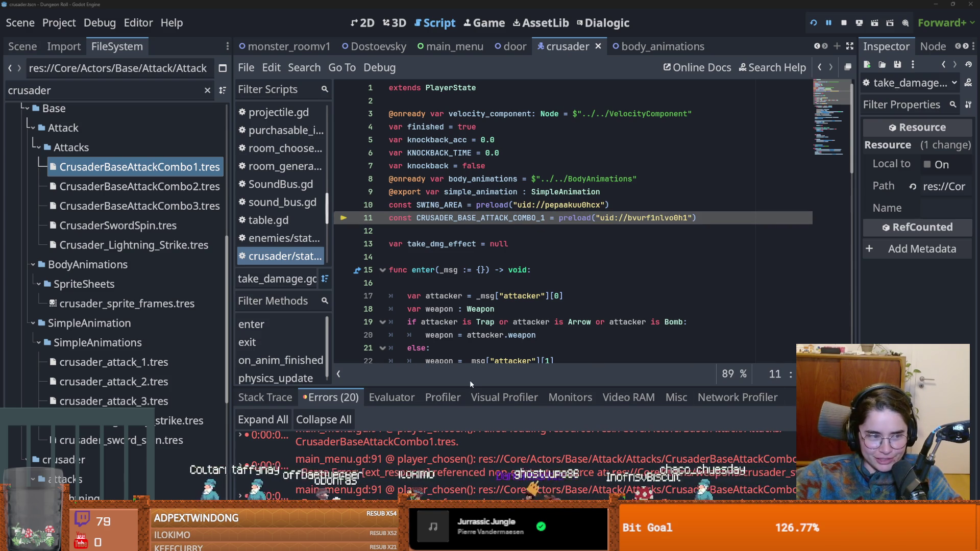
scroll(402, 348, down, 4)
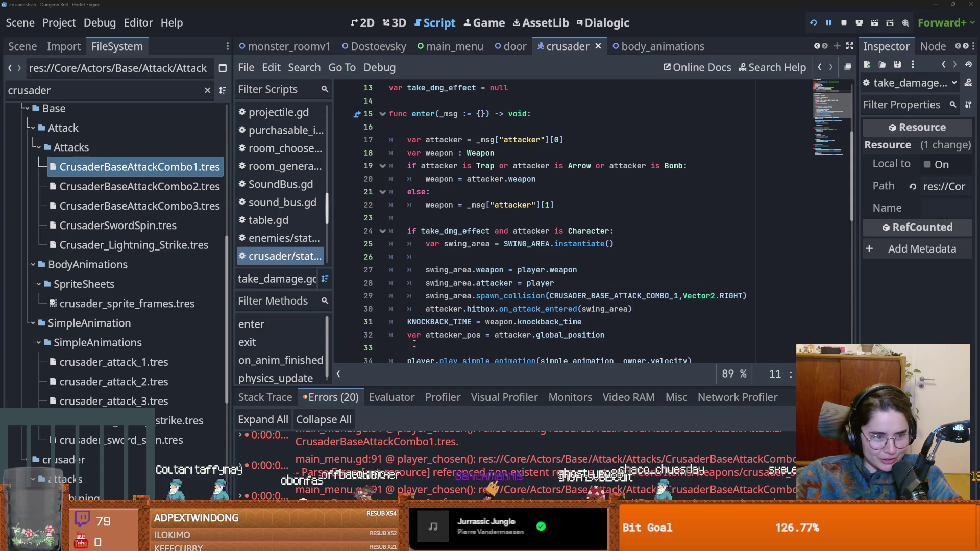
click(549, 296)
scroll(549, 275, up, 4)
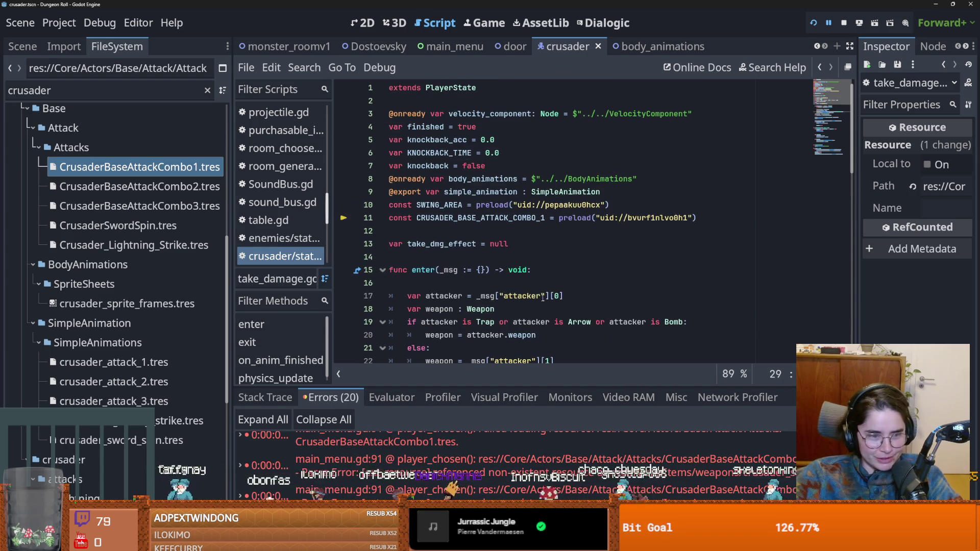
key(ctrl+s)
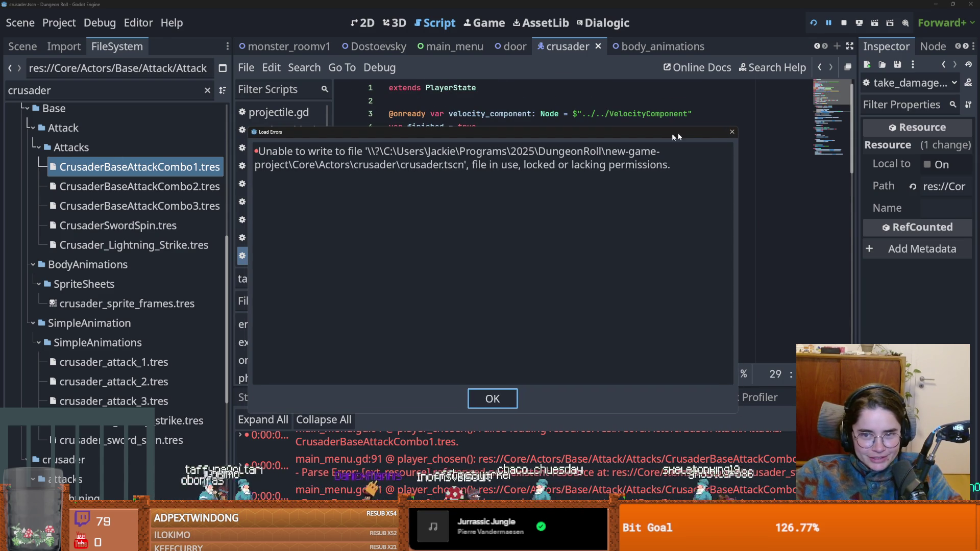
key(Return)
Load CrusaderBaseAttackCombo1.tres into the Inspector and retry saving, dismissing the write error.
click(164, 175)
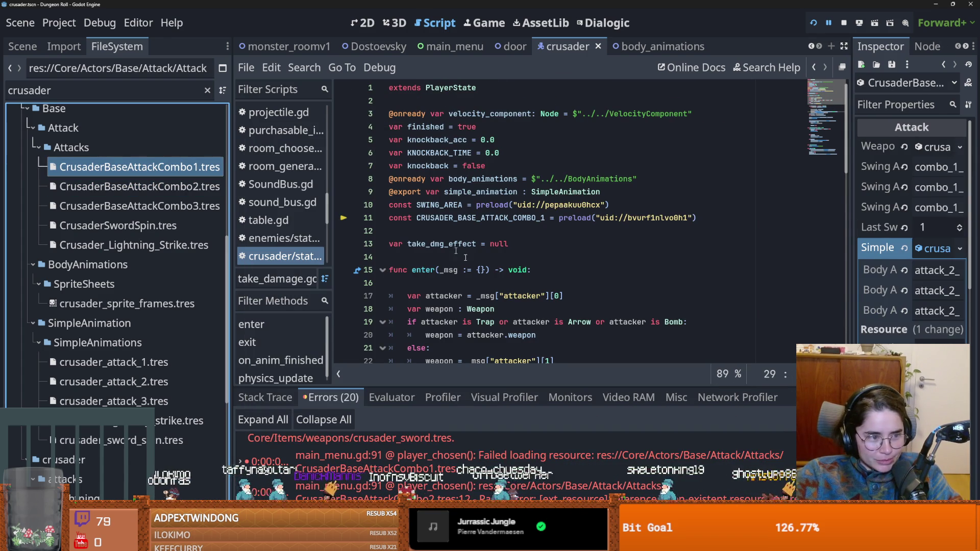
scroll(485, 280, down, 3)
key(ctrl+s)
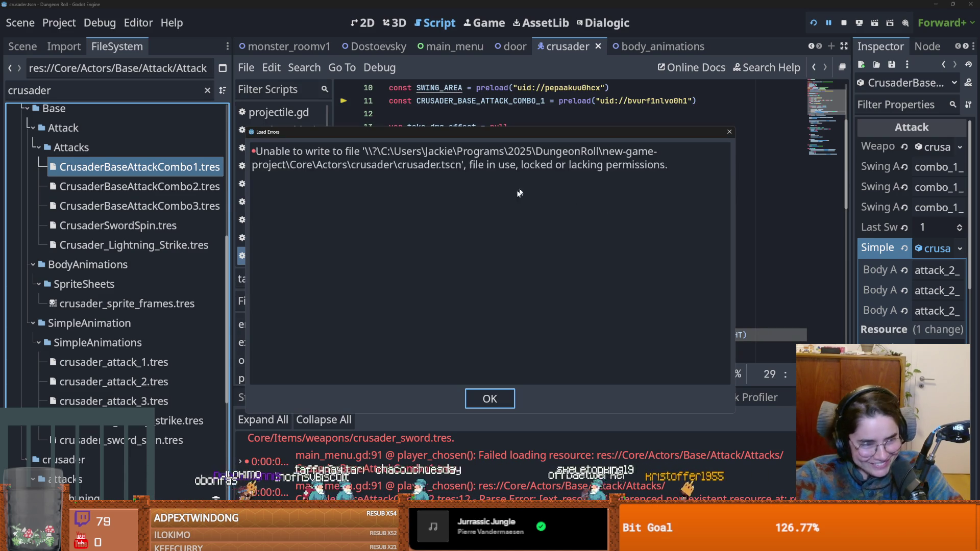
click(489, 396)
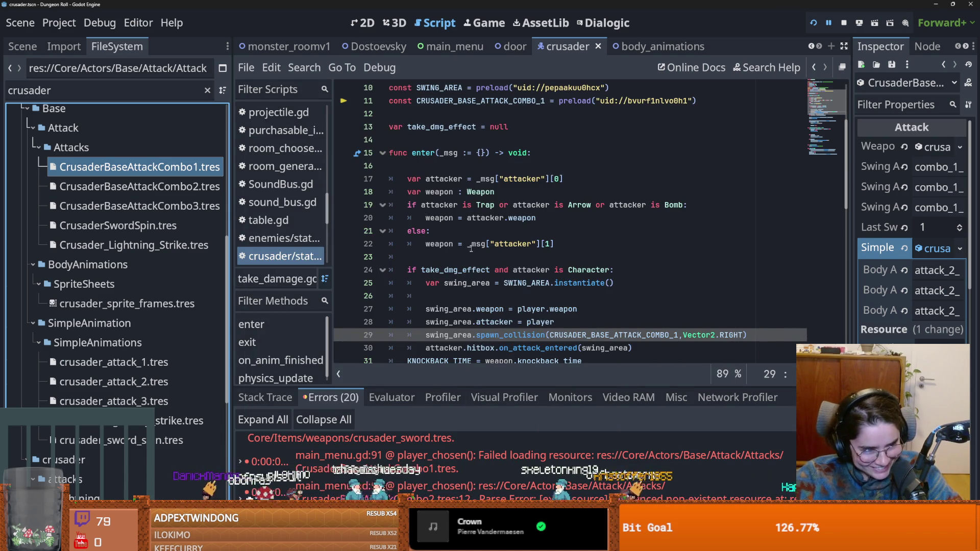
scroll(471, 248, up, 2)
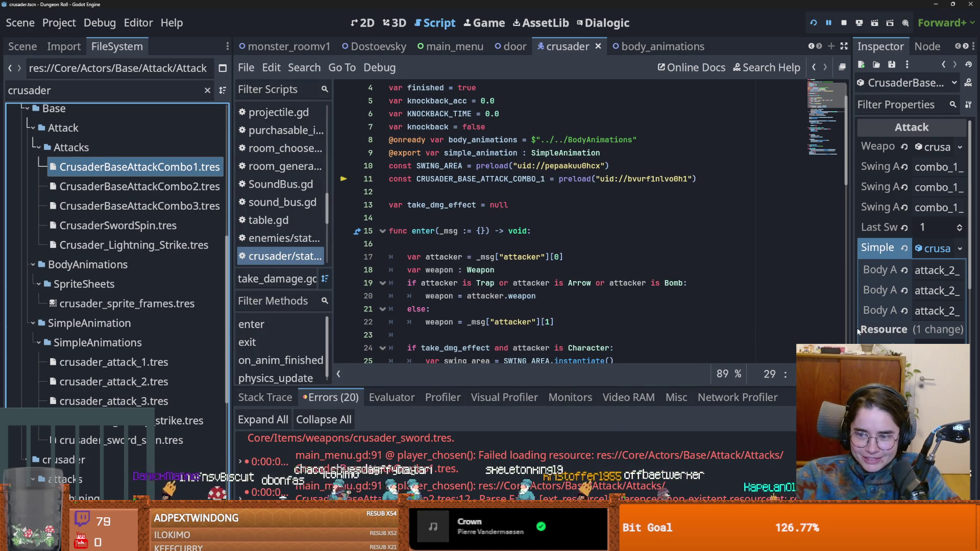
scroll(480, 449, down, 1)
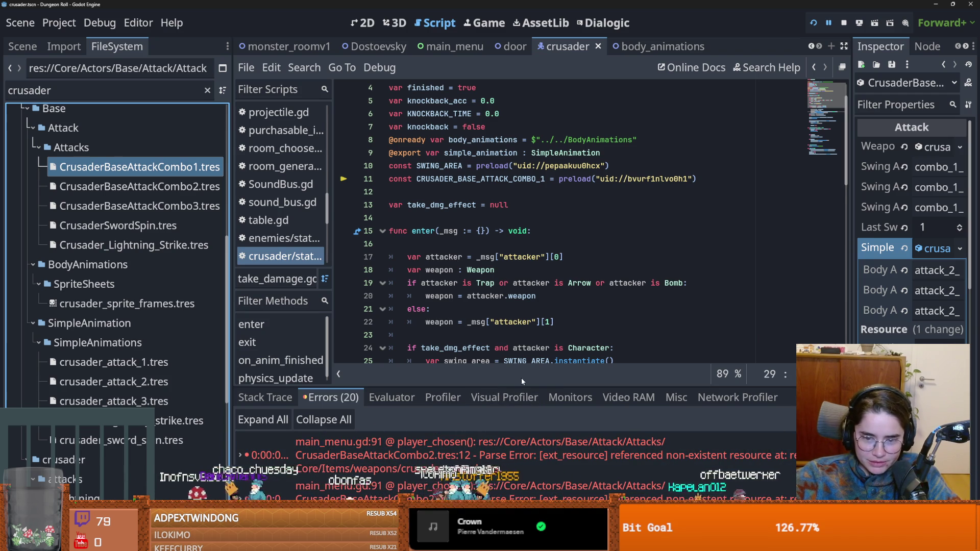
Enlarge the error list, jump to main_menu.gd line 91, and select the Combo2 crusader_sword.tres error.
drag(521, 382, 531, 207)
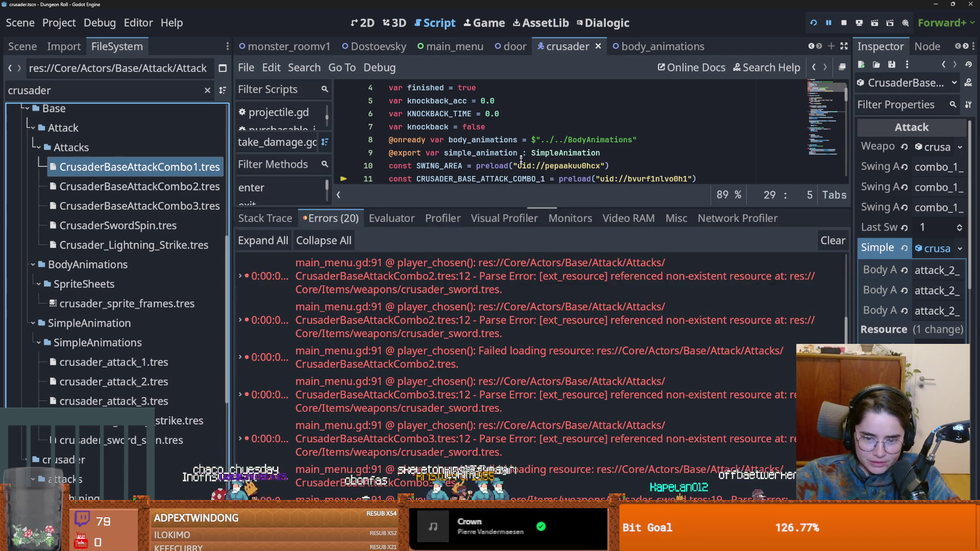
double_click(602, 284)
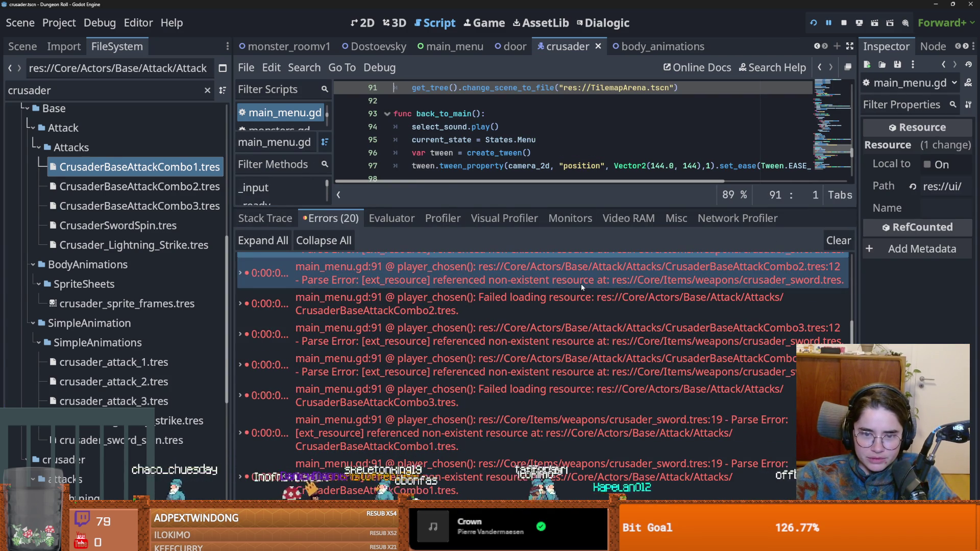
mouse_move(581, 283)
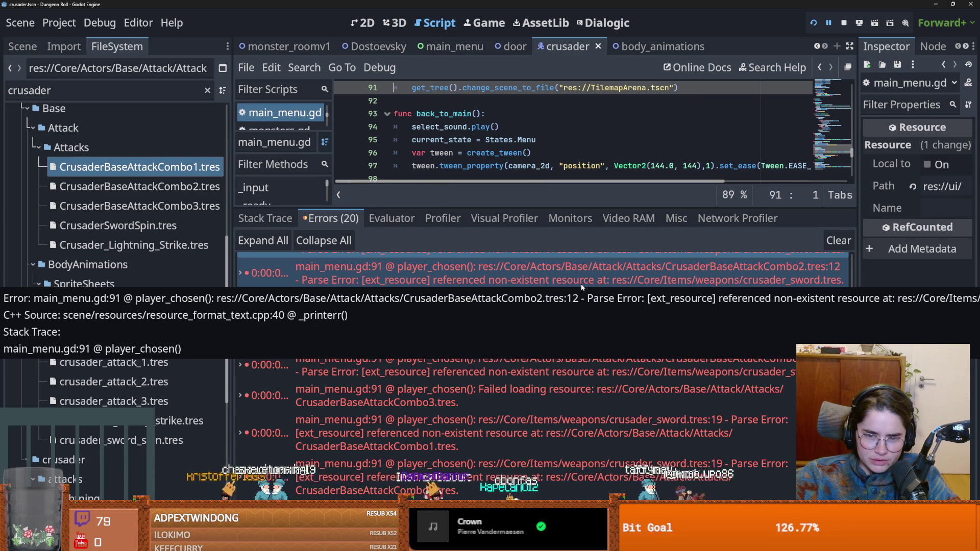
click(581, 283)
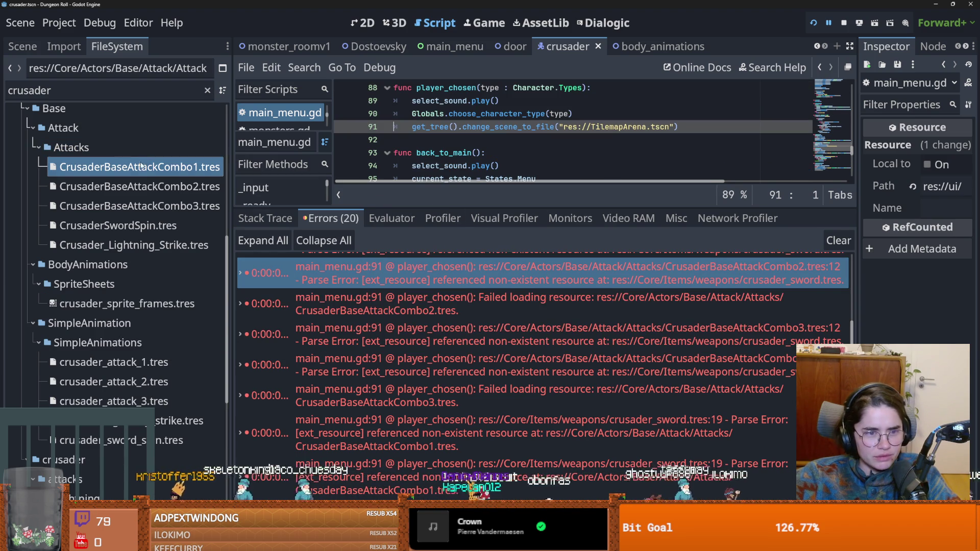
right_click(142, 163)
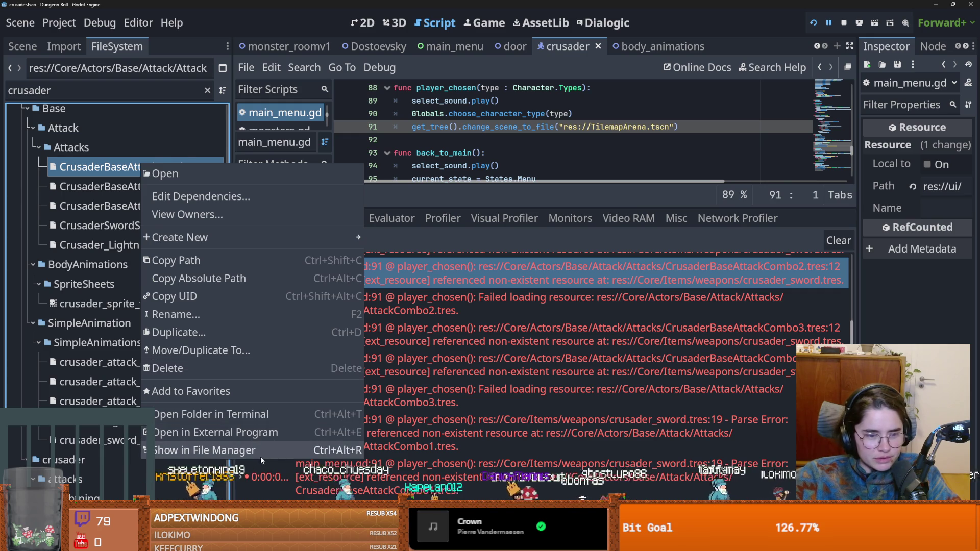
Open CrusaderBaseAttackCombo1.tres as plain text in Notepad, look through its menus, then close it.
click(263, 456)
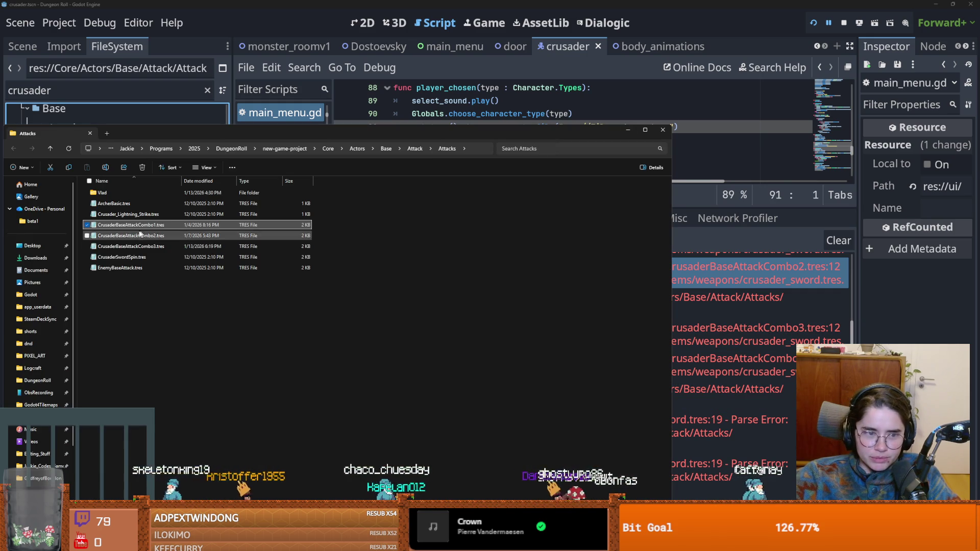
double_click(136, 225)
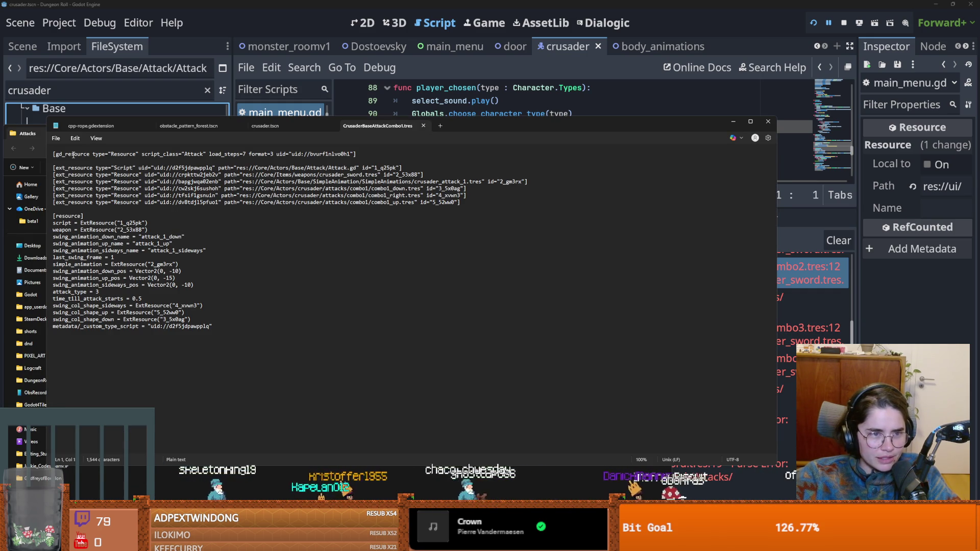
click(56, 138)
mouse_move(76, 138)
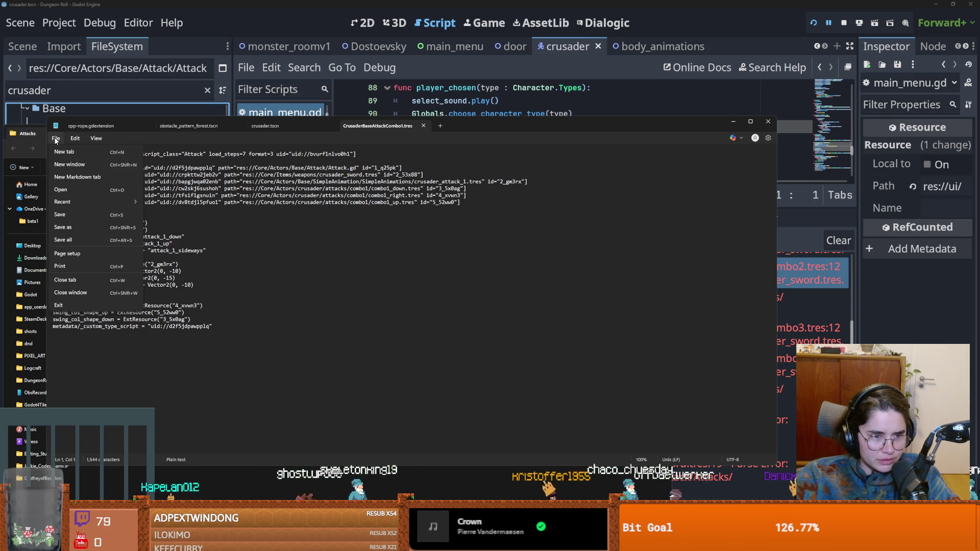
click(56, 140)
click(74, 138)
click(71, 139)
click(96, 138)
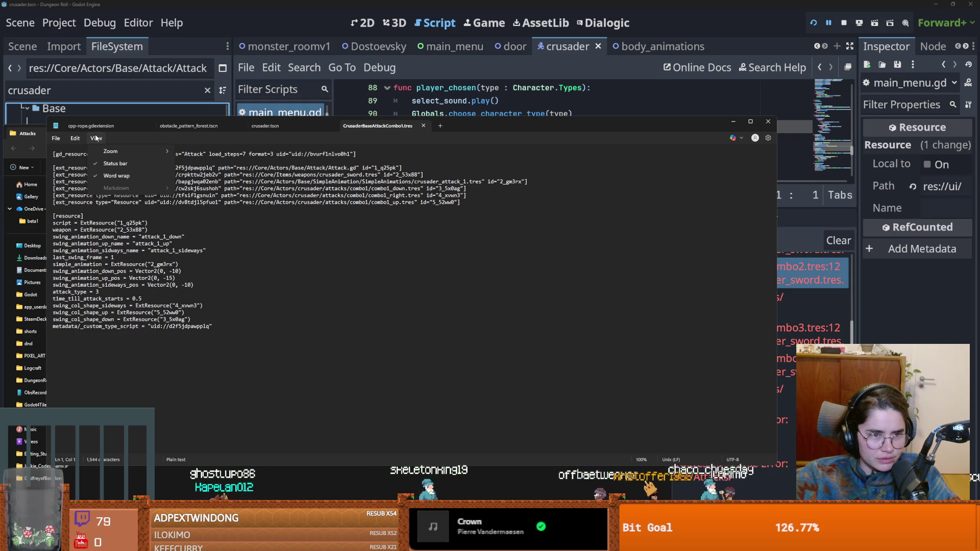
click(57, 139)
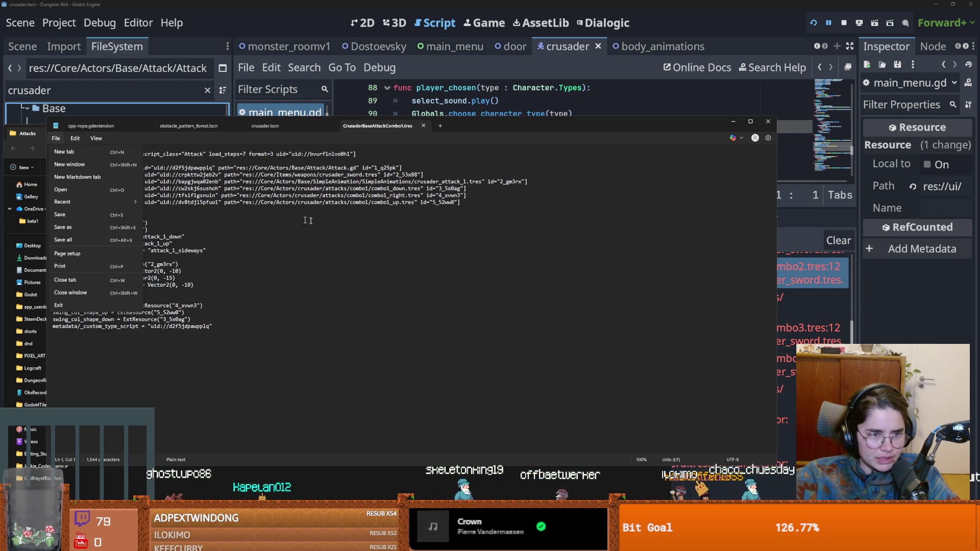
click(276, 216)
click(768, 122)
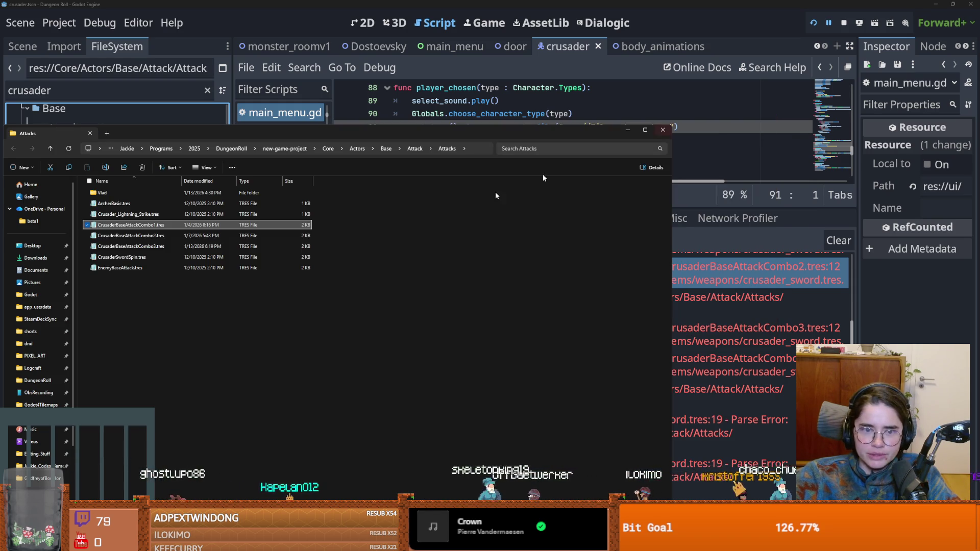
View the file's line 12 weapon reference in Visual Studio Code, then close it and File Explorer.
right_click(163, 226)
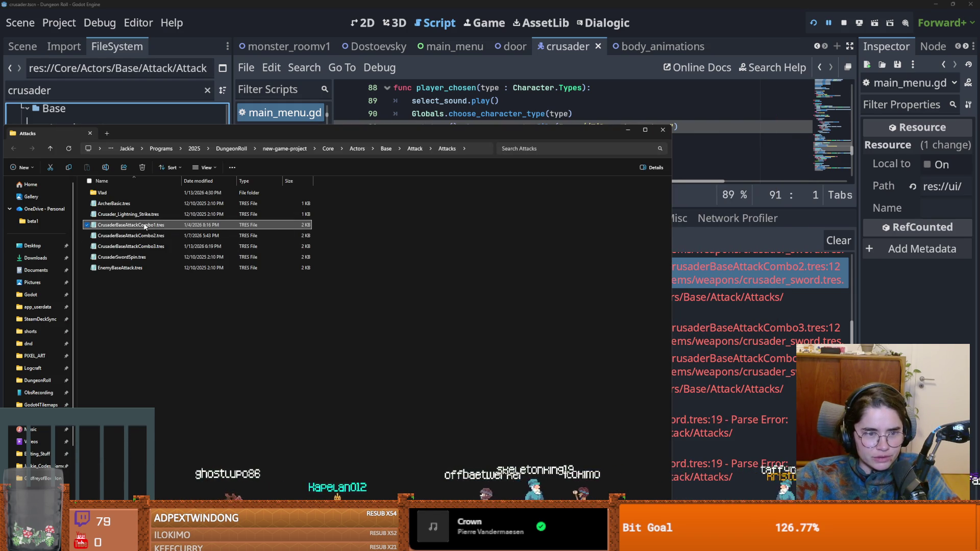
right_click(148, 225)
mouse_move(194, 267)
click(306, 267)
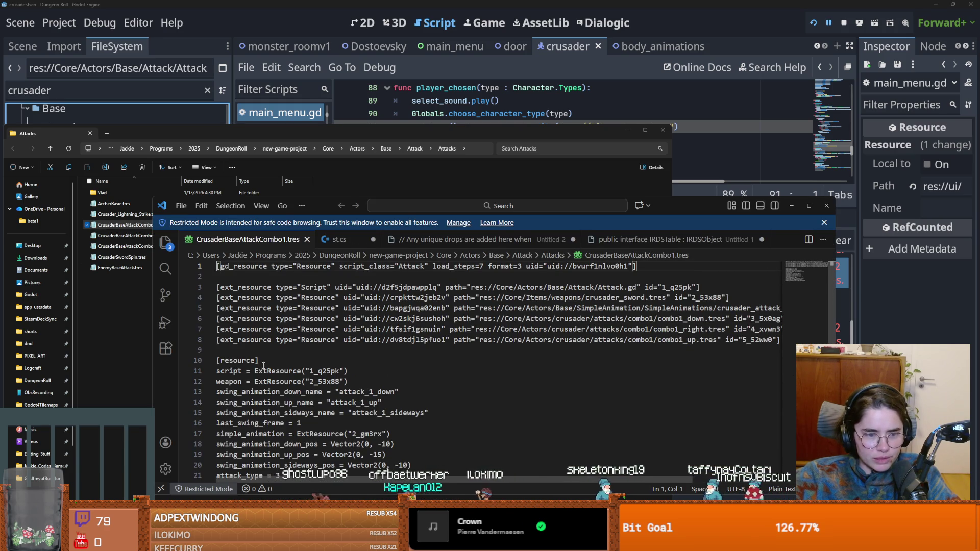
drag(238, 381, 301, 381)
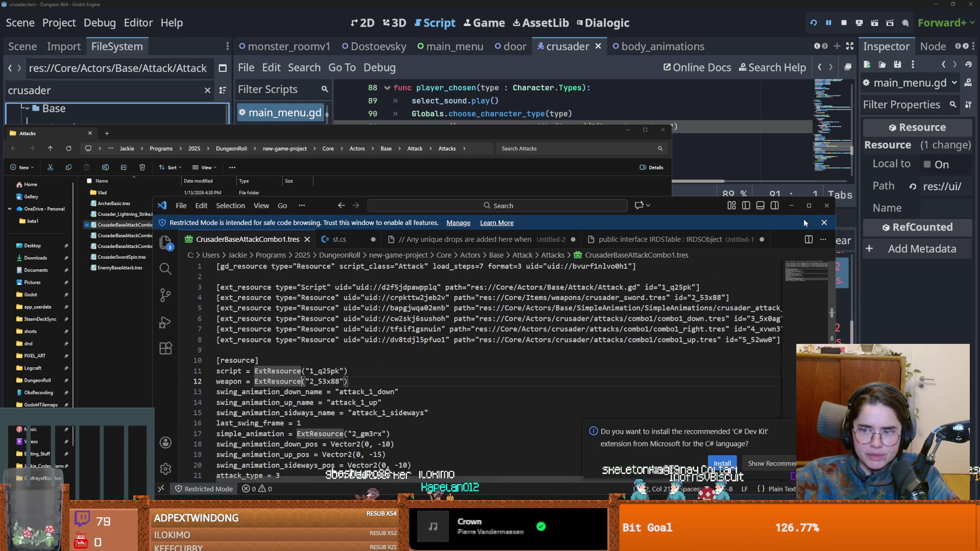
click(791, 205)
click(661, 130)
Show CrusaderBaseAttackCombo1.tres in a widened Inspector, revealing weapon crusader_sword.tres.
click(106, 169)
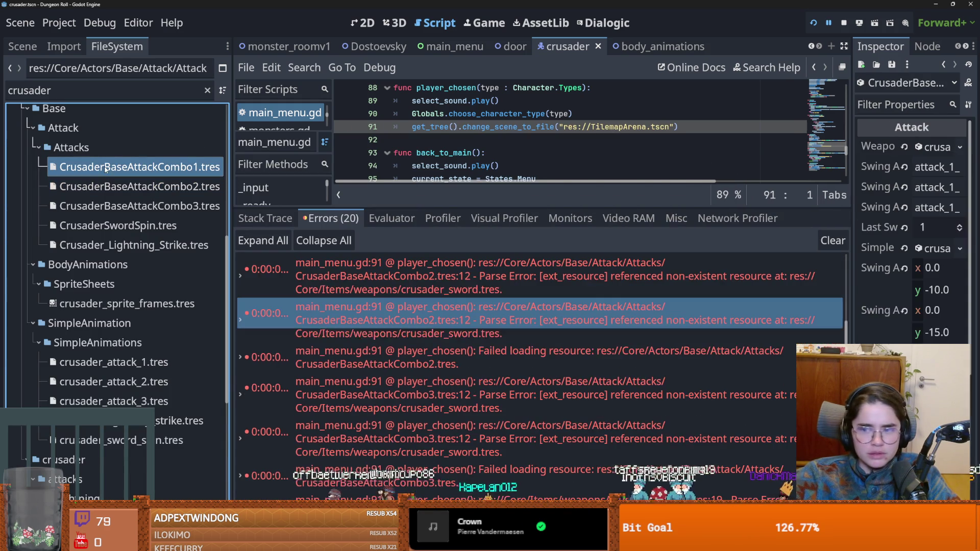
drag(851, 271, 654, 263)
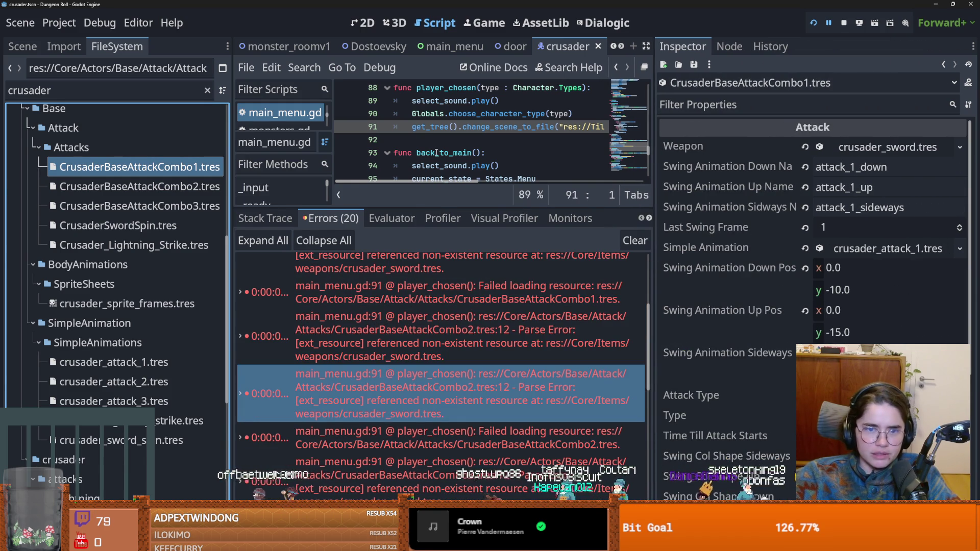
key(Down)
double_click(63, 91)
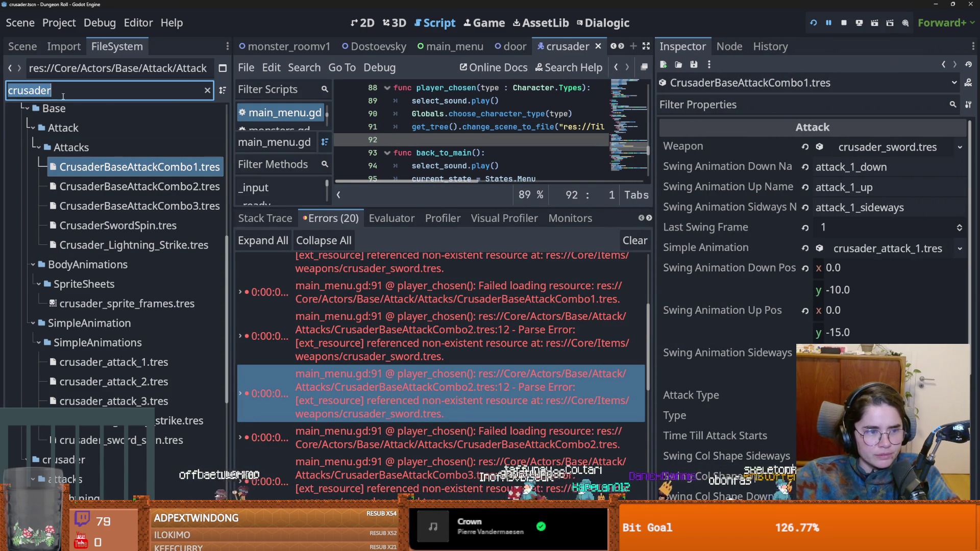
Filter FileSystem for 'weapon' and open the Weapon.gd script.
text(weao)
key(BackSpace)
text(pon)
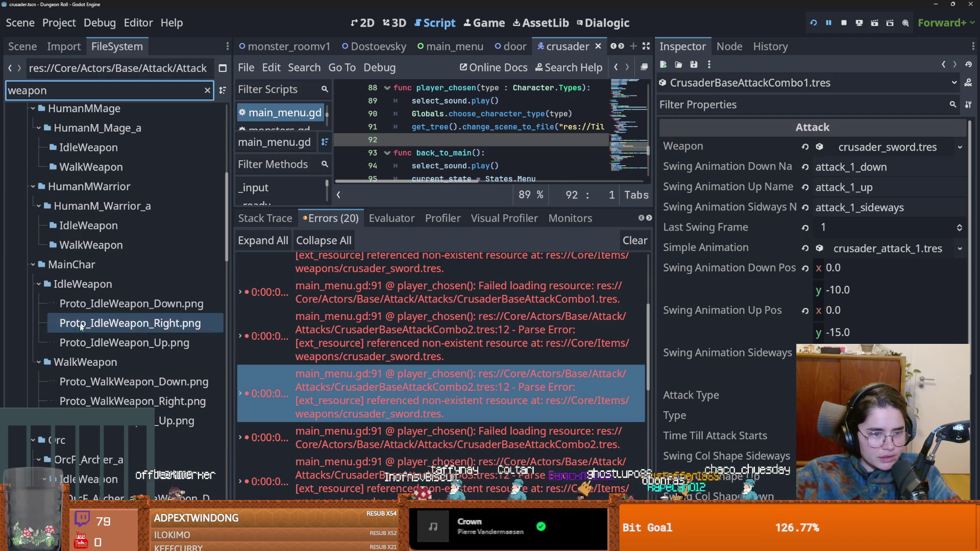
scroll(206, 359, down, 10)
scroll(201, 367, down, 2)
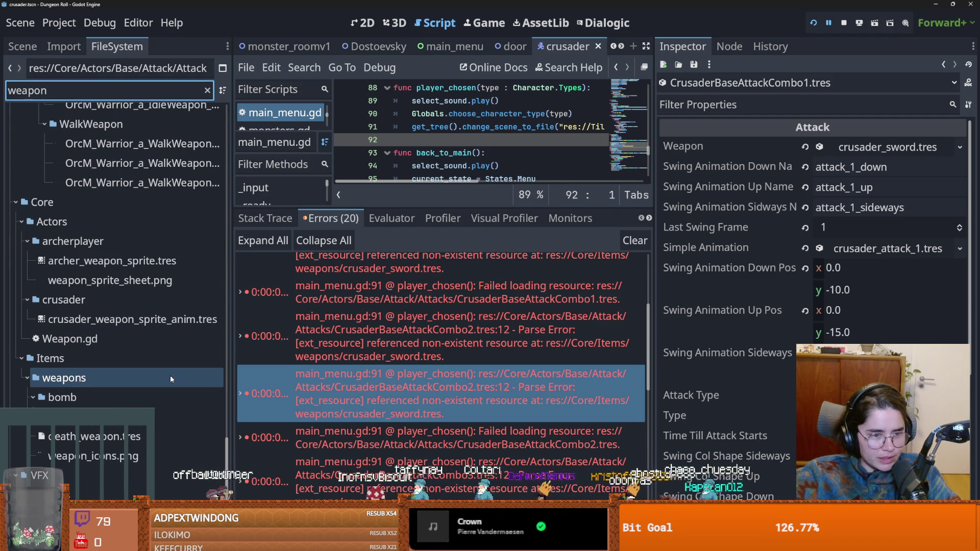
double_click(169, 339)
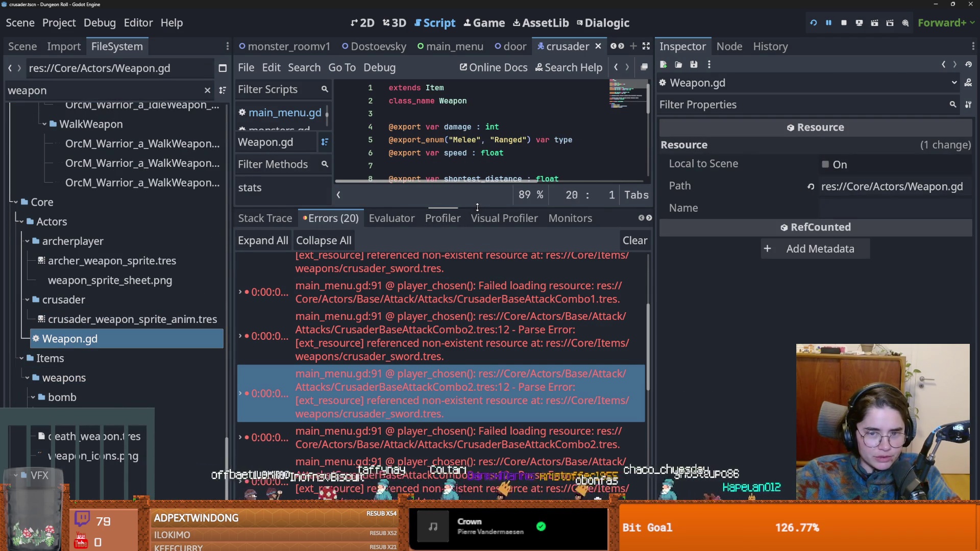
Delete the attacks array export line from Weapon.gd and save the changes.
drag(477, 206, 478, 387)
scroll(568, 337, down, 2)
drag(459, 270, 459, 244)
key(BackSpace)
key(ctrl+w)
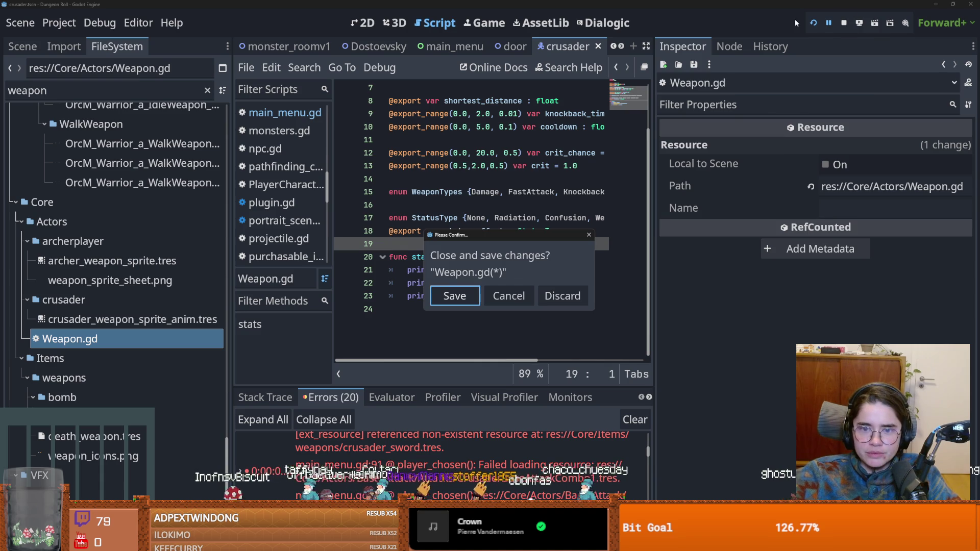
click(588, 235)
click(546, 192)
key(ctrl+s)
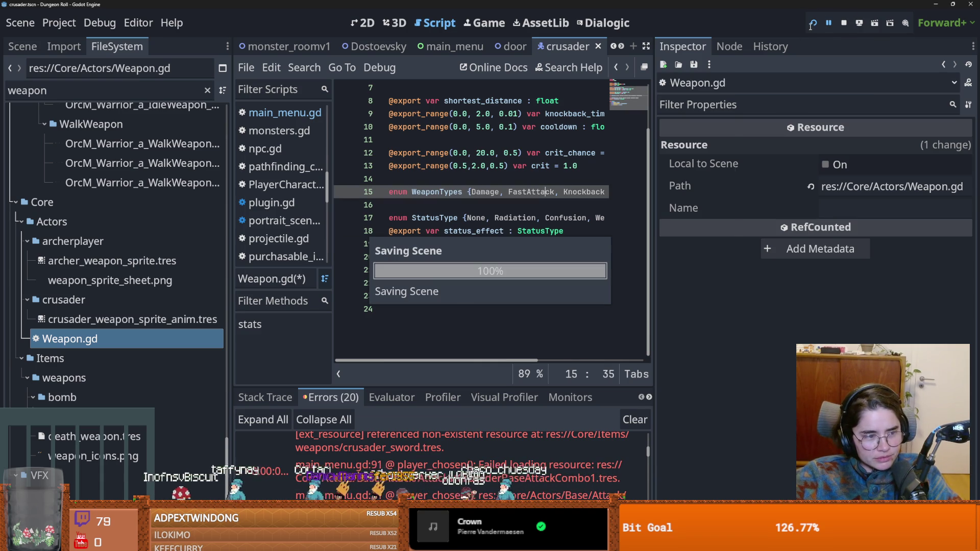
click(489, 399)
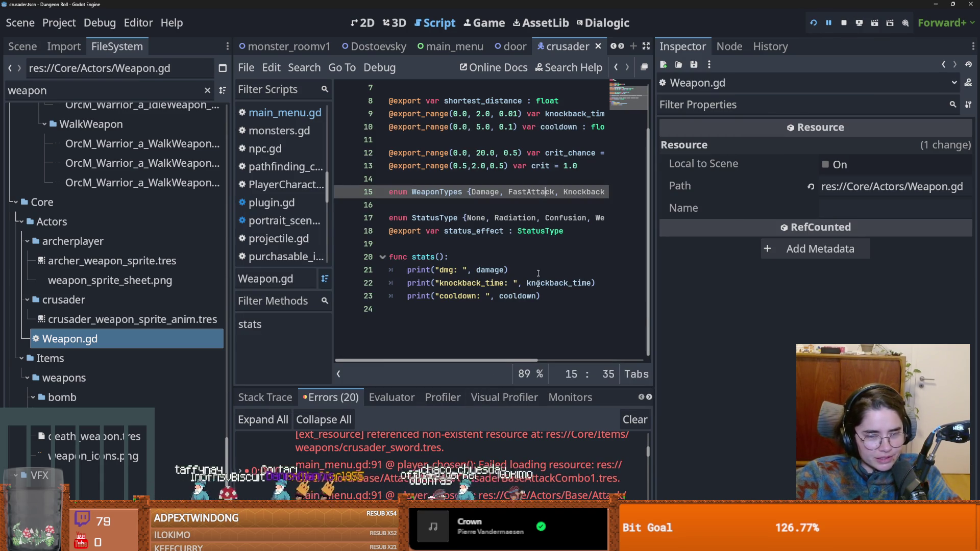
Test-run a new game, trace the Combo2 crusader_sword.tres load error, then switch to GitHub Desktop.
click(813, 23)
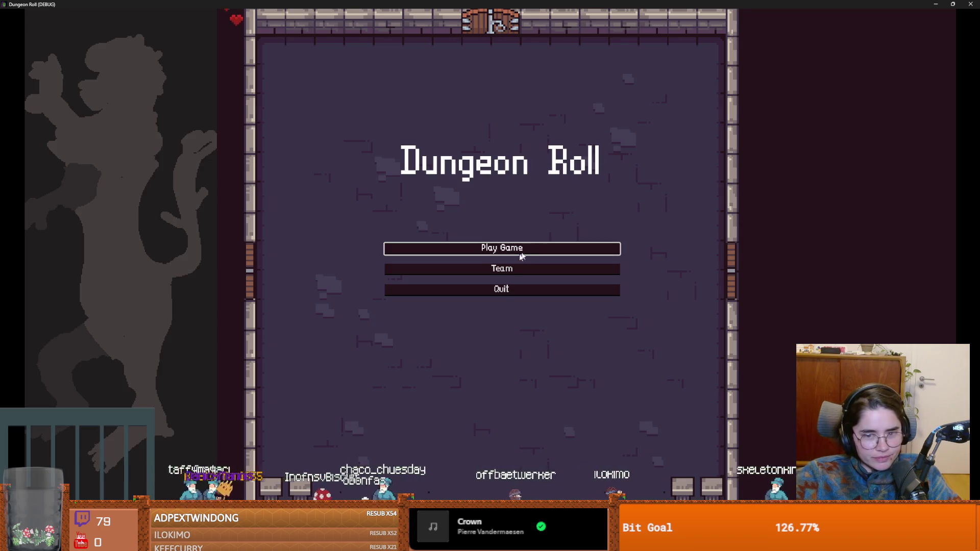
click(516, 250)
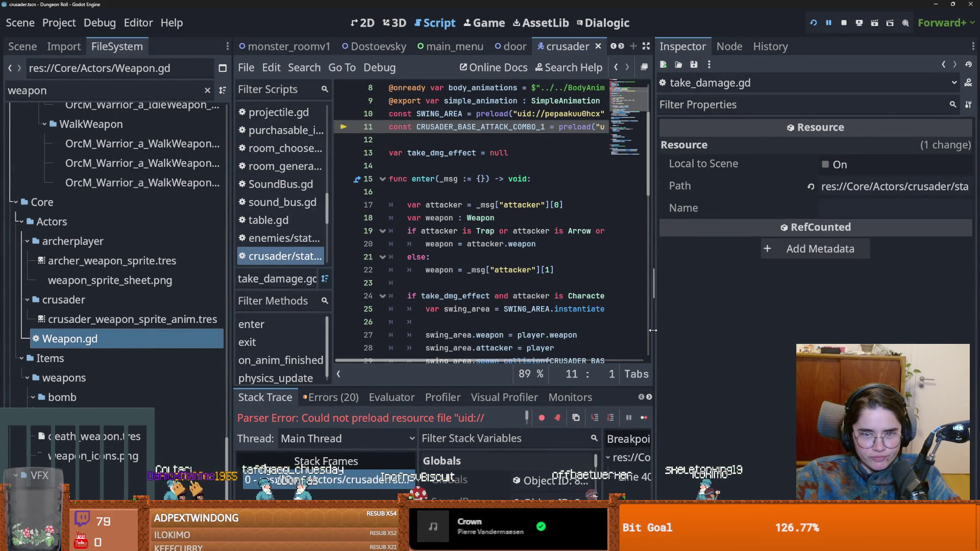
click(331, 397)
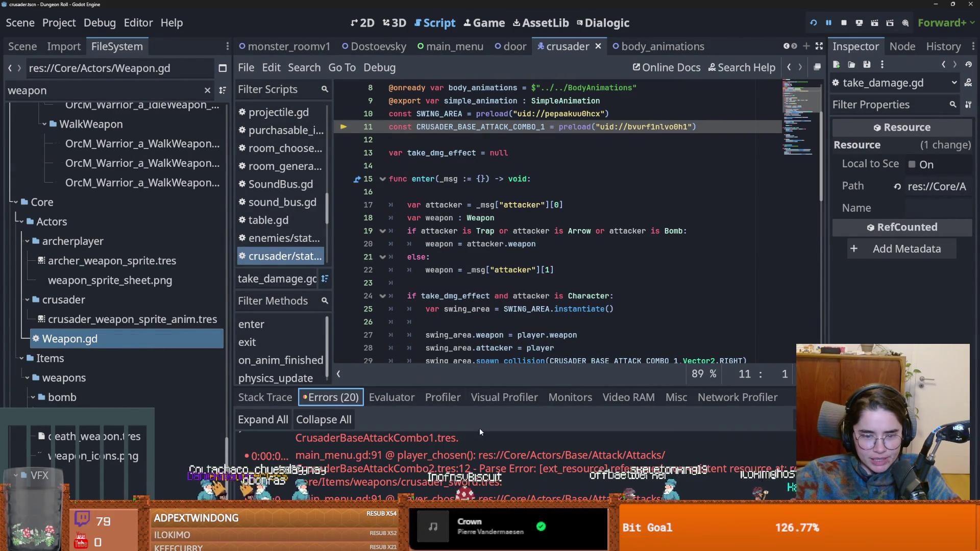
drag(479, 388, 472, 207)
scroll(470, 332, down, 1)
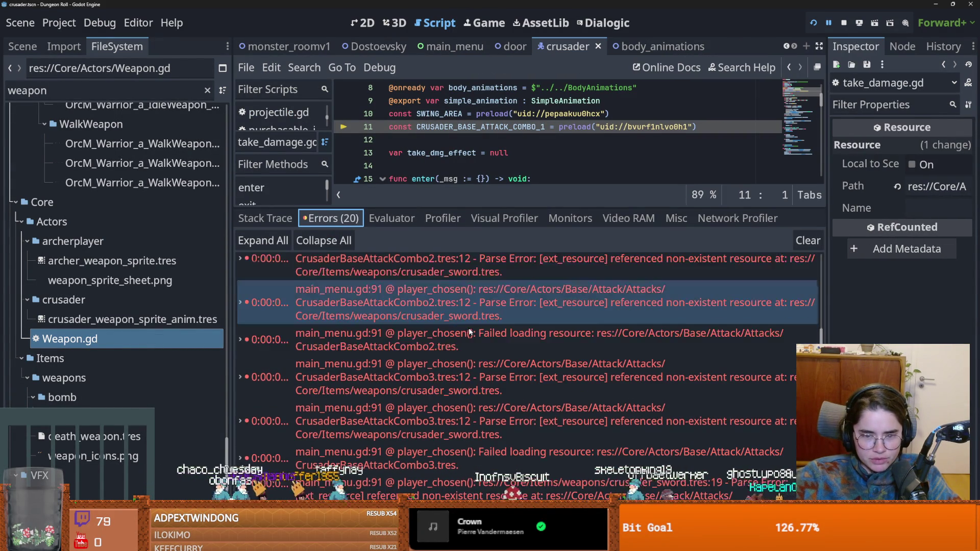
click(472, 313)
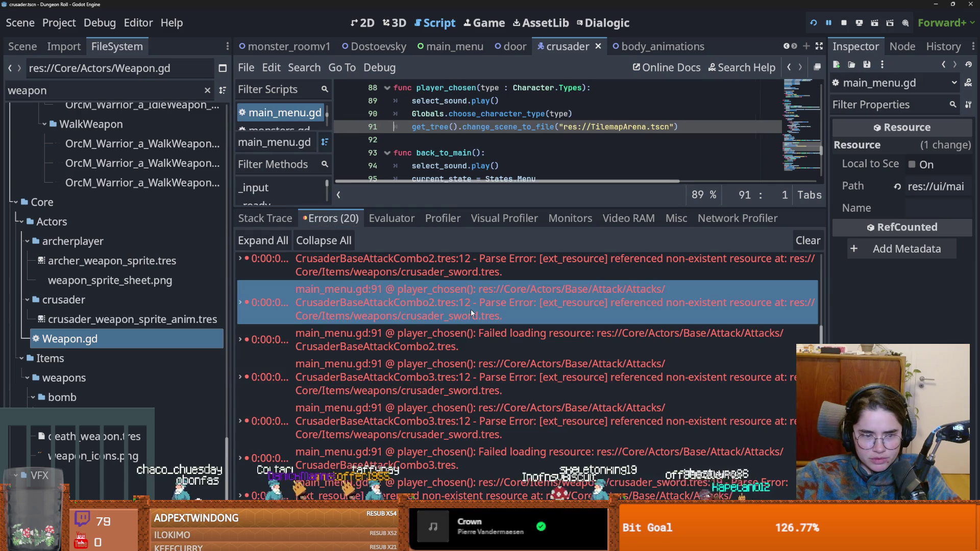
key(alt+Tab)
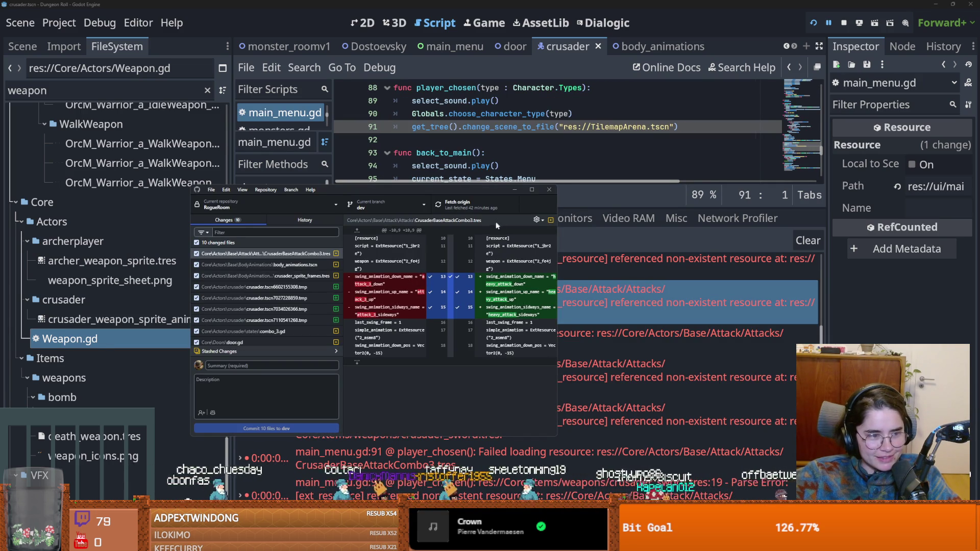
Maximize GitHub Desktop and discard the four temporary crusader.tscn .tmp files.
double_click(522, 191)
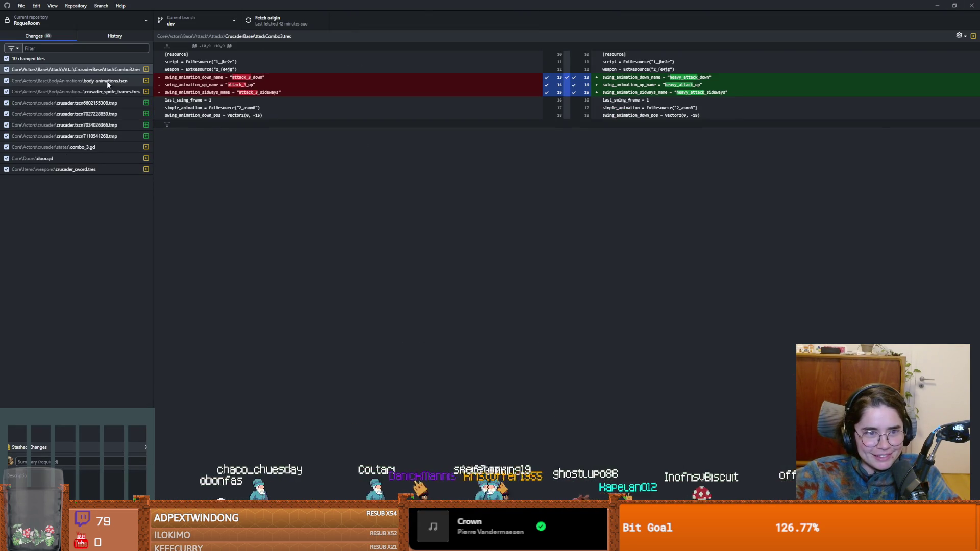
click(109, 102)
key(shift+Down)
key(shift+Down)
key(shift+Down)
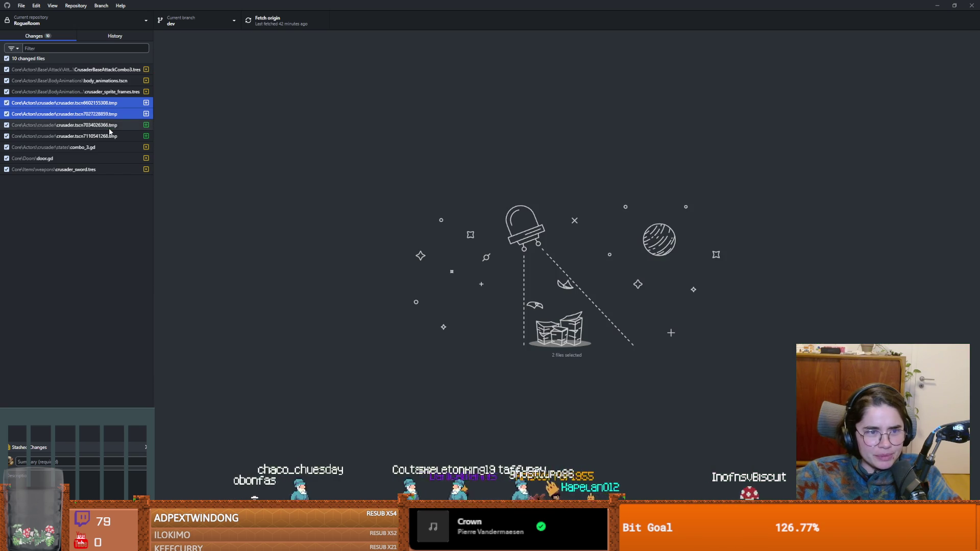
right_click(53, 124)
click(81, 131)
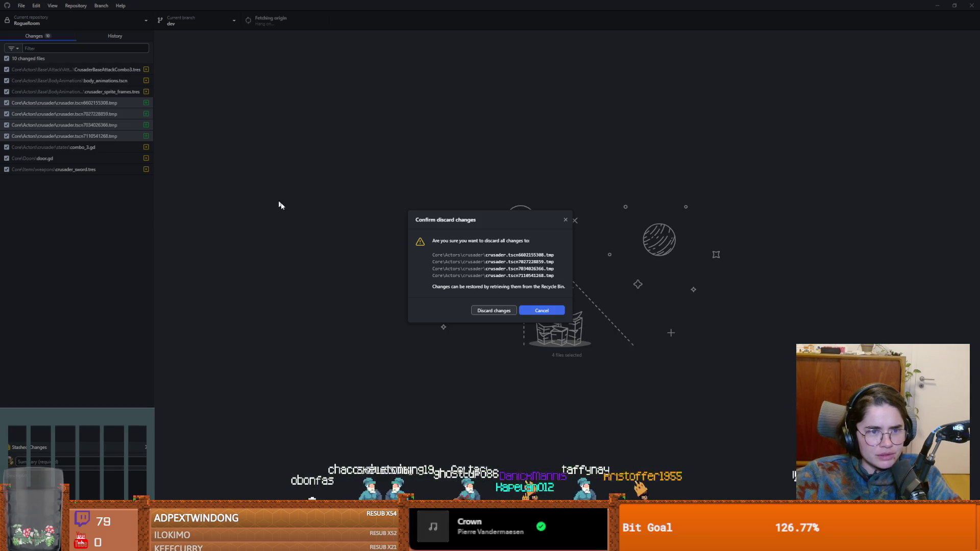
click(513, 310)
Discard the changes to crusader_sword.tres after checking the combo_3.gd diff.
click(126, 105)
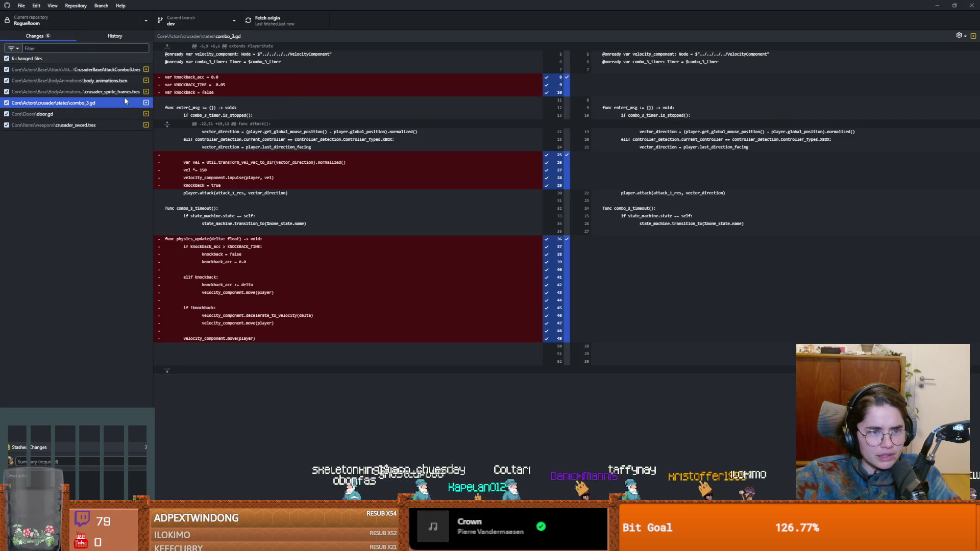
click(95, 125)
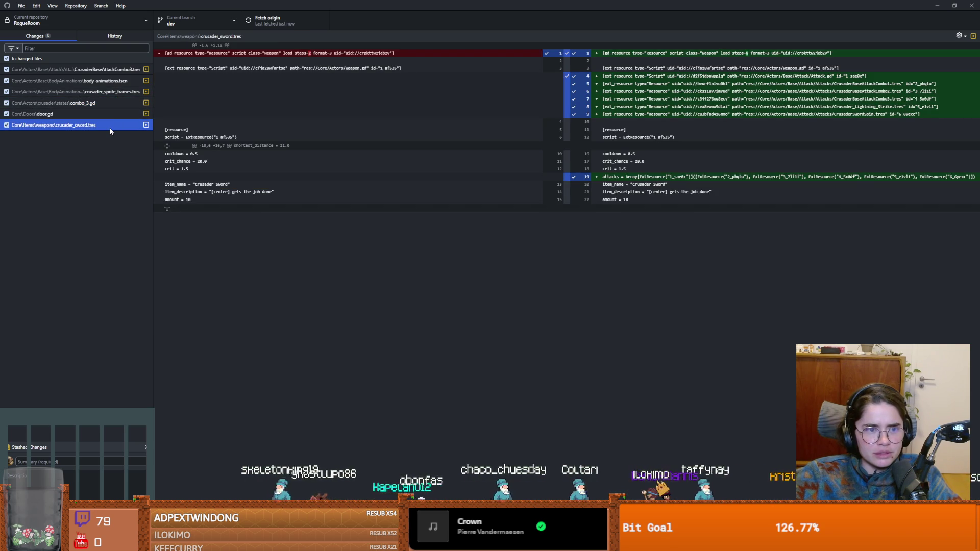
right_click(111, 130)
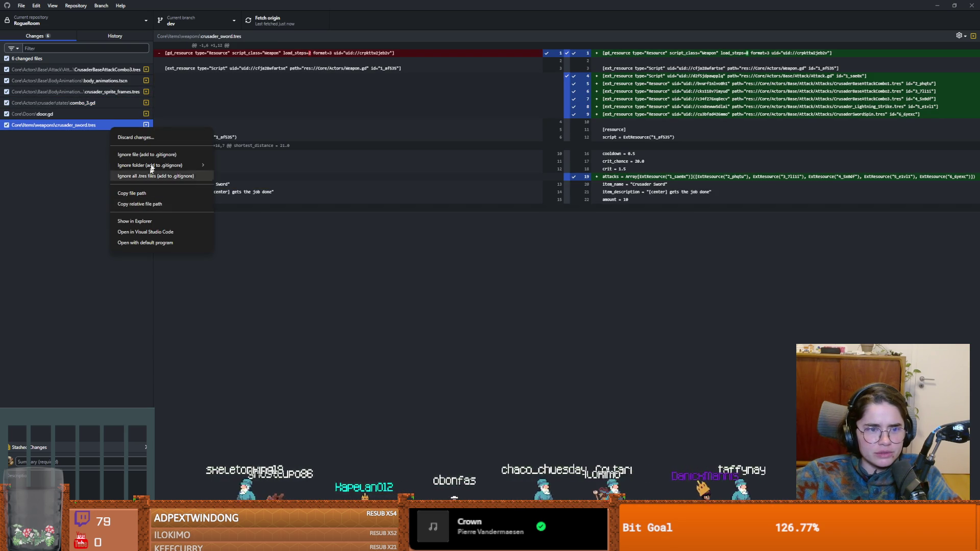
click(153, 139)
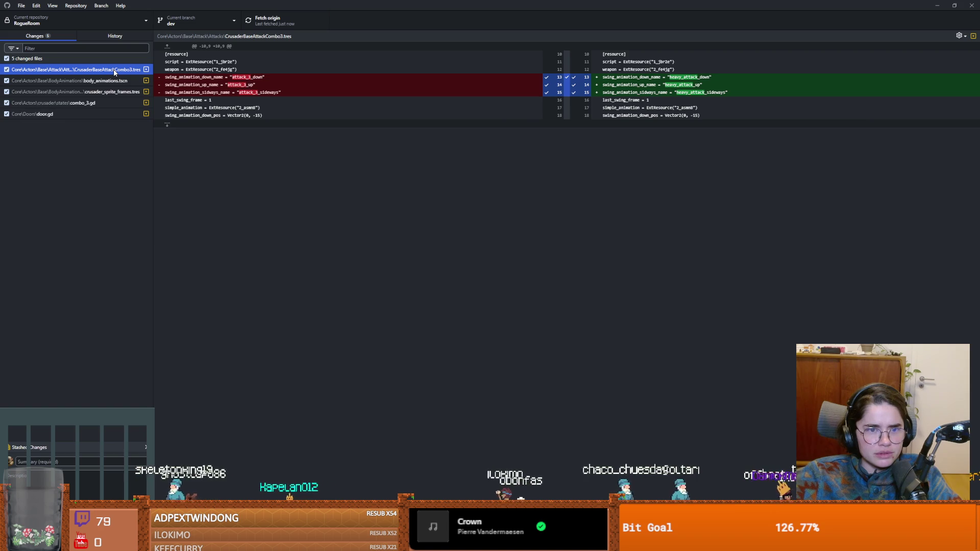
Review the body_animations.tscn, crusader_sprite_frames.tres, combo_3.gd and door.gd diffs, then return to Godot.
click(114, 81)
click(115, 92)
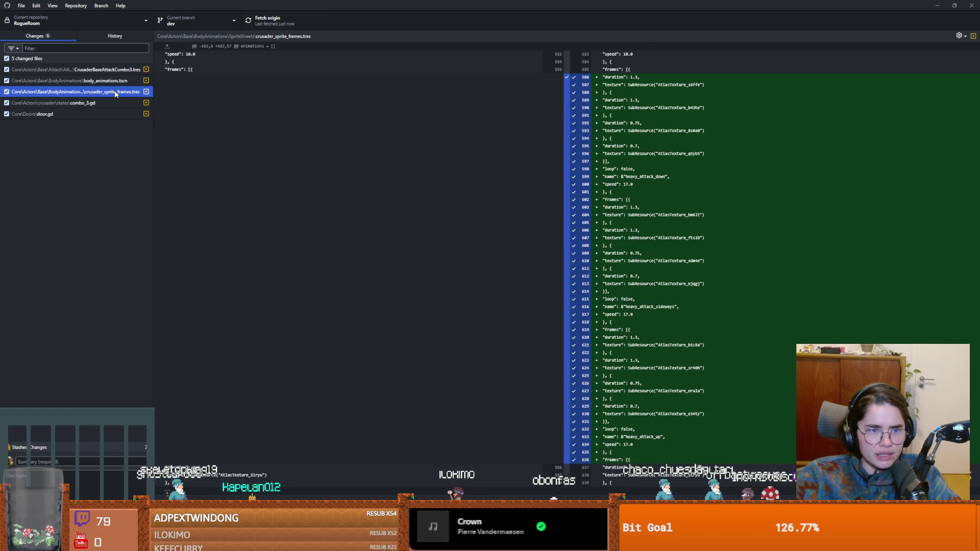
click(115, 81)
click(114, 90)
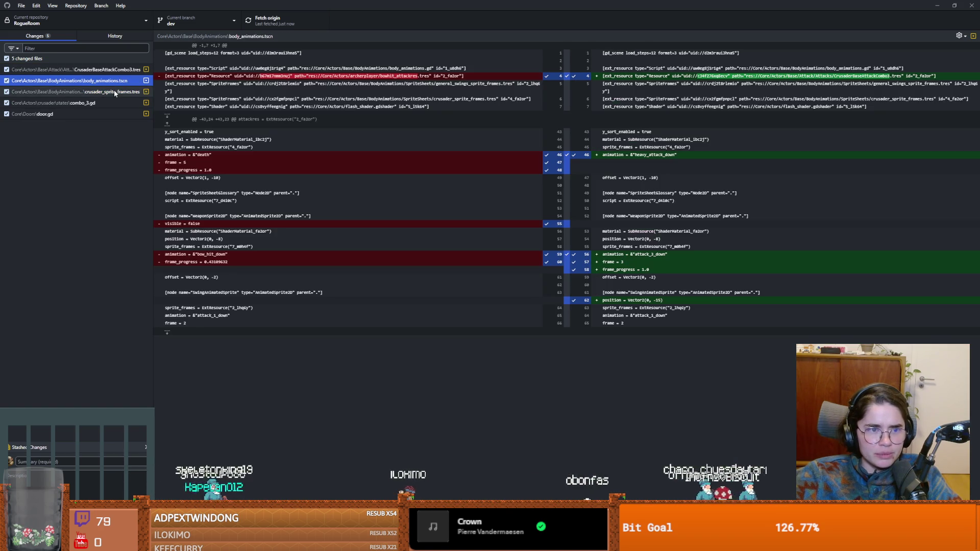
click(109, 104)
click(101, 113)
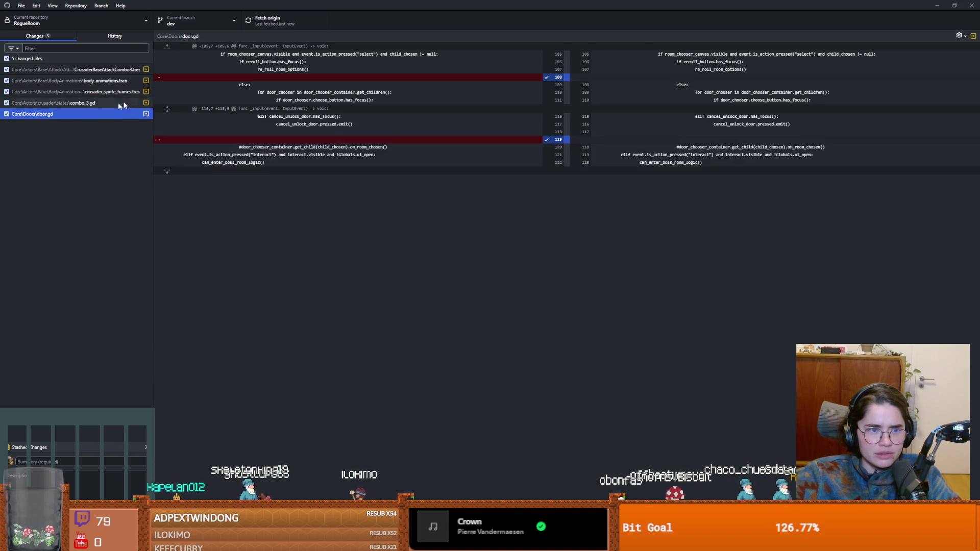
key(alt+Tab)
click(661, 165)
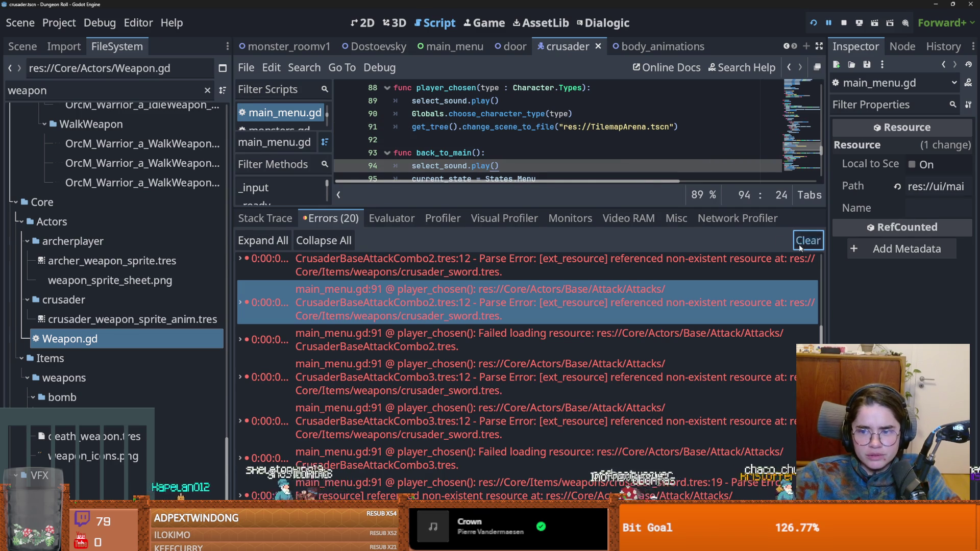
Clear the Errors list, then Reload Current Project with Stop & Reload.
click(807, 240)
click(100, 22)
click(68, 206)
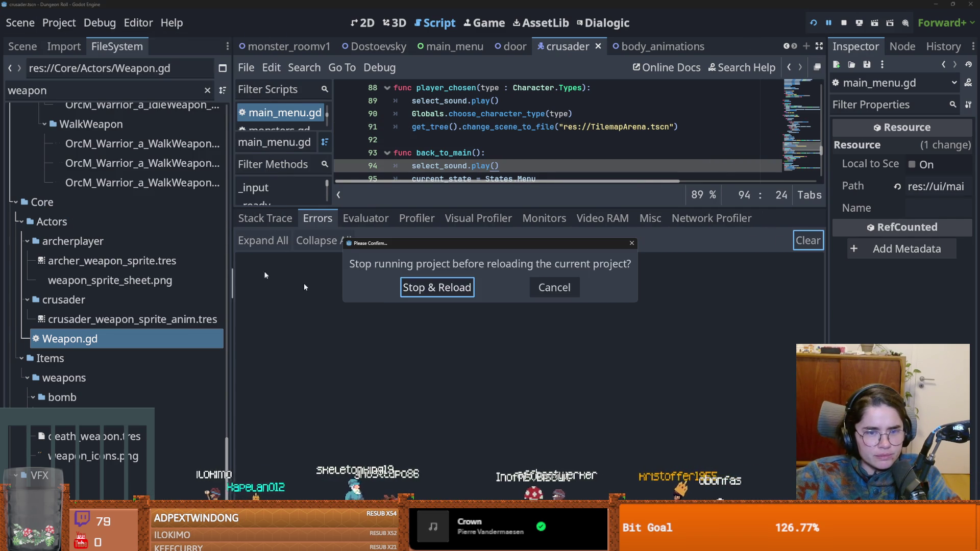
click(437, 287)
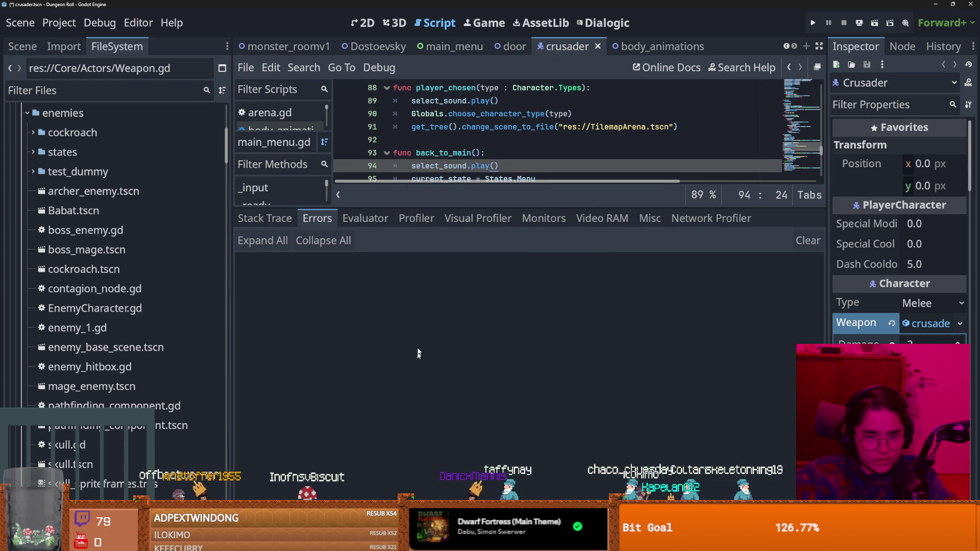
Enlarge the code view, collapse the Core folder in FileSystem and save.
drag(428, 208, 427, 387)
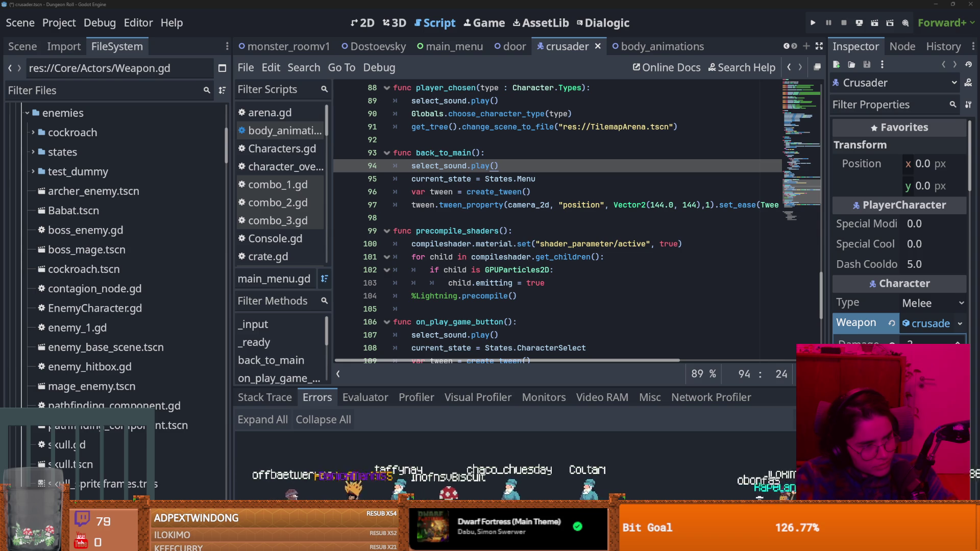
key(Down)
key(Down)
key(Down)
key(End)
key(ctrl+s)
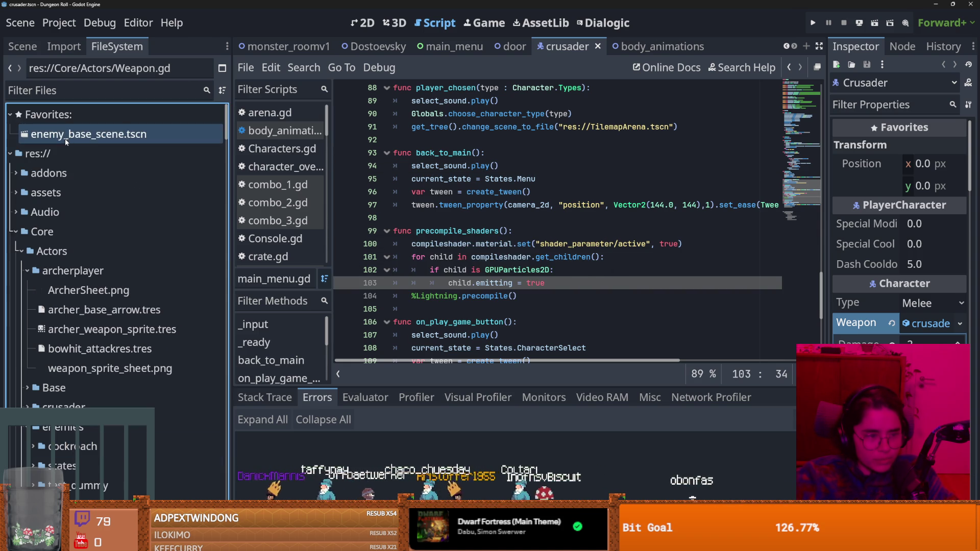
click(11, 233)
key(ctrl+s)
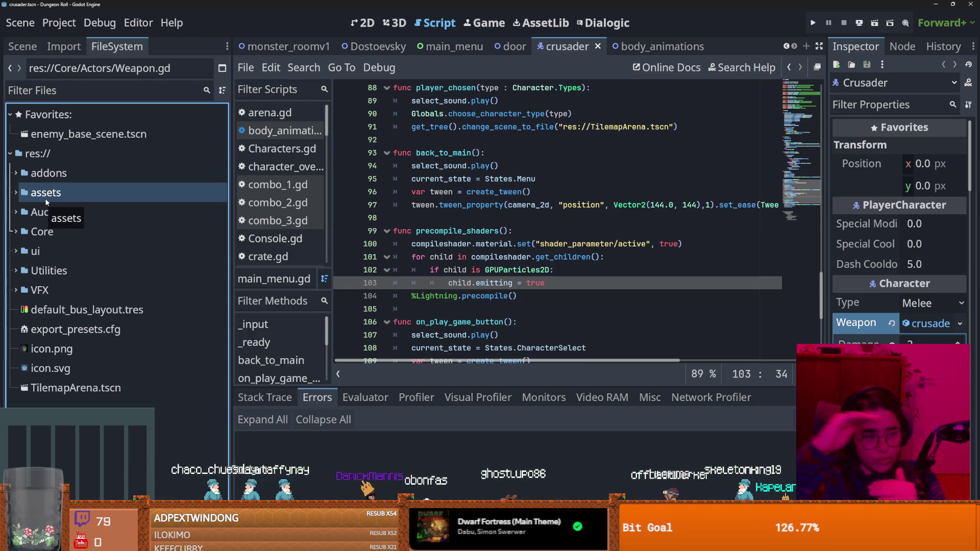
click(554, 296)
key(ctrl+s)
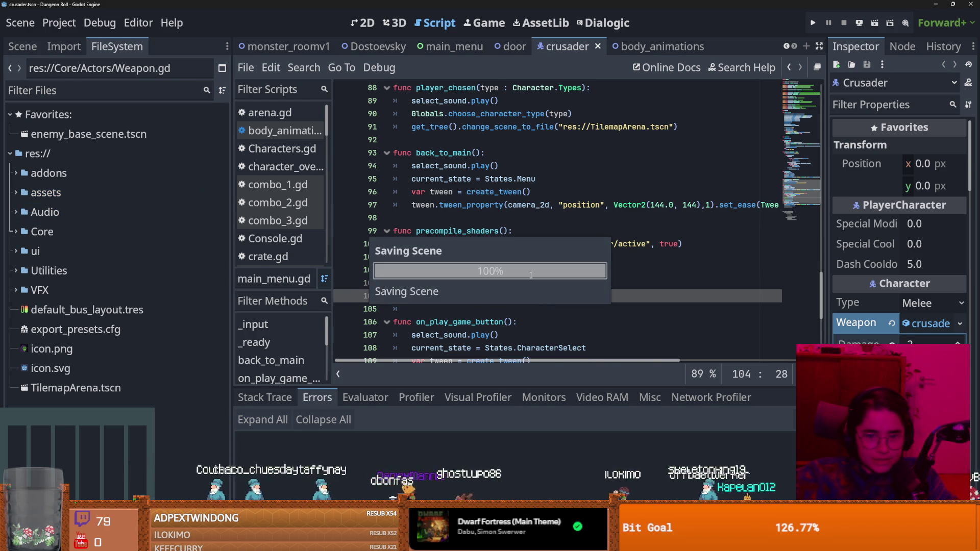
Delete the blank line after line 48 in main_menu.gd, save, and run the project.
scroll(801, 267, up, 4)
scroll(664, 255, up, 3)
click(477, 271)
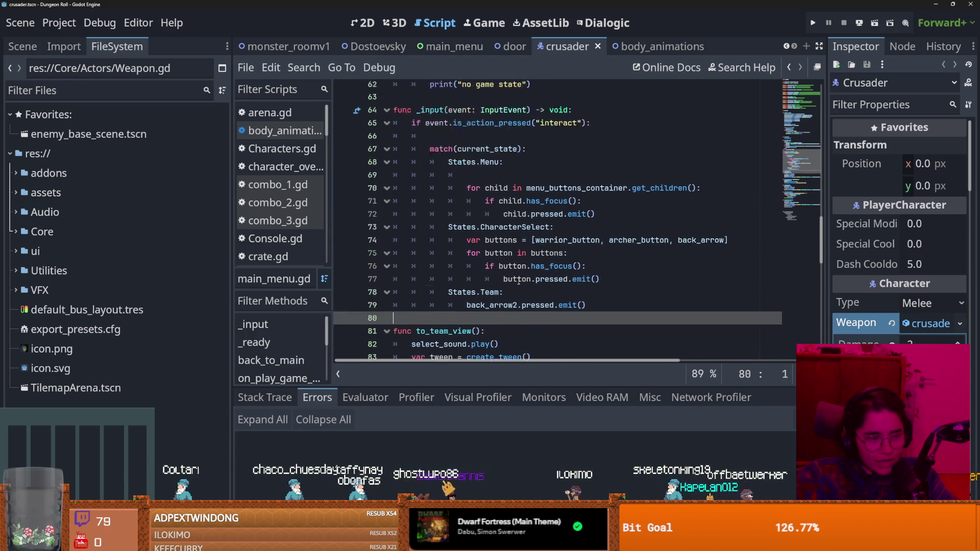
scroll(510, 276, up, 4)
scroll(542, 275, up, 4)
scroll(480, 271, up, 2)
click(526, 243)
key(ctrl+s)
key(BackSpace)
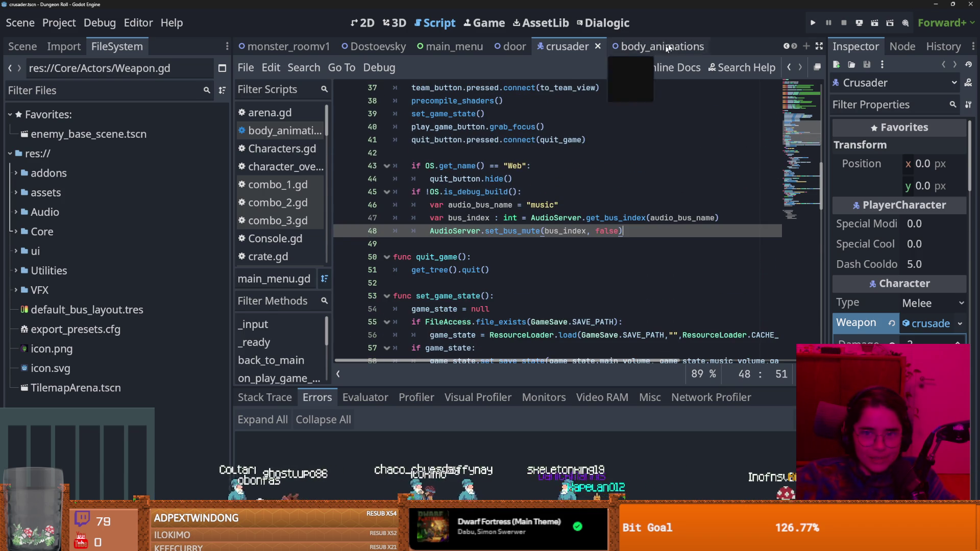
key(F5)
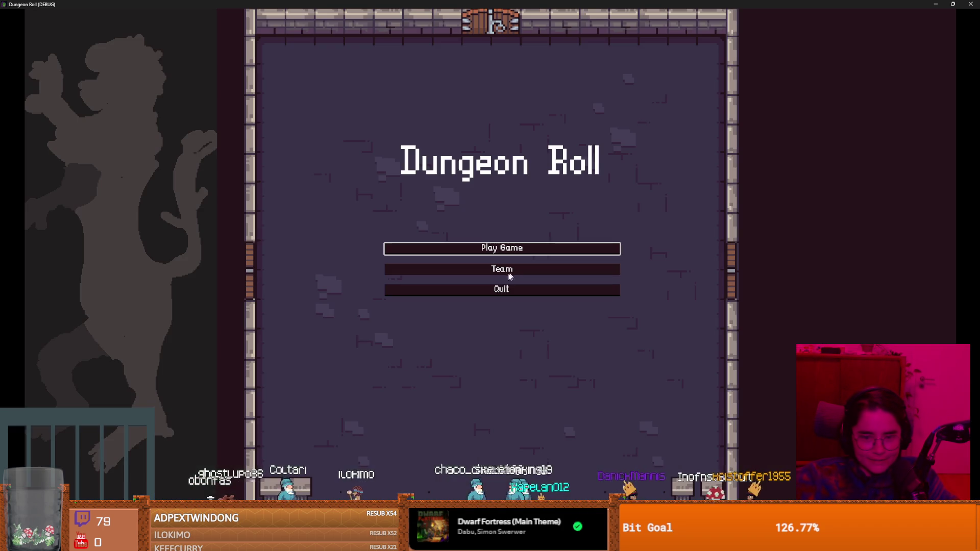
Start a game as the Crusader and chain sword swings toward the bushes and dummies.
click(500, 252)
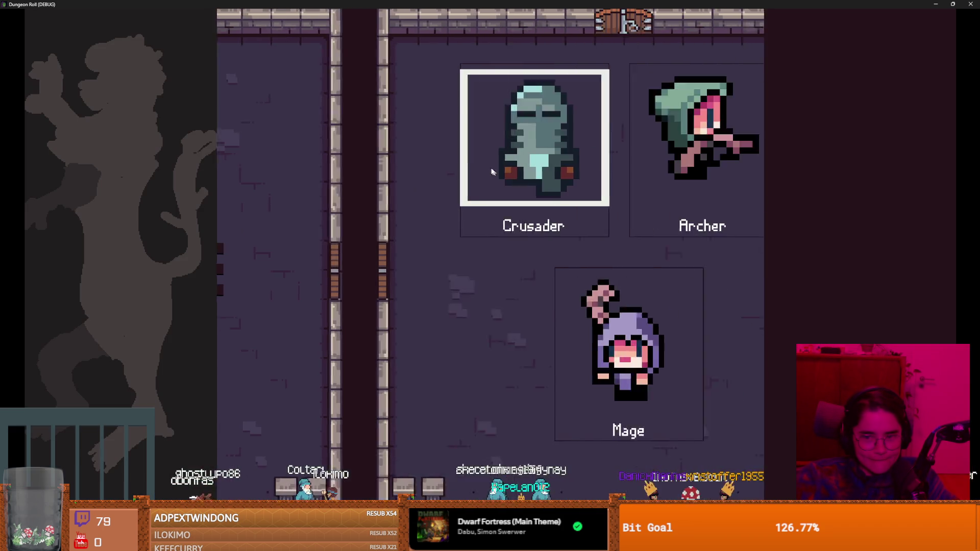
click(446, 193)
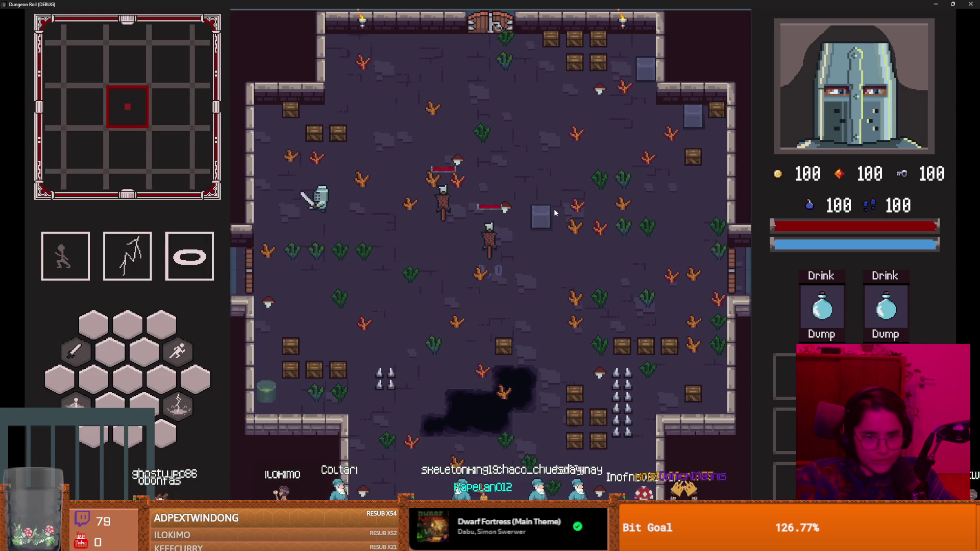
click(280, 234)
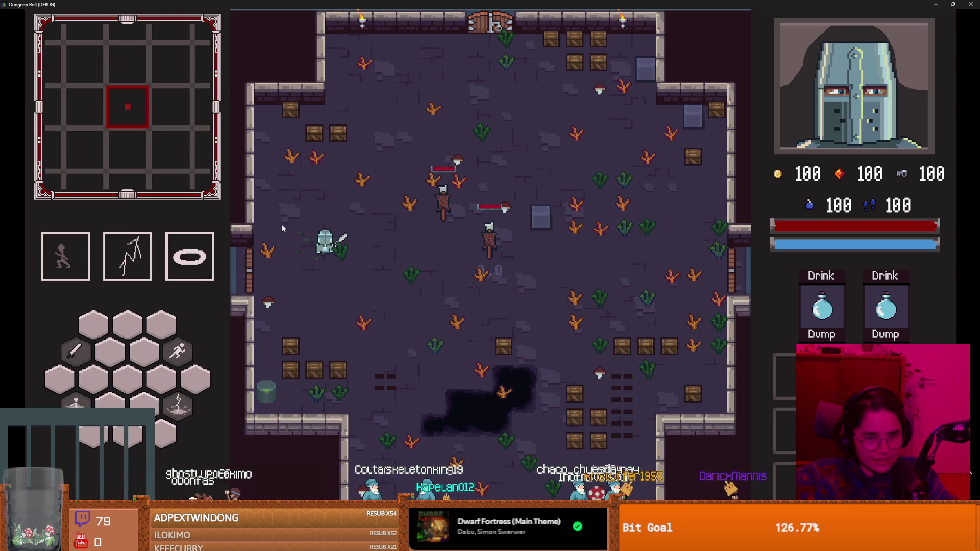
click(387, 176)
click(421, 206)
click(459, 195)
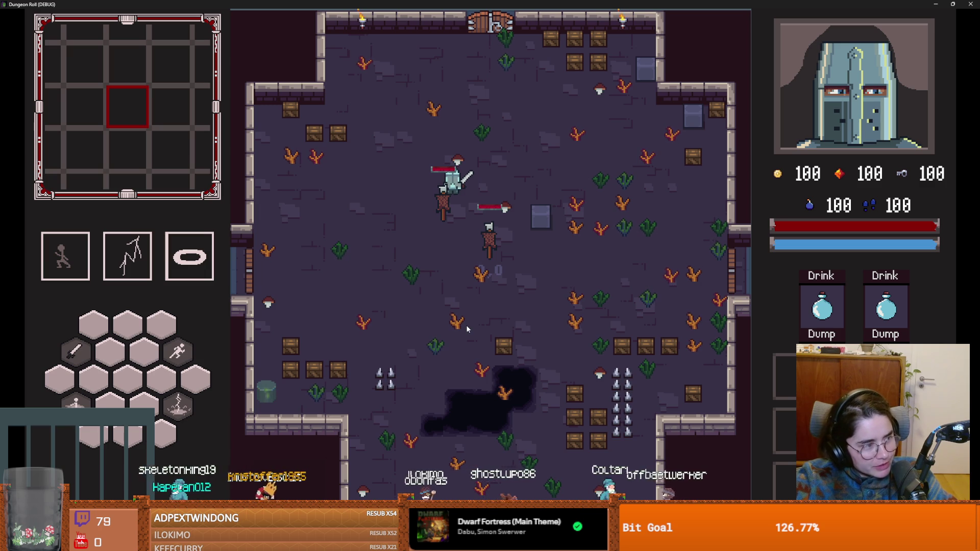
Walk the knight around the training dummy and toggle the pause menu open and closed.
key(s)
key(a)
key(d)
key(w)
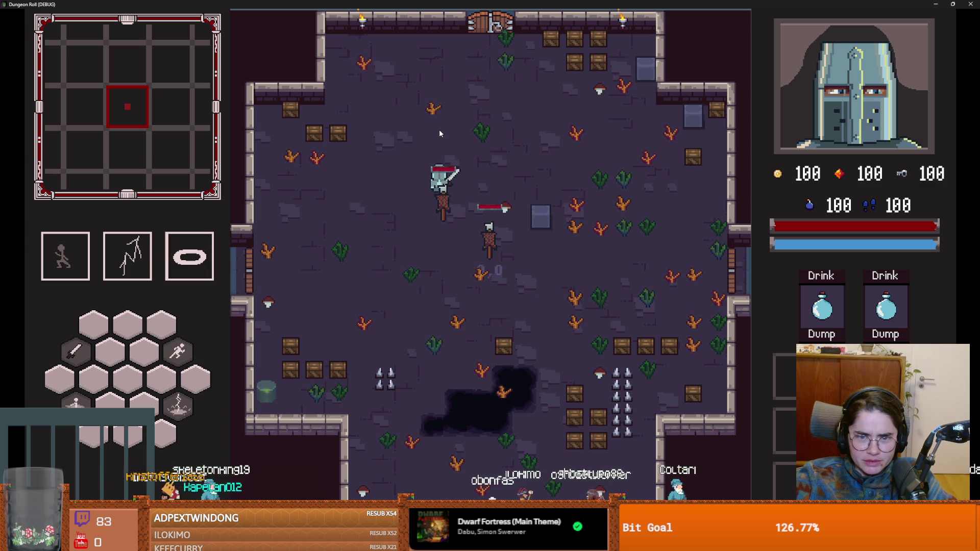
key(a)
key(Escape)
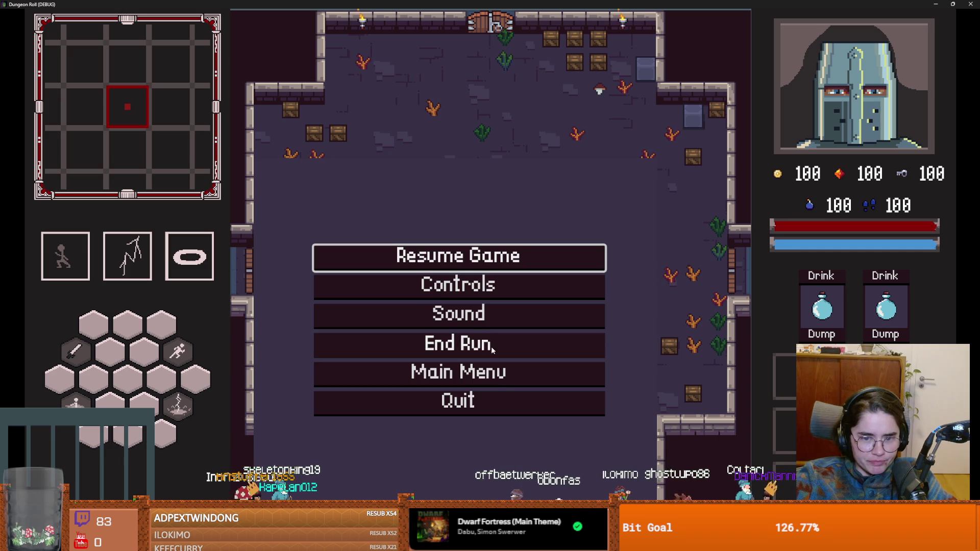
key(Escape)
Reposition the knight and chain two sword swings at the dummies.
key(s)
key(a)
key(s)
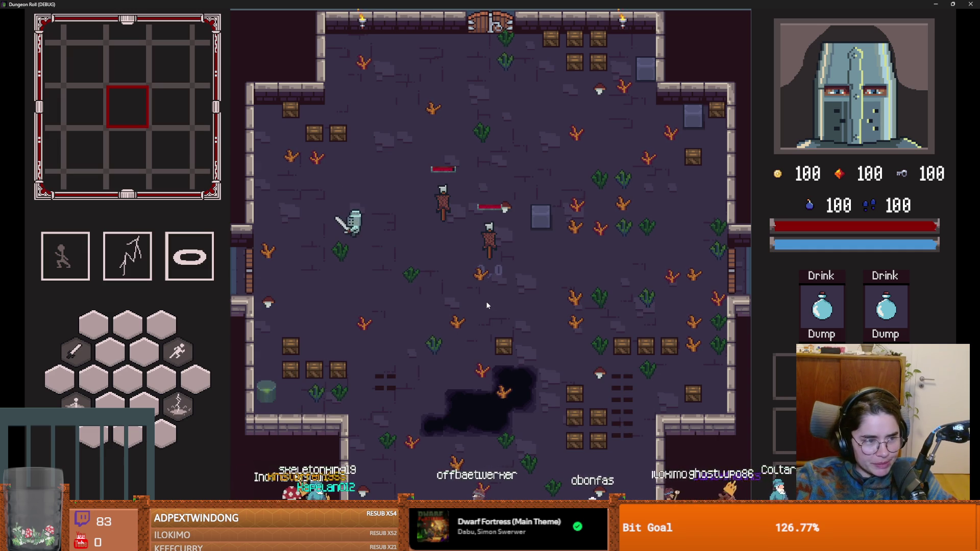
key(d)
click(442, 257)
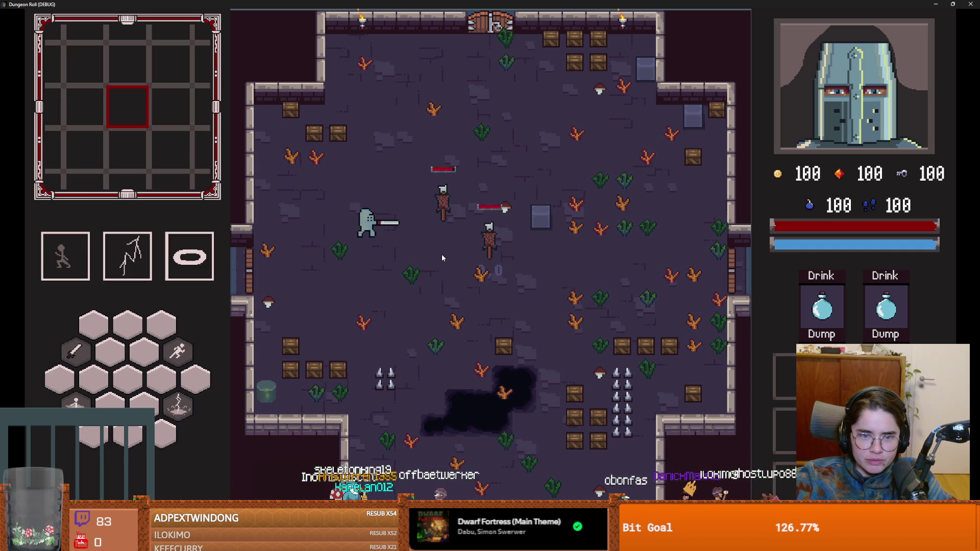
click(442, 257)
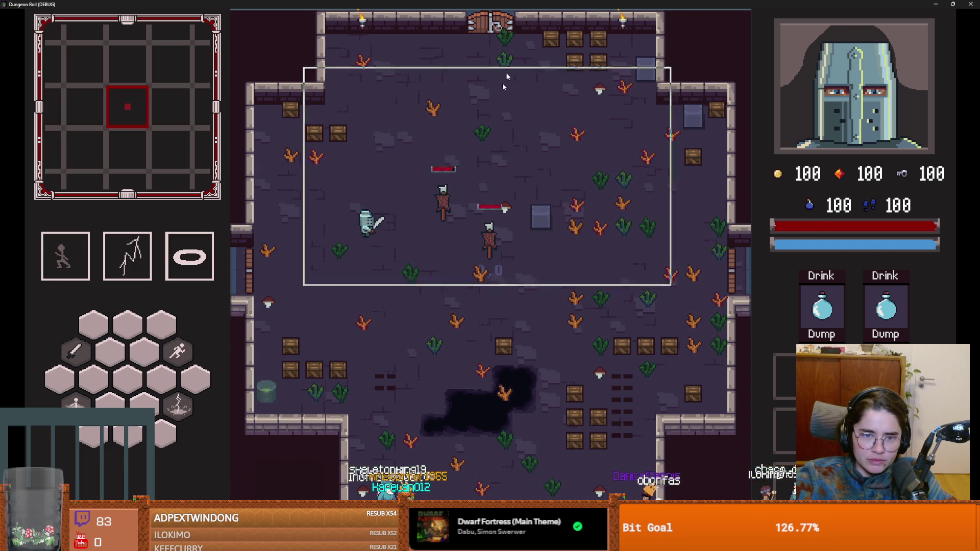
Stop the game, save, and filter the FileSystem for 'crus'.
key(F8)
key(ctrl+s)
click(101, 87)
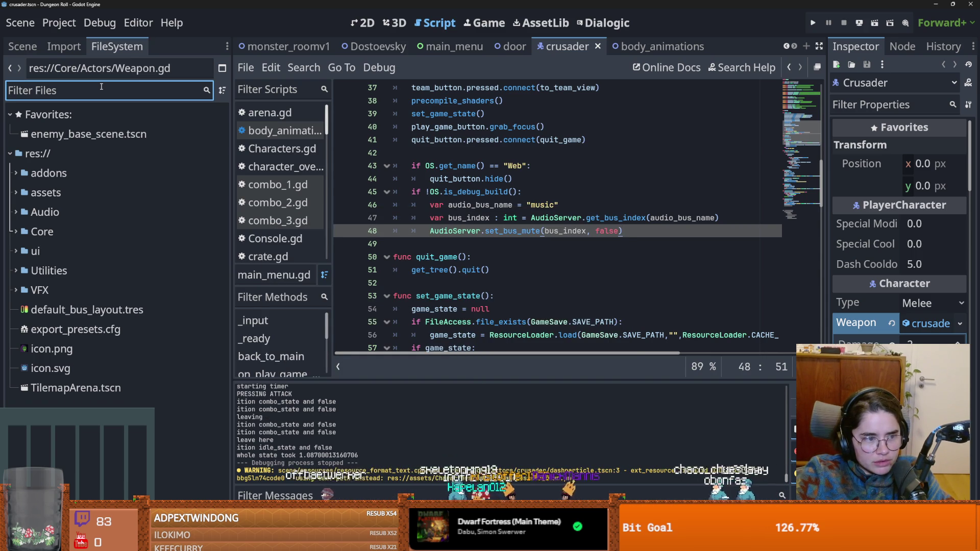
text(crus)
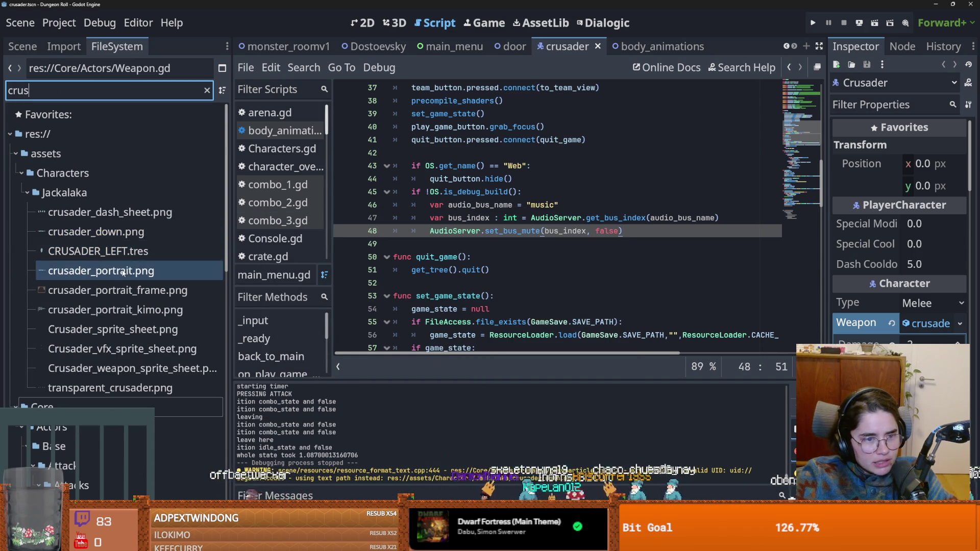
Find CrusaderBaseAttackCombo3.tres in the filtered files and open it in the Inspector.
scroll(136, 323, down, 10)
scroll(136, 323, up, 5)
scroll(141, 310, down, 5)
scroll(138, 286, up, 4)
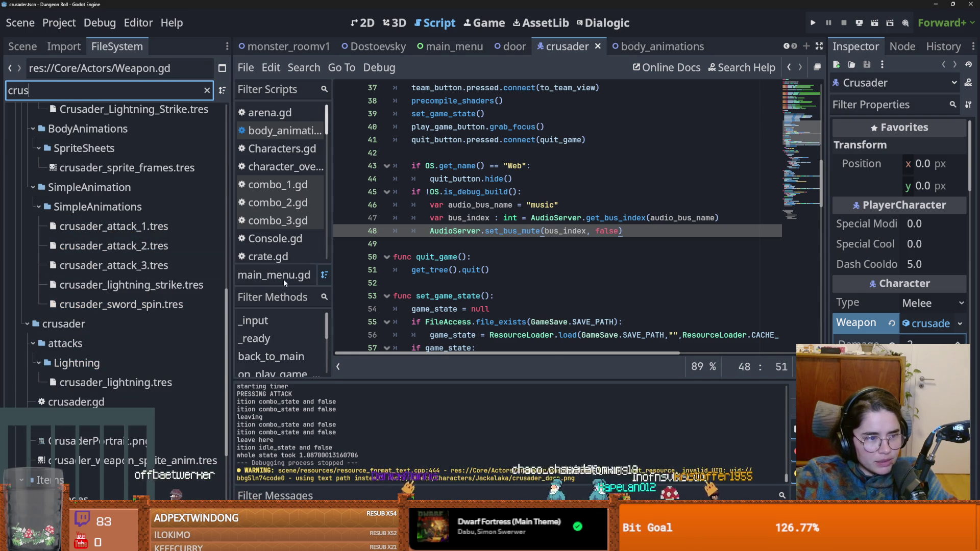
scroll(168, 352, down, 3)
scroll(189, 372, up, 10)
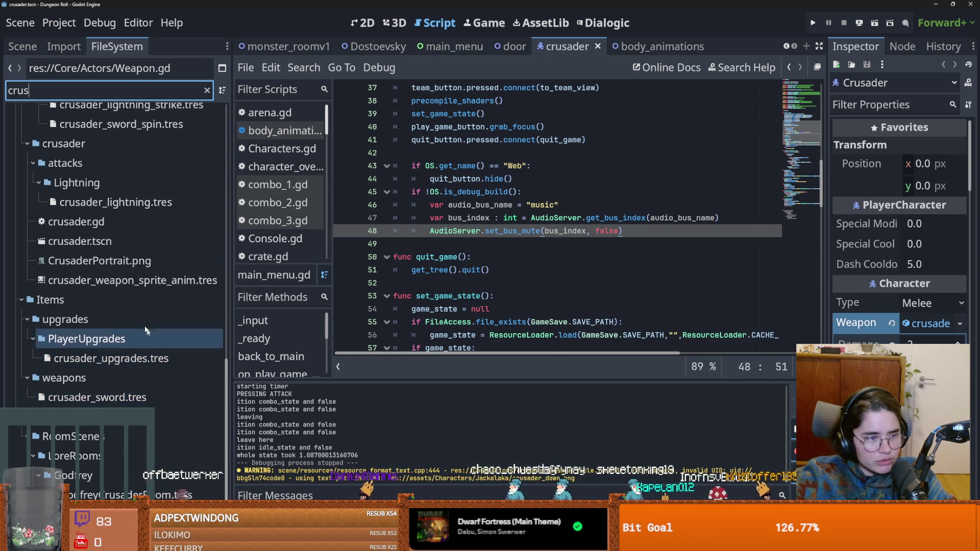
scroll(187, 361, down, 5)
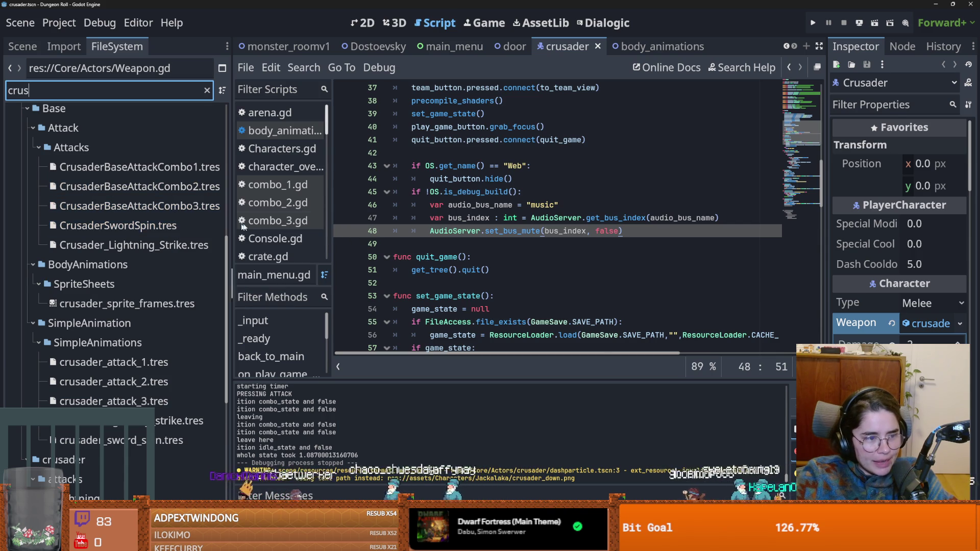
click(183, 207)
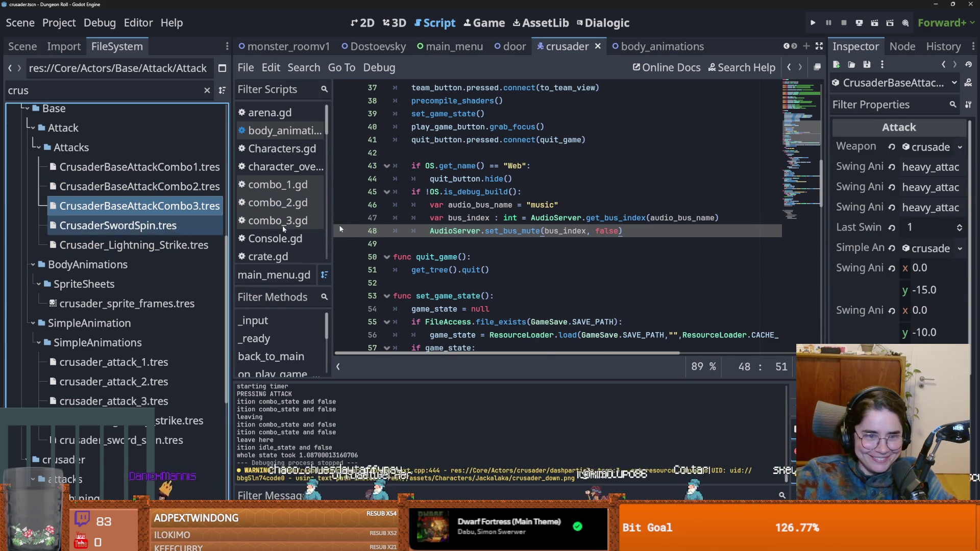
Widen the Inspector to show CrusaderBaseAttackCombo3.tres's crusader_sword.tres weapon, save, and relaunch with F5.
drag(828, 189, 602, 189)
key(ctrl+s)
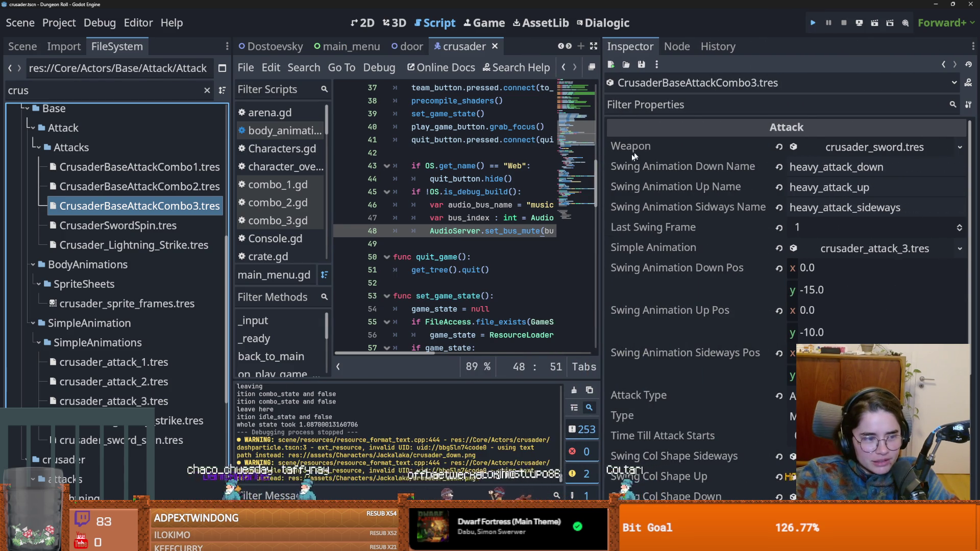
key(F5)
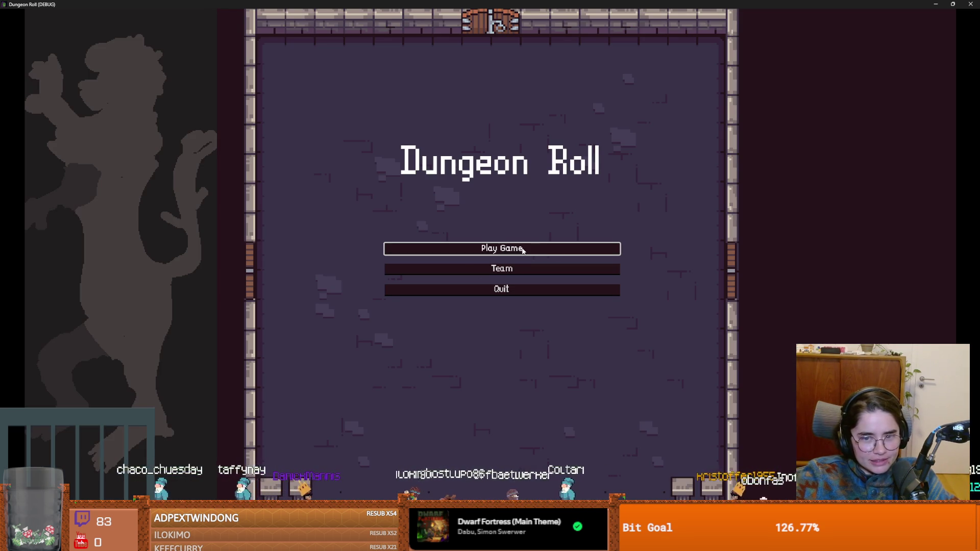
Start a Crusader run and attack the scarecrow dummies twice.
click(522, 250)
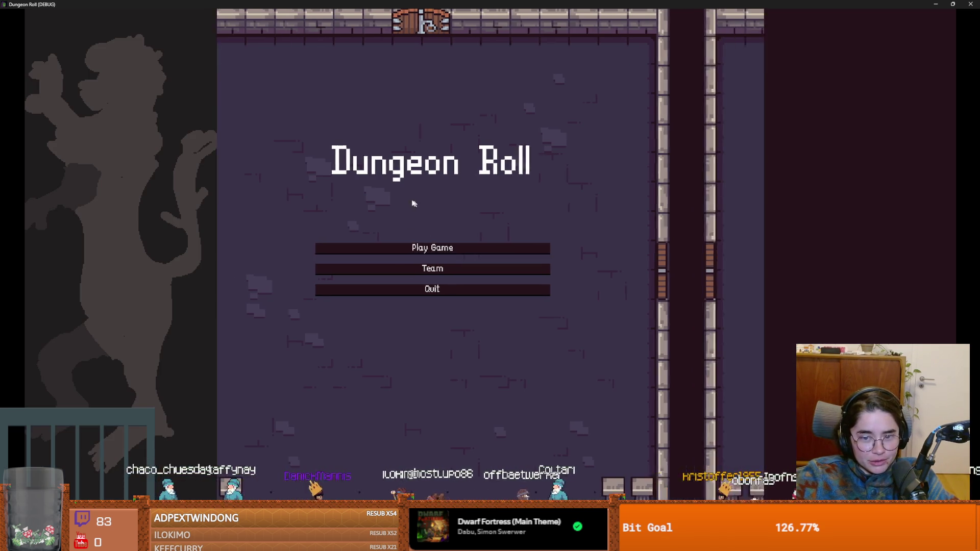
click(433, 204)
key(a)
key(s)
key(d)
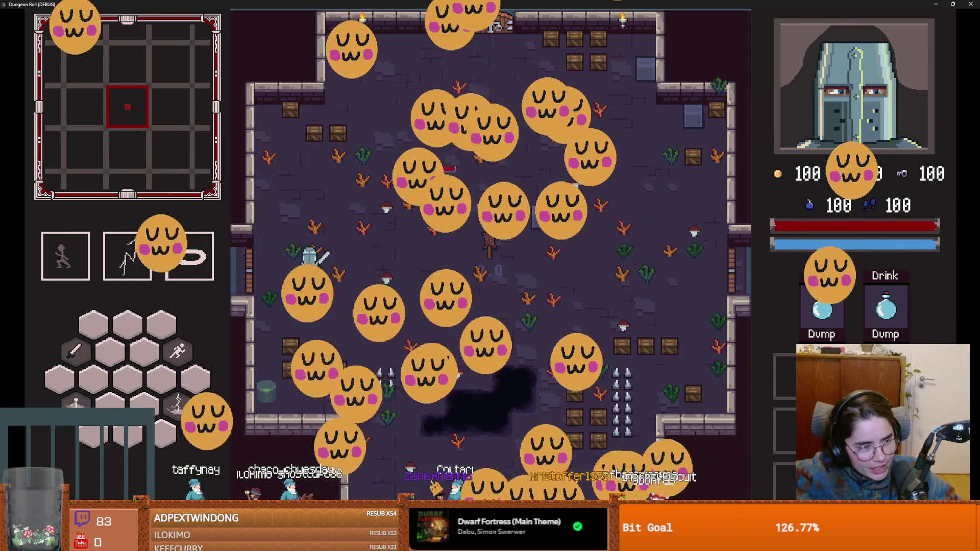
click(484, 219)
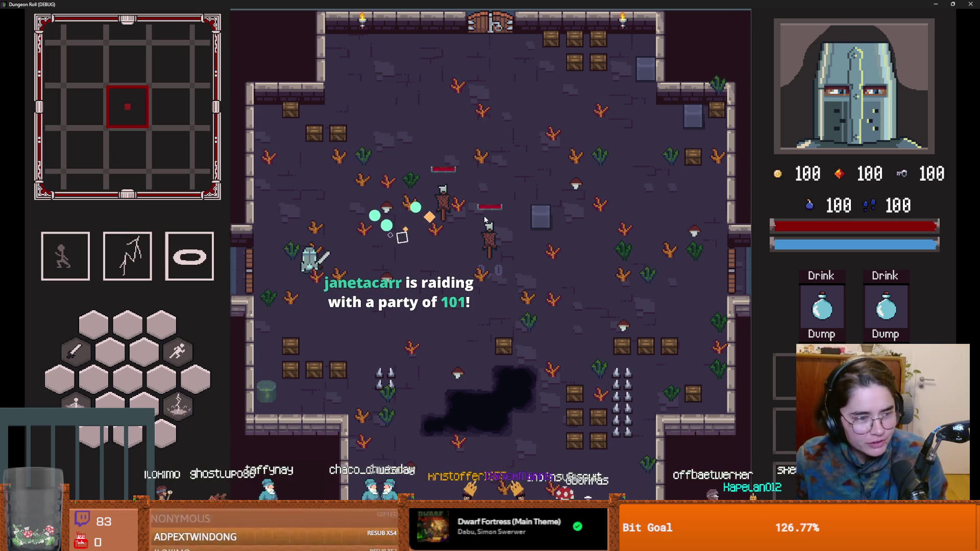
click(485, 219)
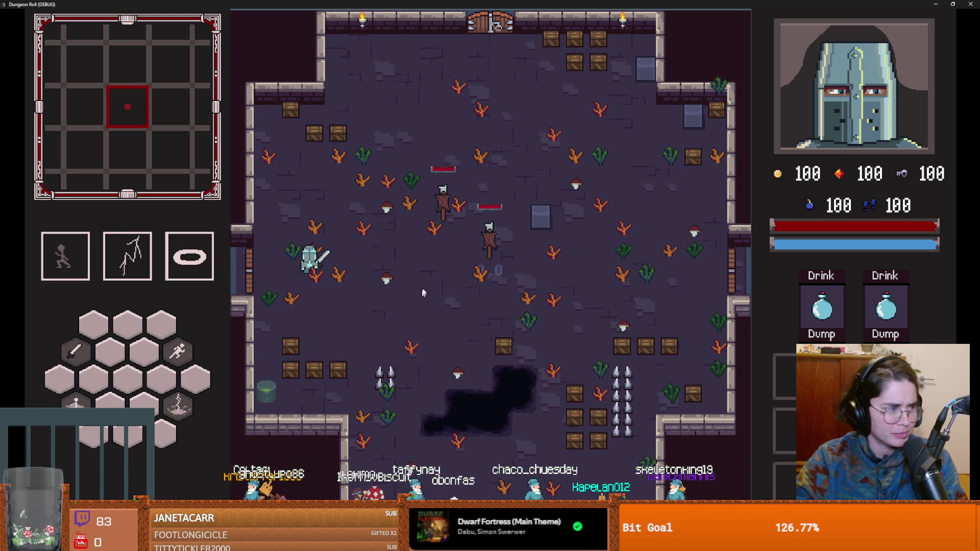
Move the knight up-right and swing the sword upward at a dummy.
key(w)
key(d)
key(w)
key(d)
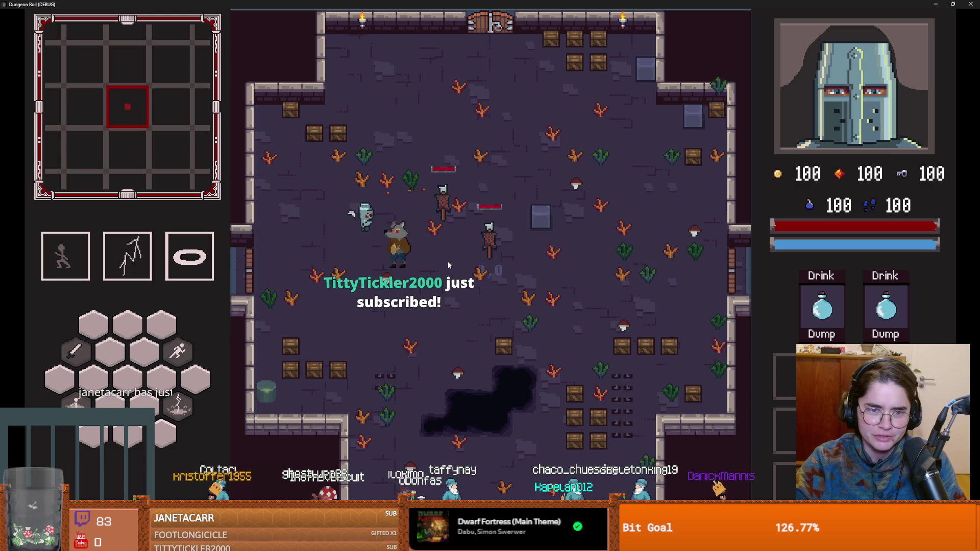
click(364, 169)
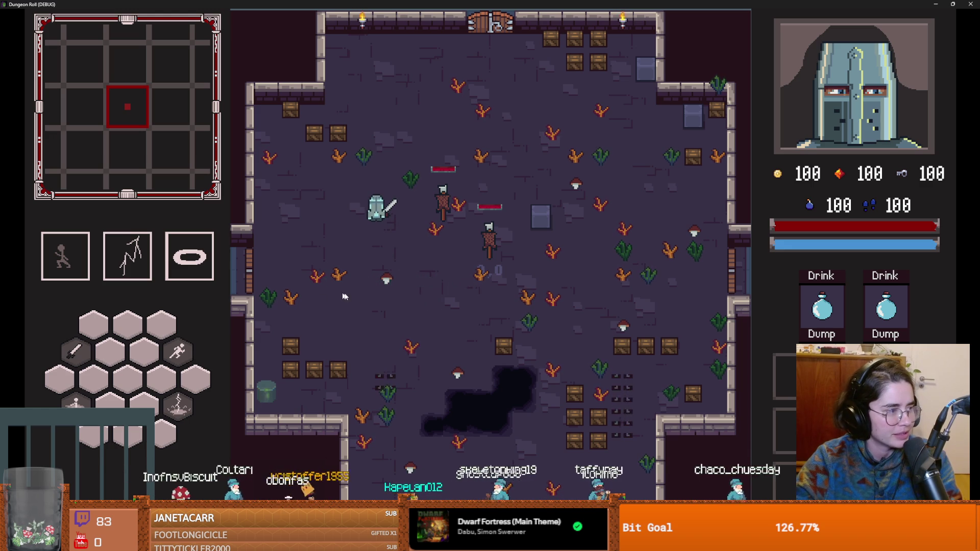
Steer the knight around the spike traps and out the left doorway.
key(s)
key(d)
key(w)
key(a)
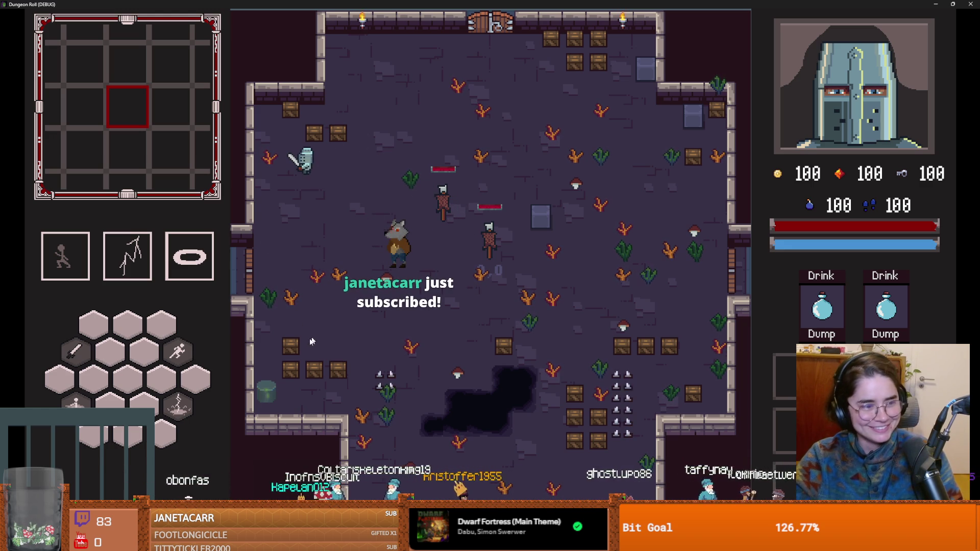
key(s)
key(d)
key(s)
key(a)
key(w)
key(a)
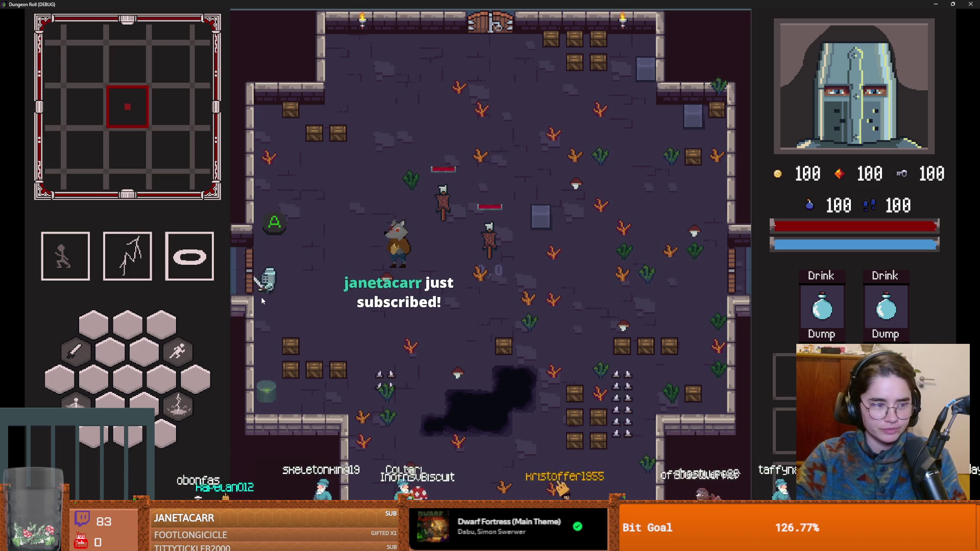
Reroll the room choices, enter the left default room, and unleash a lightning strike.
click(520, 120)
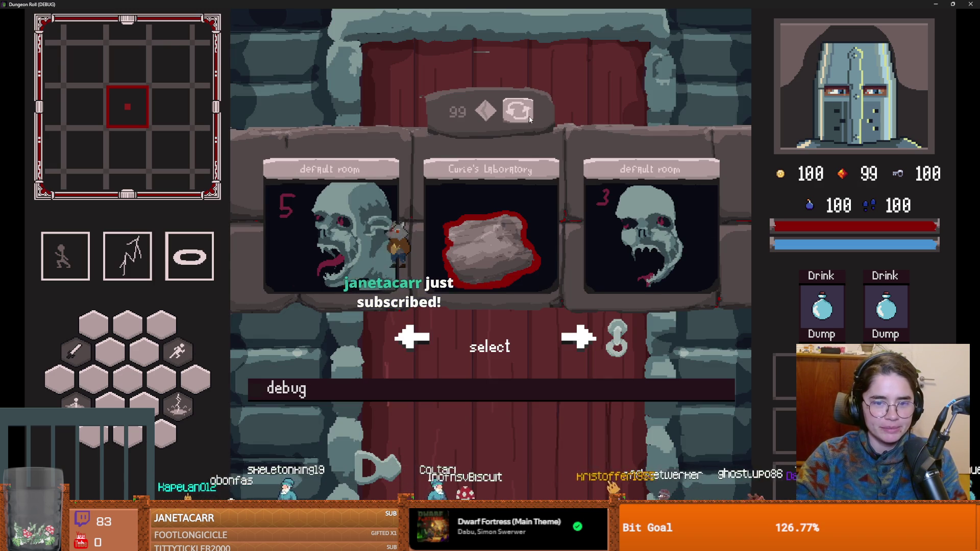
click(360, 231)
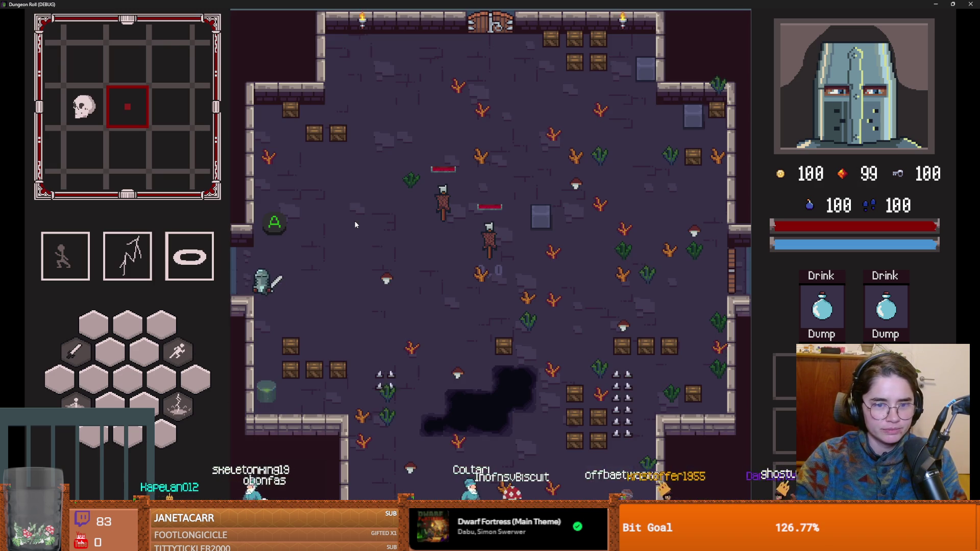
key(a)
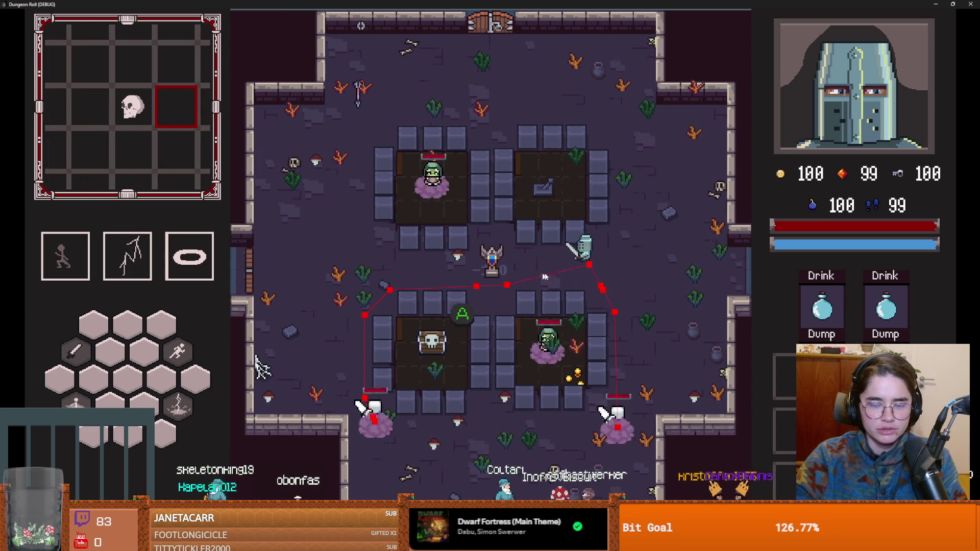
key(a)
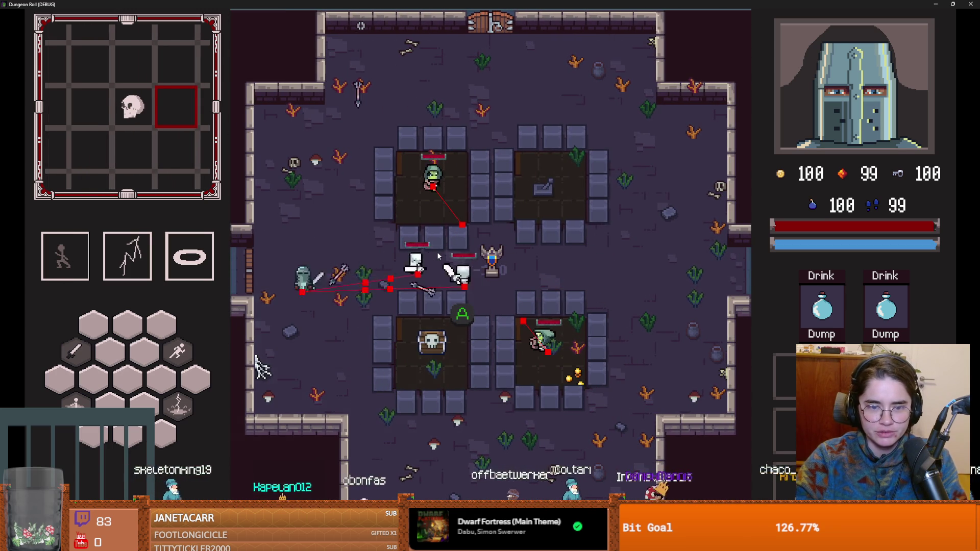
key(e)
Evade the chasing skeletons by moving and dashing right along the room bottom.
key(s)
key(d)
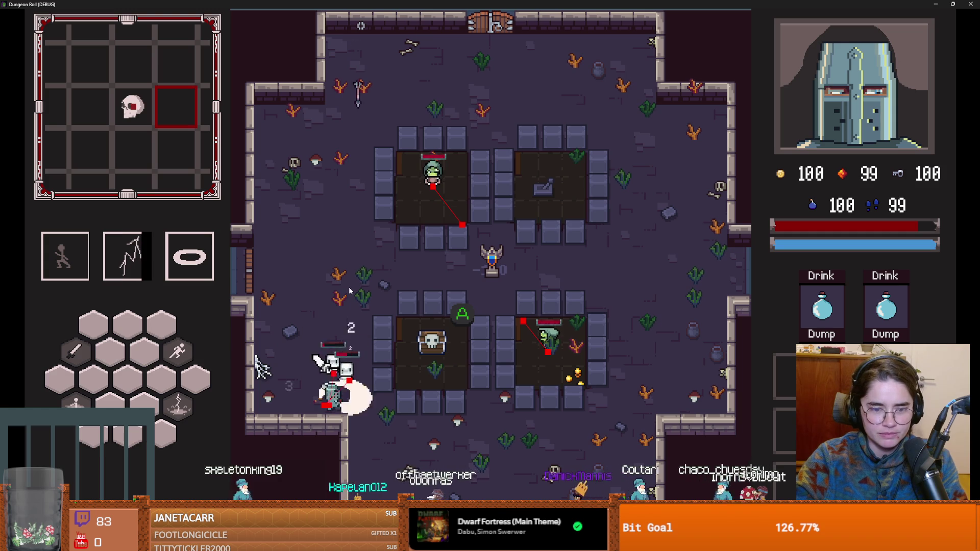
key(s)
key(d)
key(d)
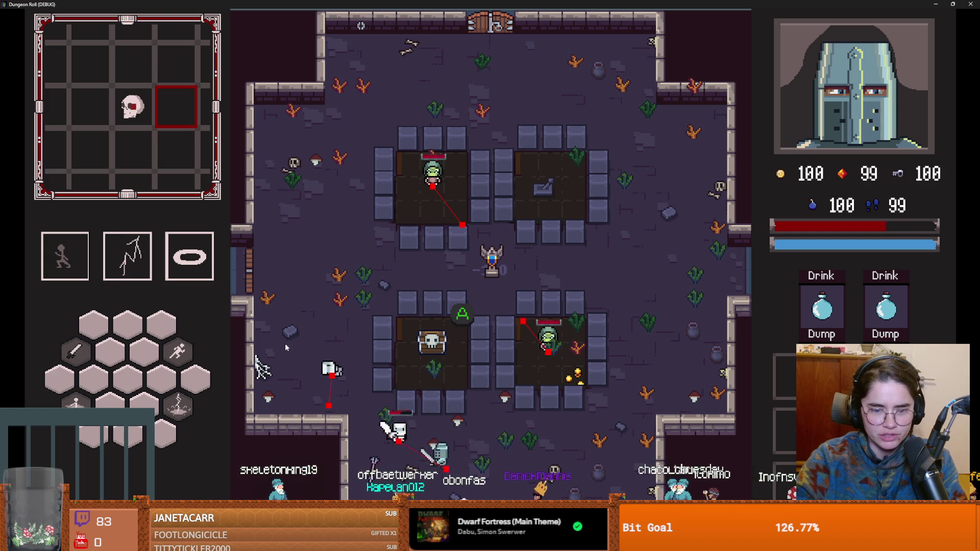
key(space)
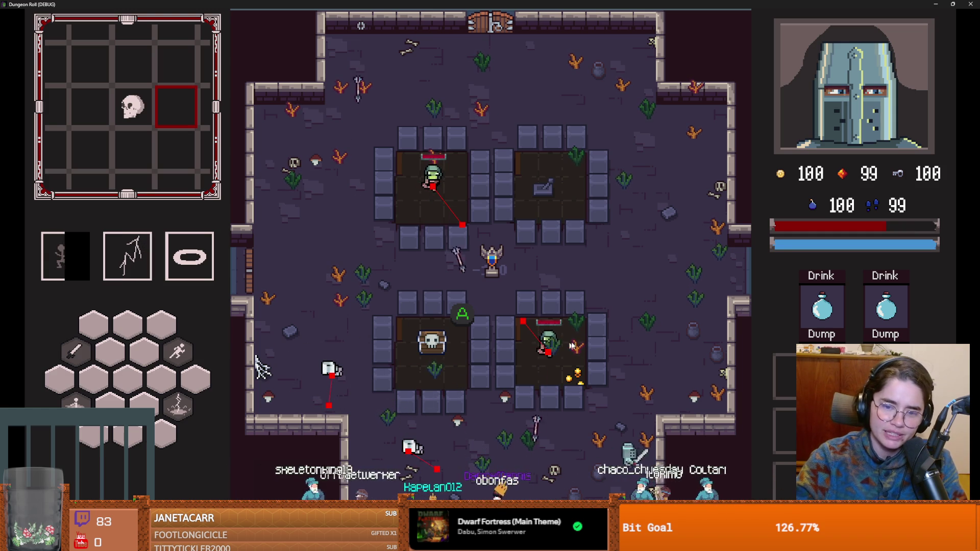
key(w)
key(w)
key(a)
key(a)
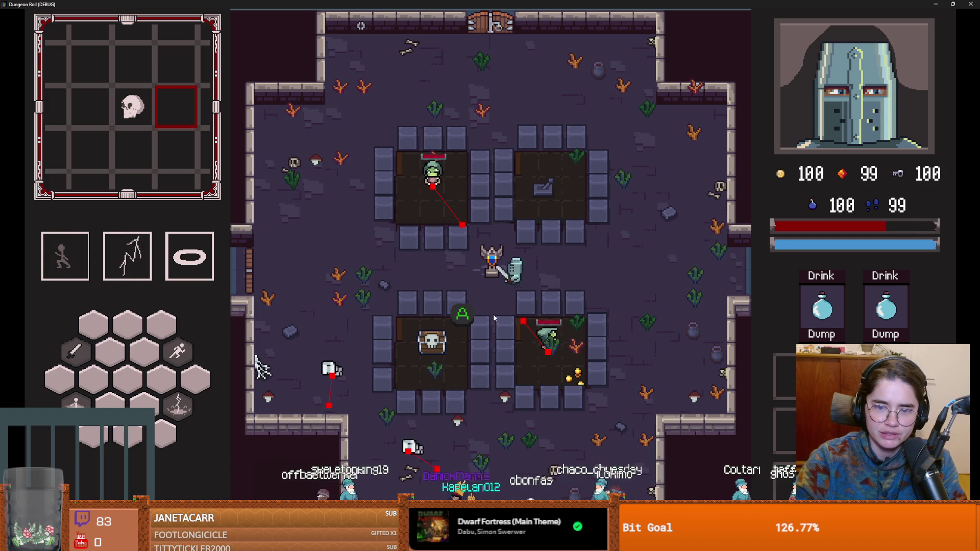
key(d)
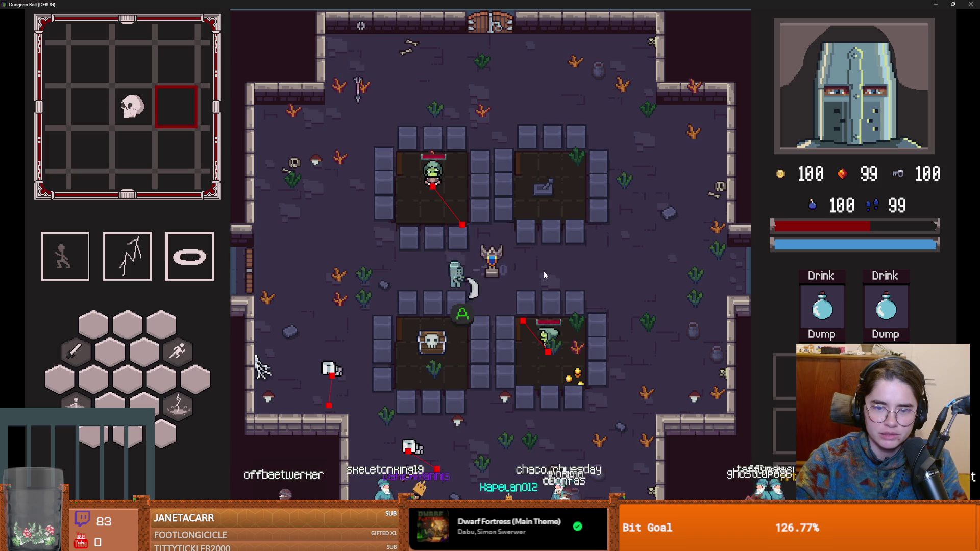
key(space)
key(s)
key(a)
Fight the lower-right and upper-left goblins, dashing between room sections.
click(506, 326)
key(s)
key(a)
key(w)
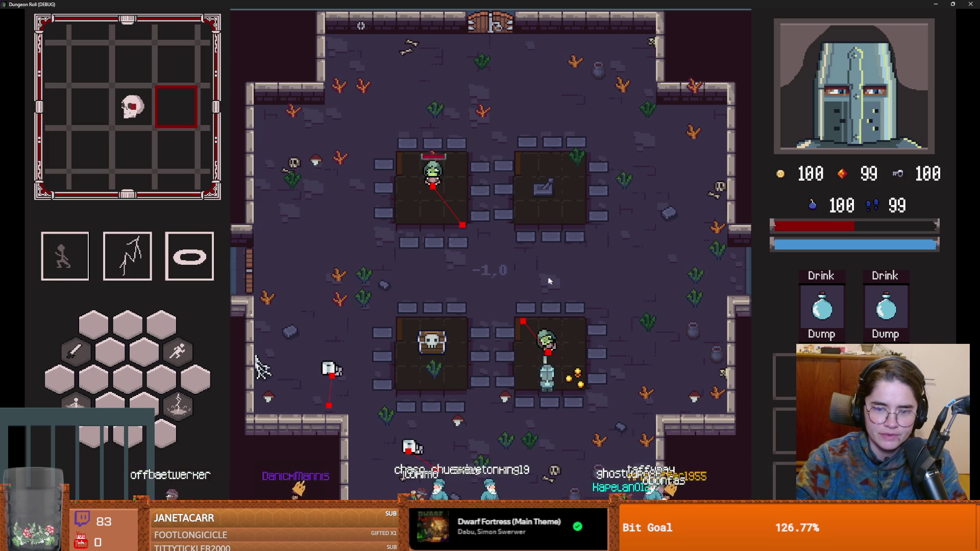
key(w)
key(space)
key(a)
click(371, 225)
key(s)
key(space)
Decline unlocking the left door, dash toward the top door, and restore the game window.
key(w)
key(d)
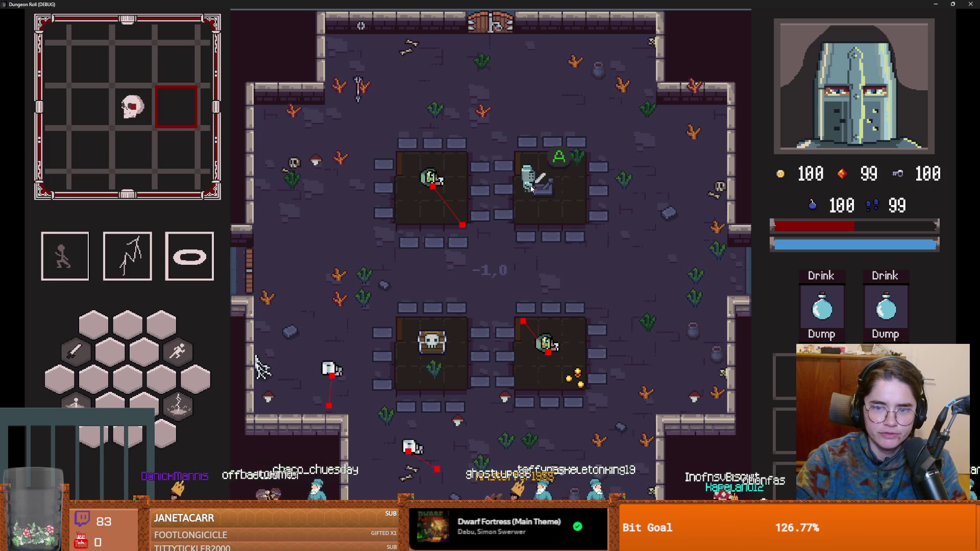
key(a)
key(a)
key(s)
key(a)
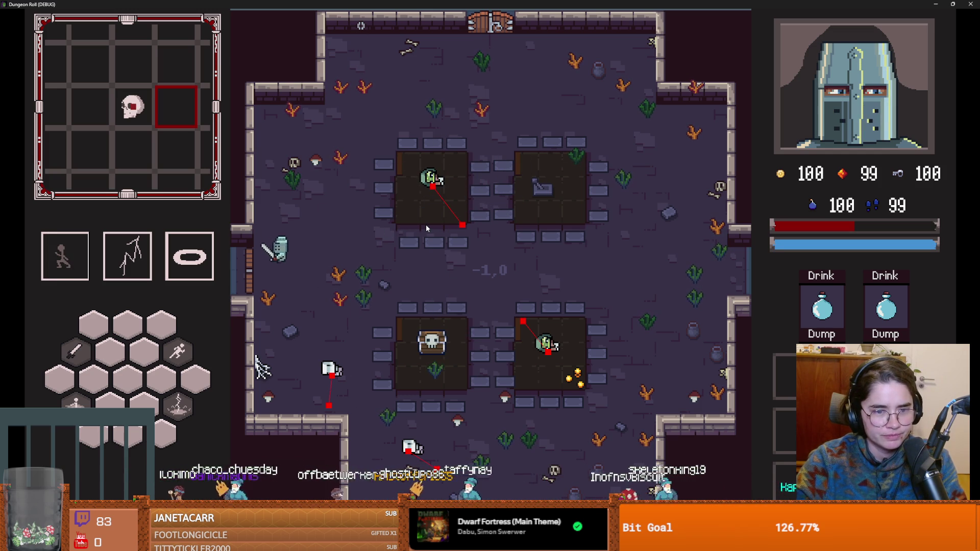
click(547, 292)
key(d)
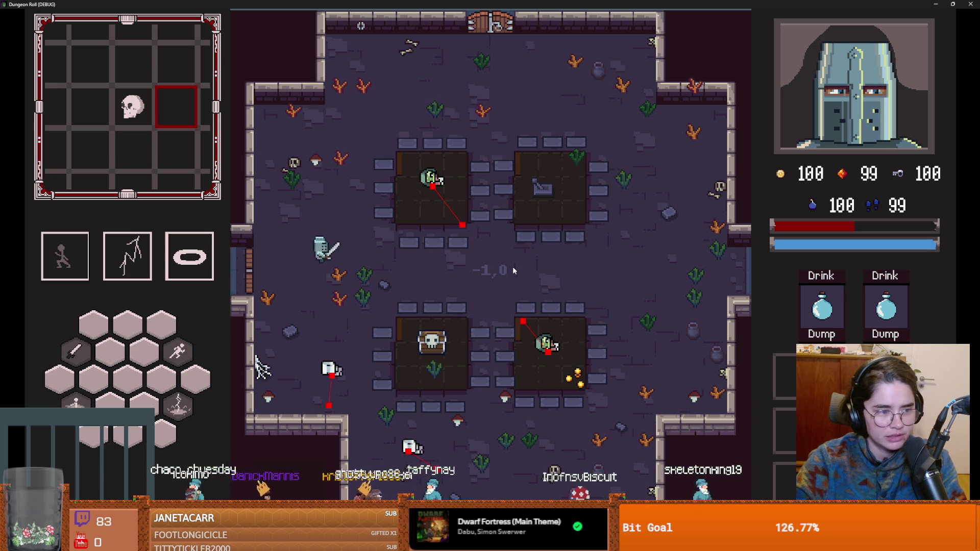
key(w)
key(space)
double_click(545, 4)
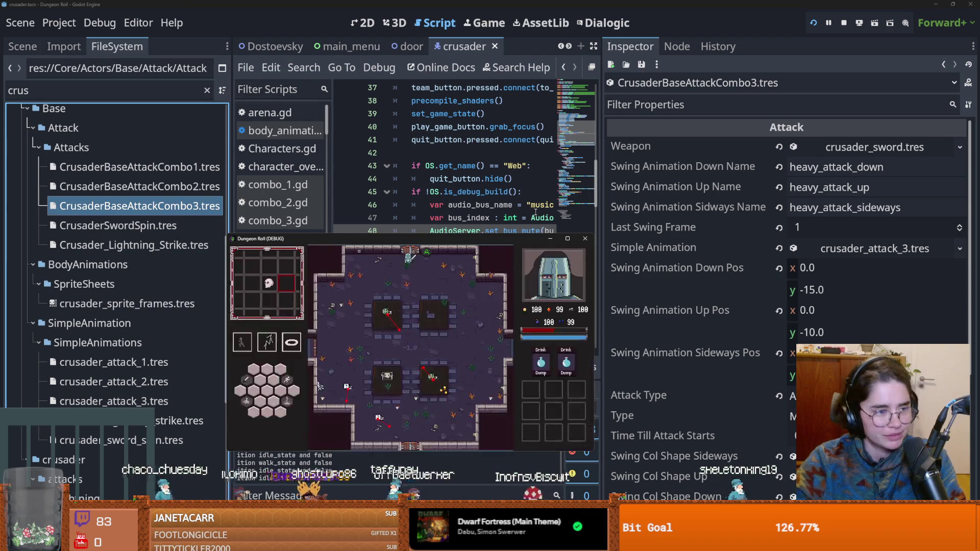
Exit through the top door, reroll the room cards twice, and pick the left room.
click(567, 238)
key(w)
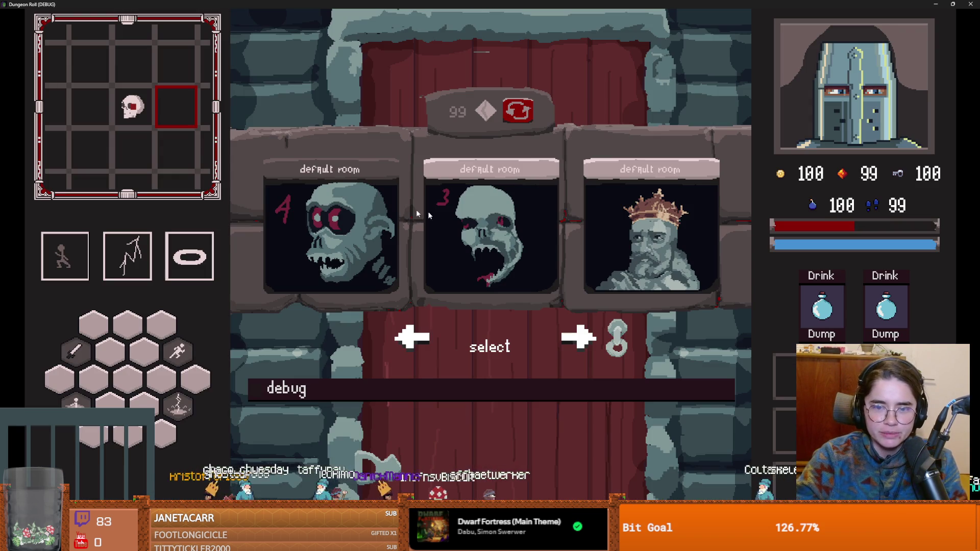
click(512, 114)
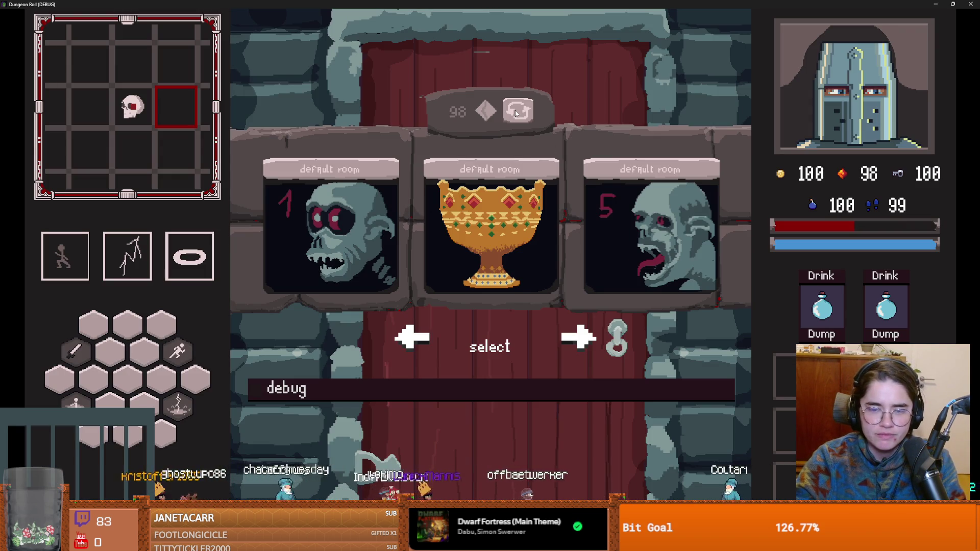
click(515, 113)
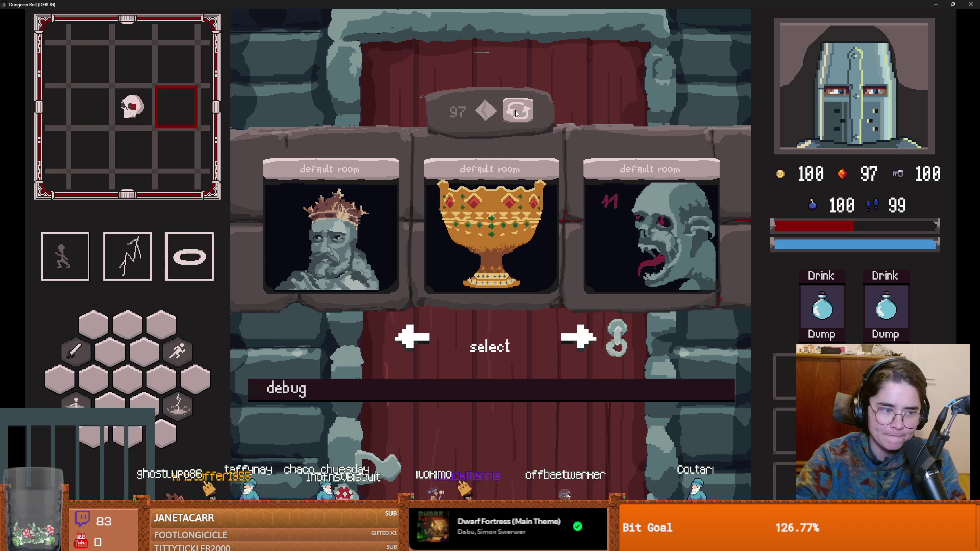
click(360, 221)
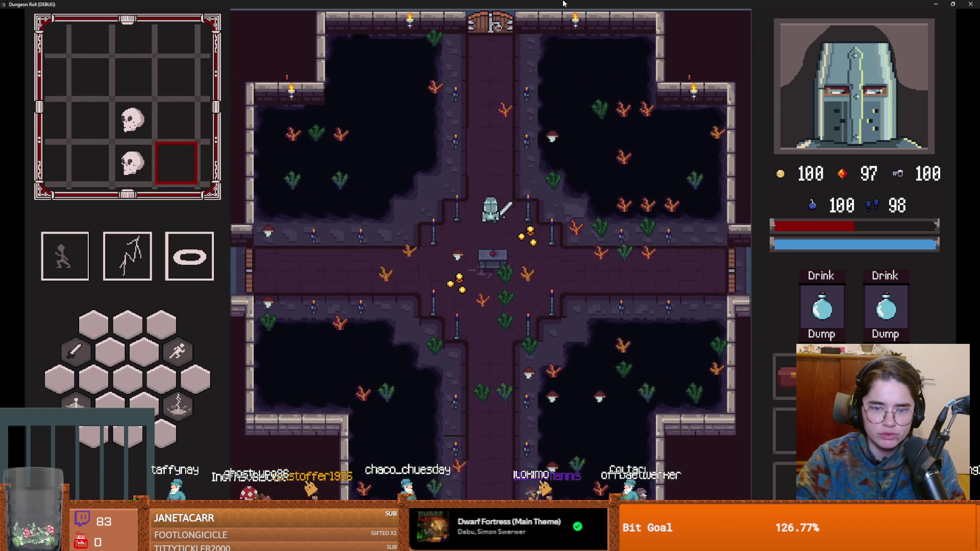
Stop the debug game run and place the caret on empty line 49.
key(super+Down)
click(649, 186)
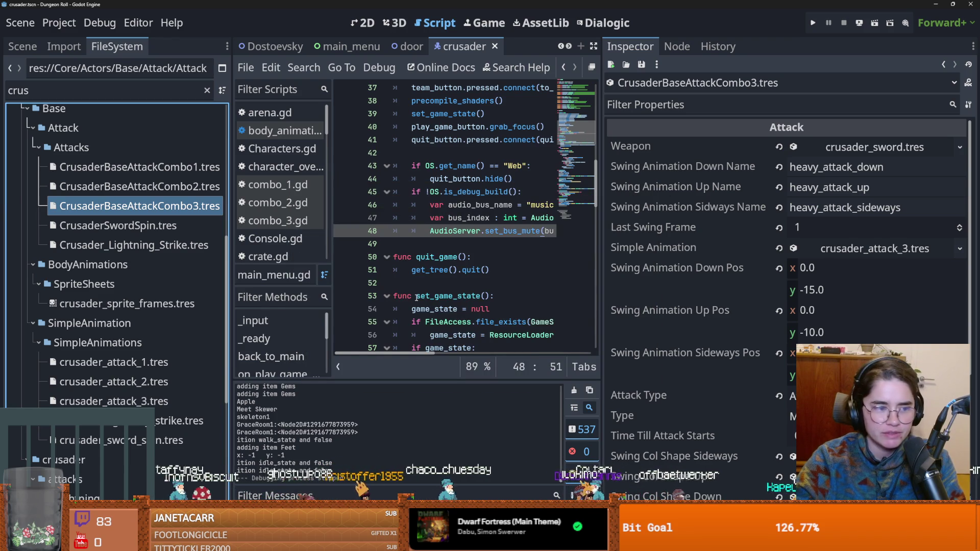
click(459, 240)
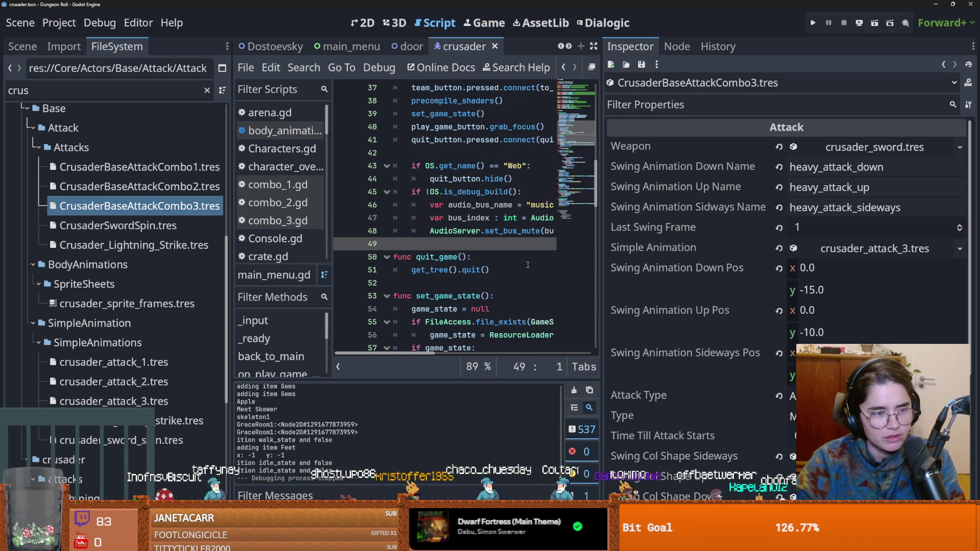
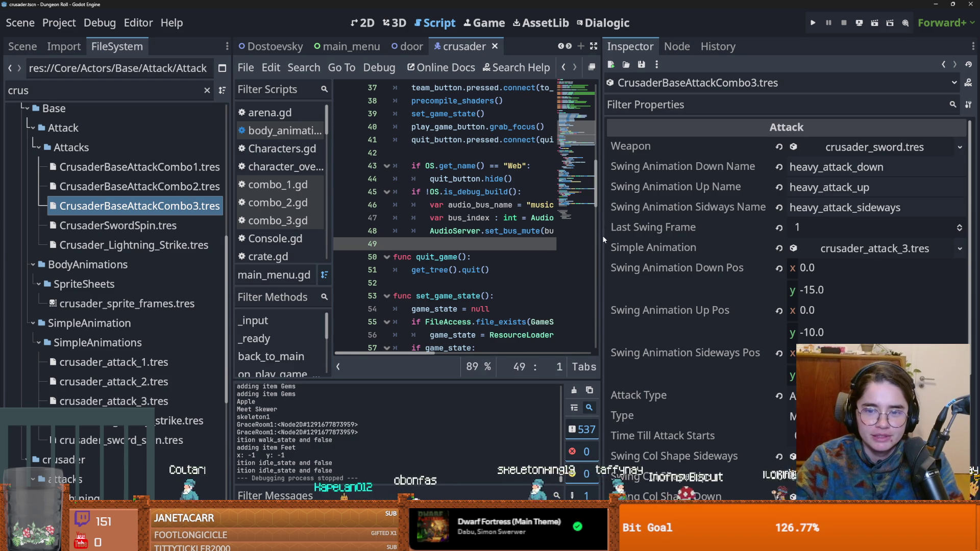
Select the combo_3 state node, widen the Inspector and save the crusader scene.
drag(601, 239, 850, 238)
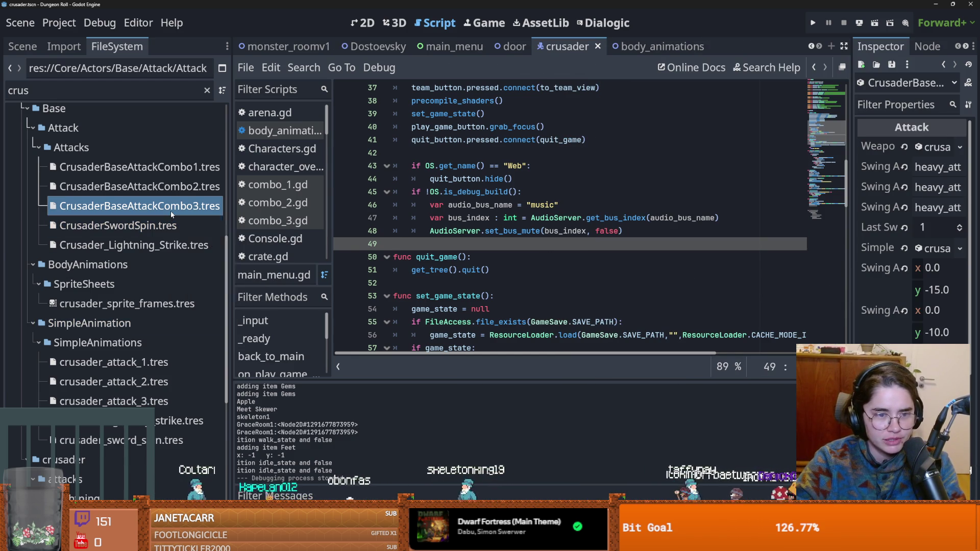
click(23, 46)
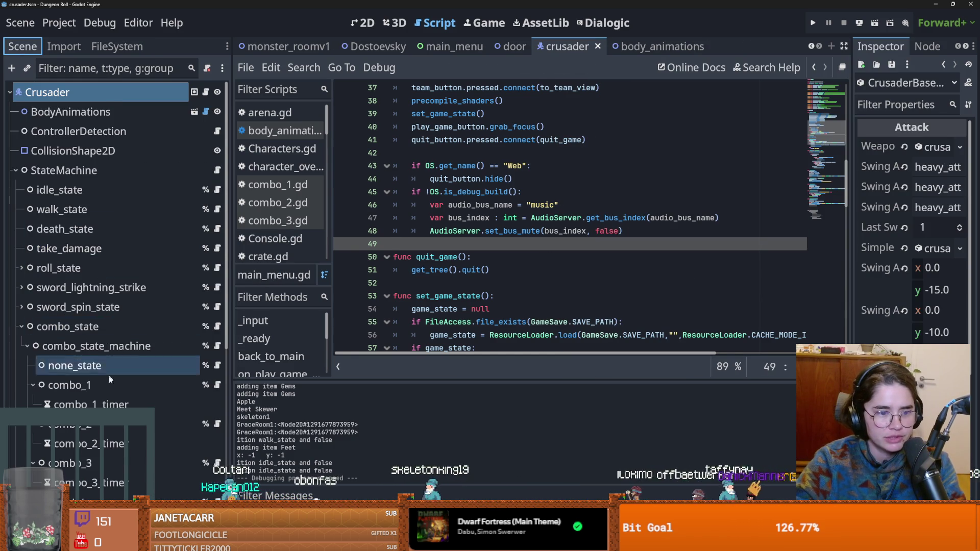
scroll(108, 372, down, 2)
click(104, 407)
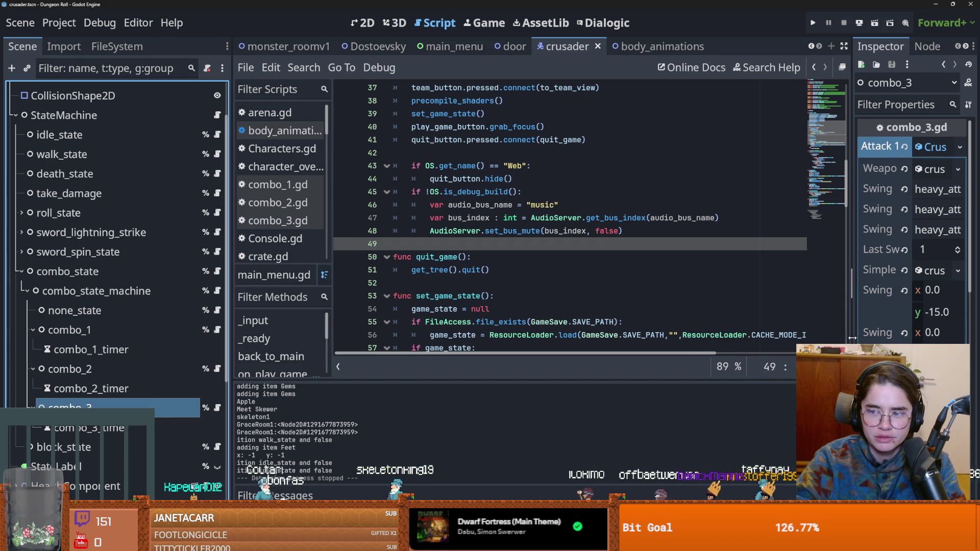
drag(852, 340, 505, 310)
click(830, 188)
key(ctrl+s)
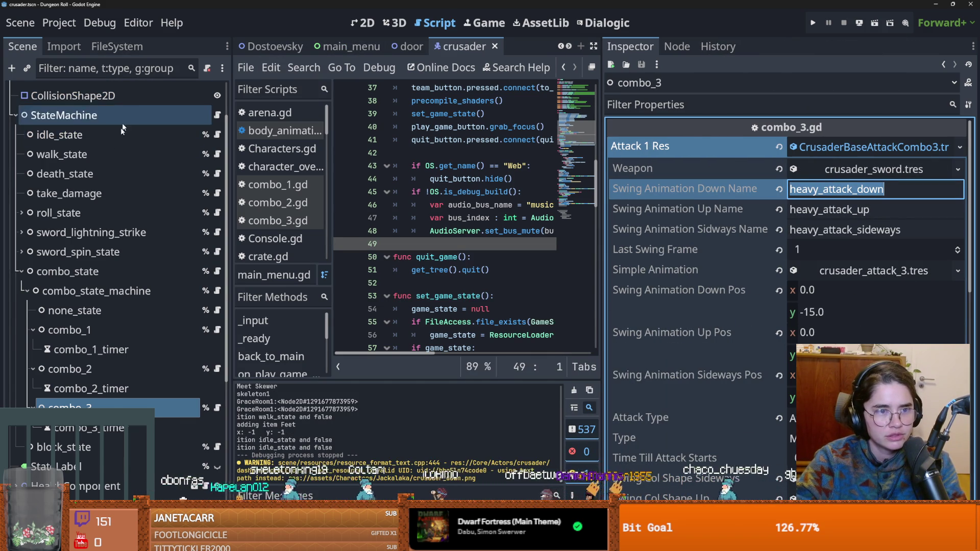
Open the BodyAnimations node's body_animations scene in its own editor tab.
scroll(127, 115, up, 3)
click(205, 111)
click(194, 113)
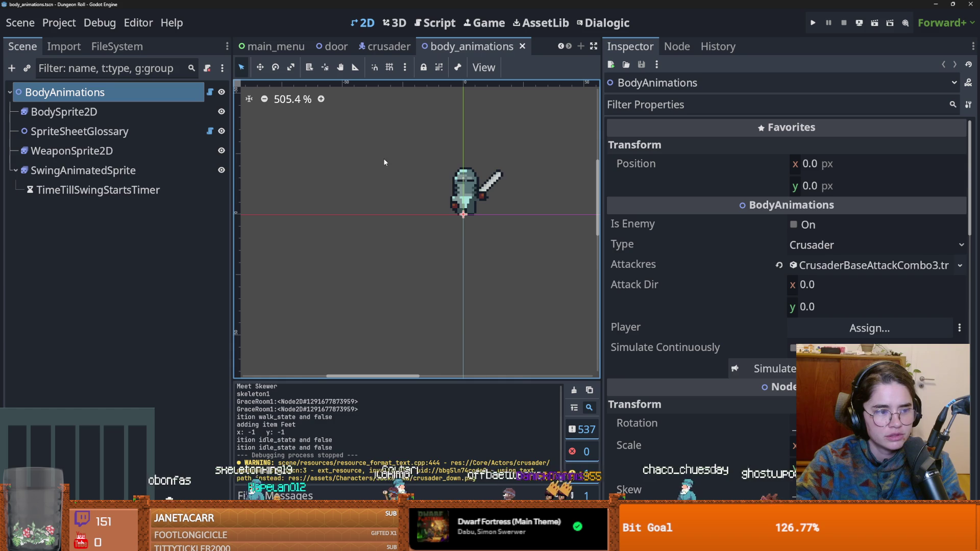
Preview heavy_attack_down on BodySprite2D, then return to the crusader scene tab.
click(64, 112)
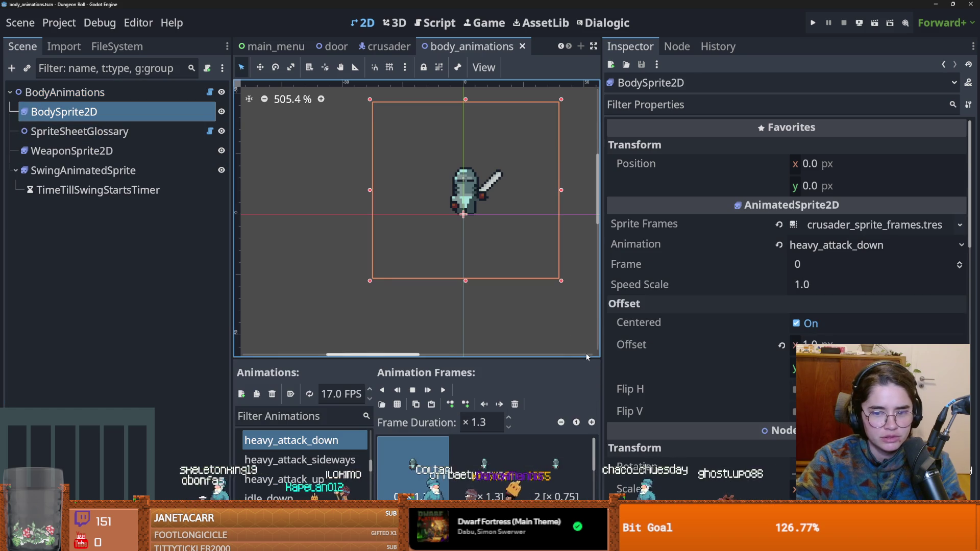
click(440, 392)
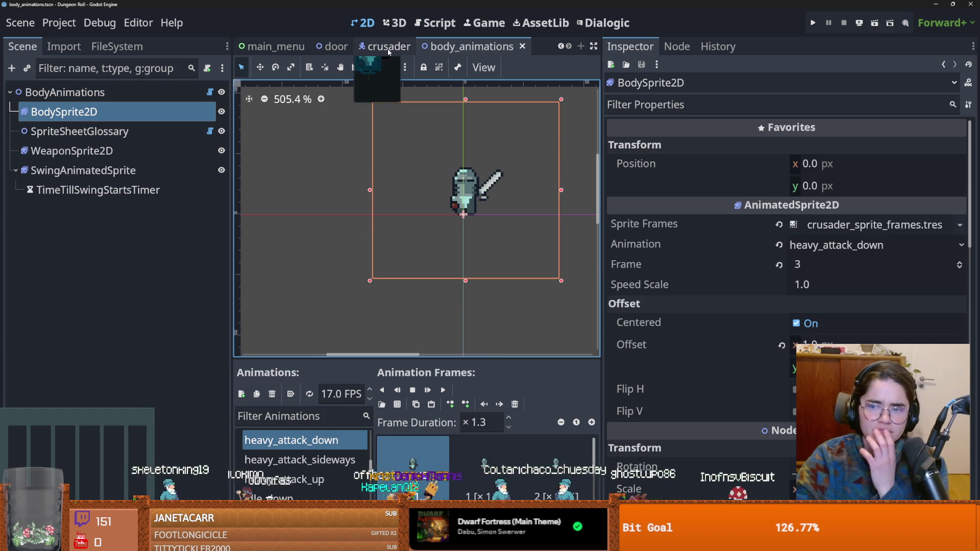
click(374, 47)
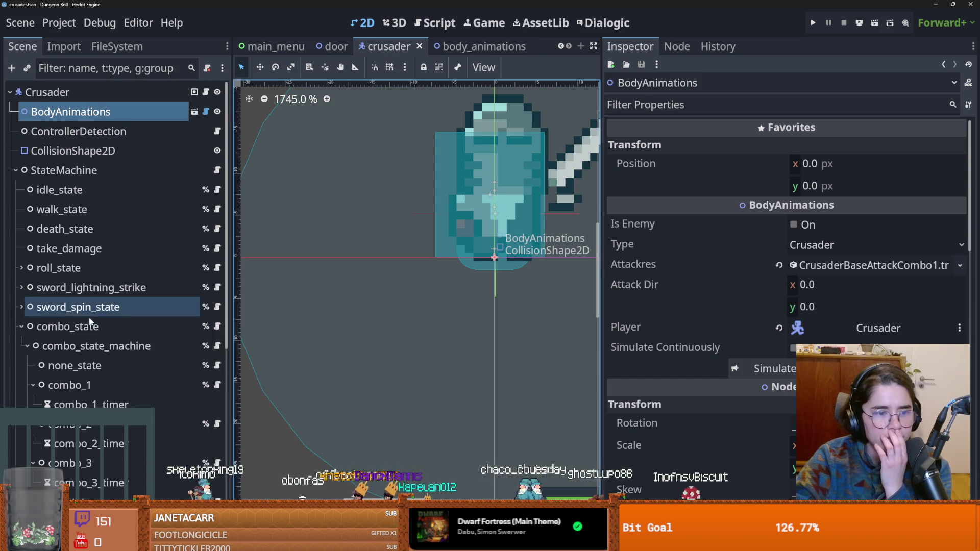
On combo_3, expand Simple Animation and set Body Animation Down to heavy_attack_down.
scroll(112, 256, down, 3)
click(109, 351)
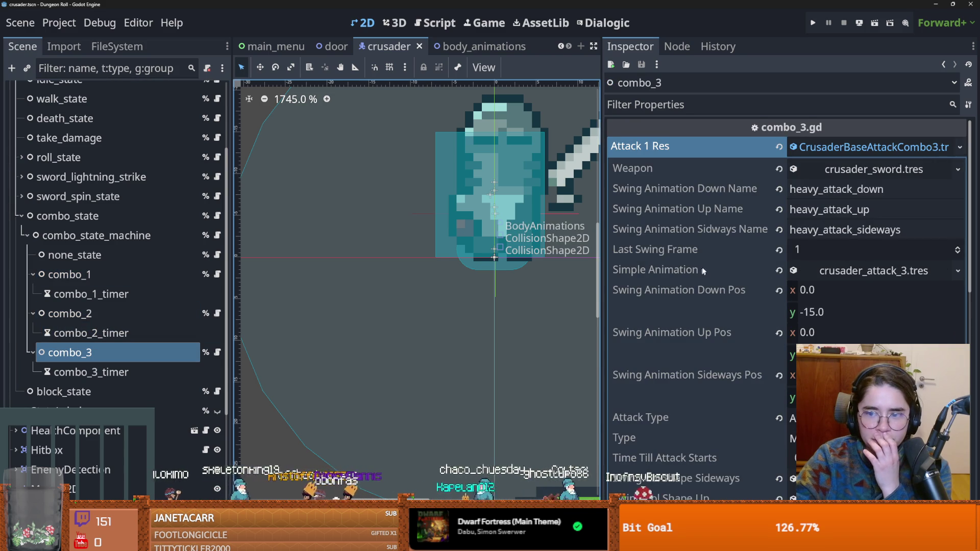
click(876, 271)
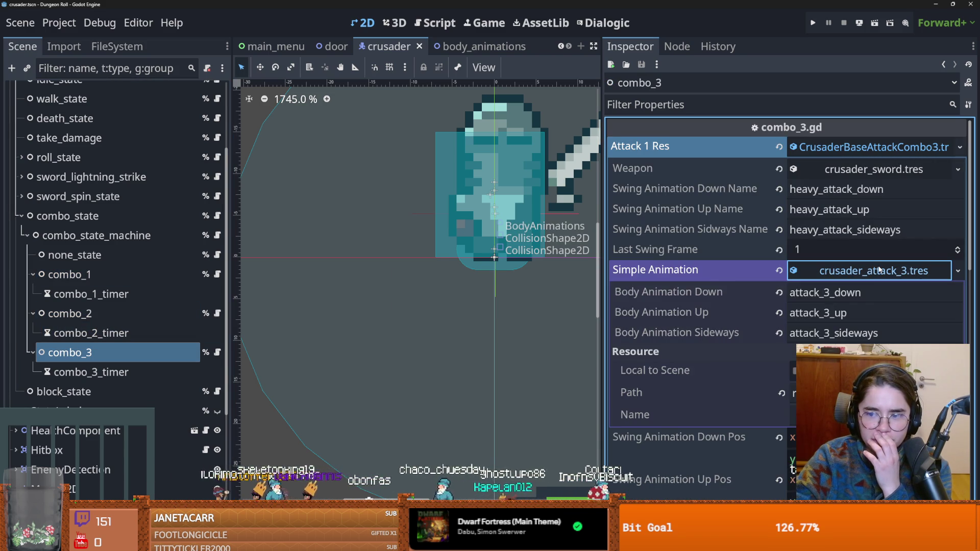
click(725, 186)
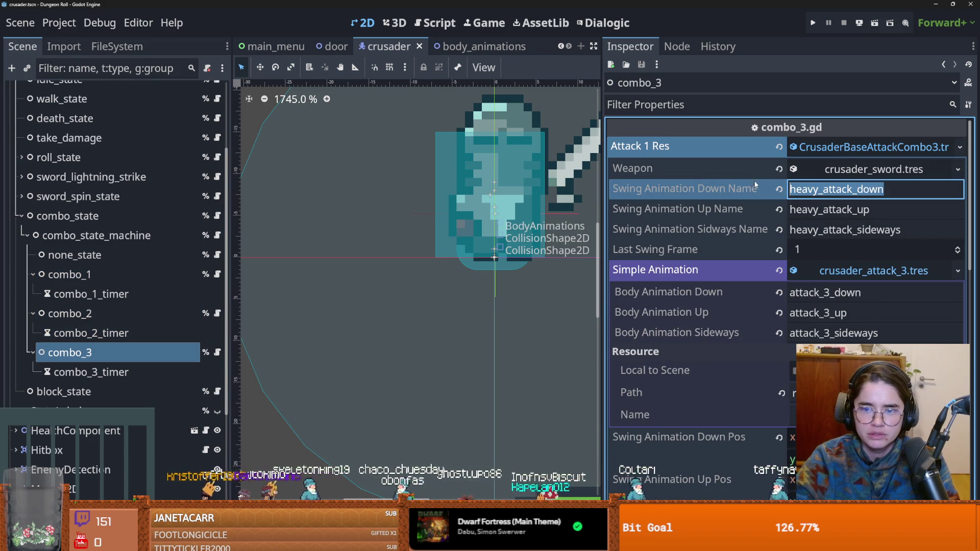
click(835, 291)
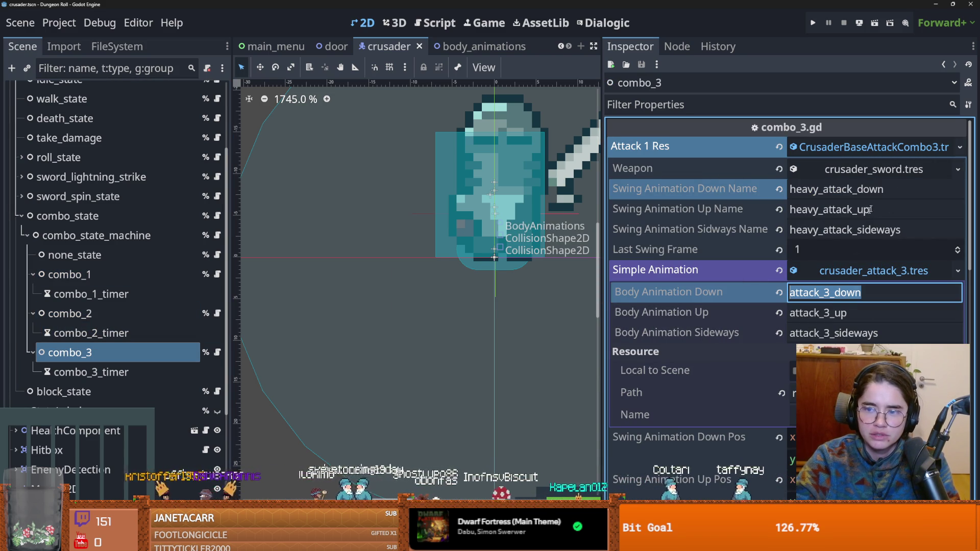
click(900, 190)
key(ctrl+c)
Set combo_3's Body Animation Up to heavy_attack_up and Sideways to heavy_attack_sideways.
click(889, 292)
key(ctrl+v)
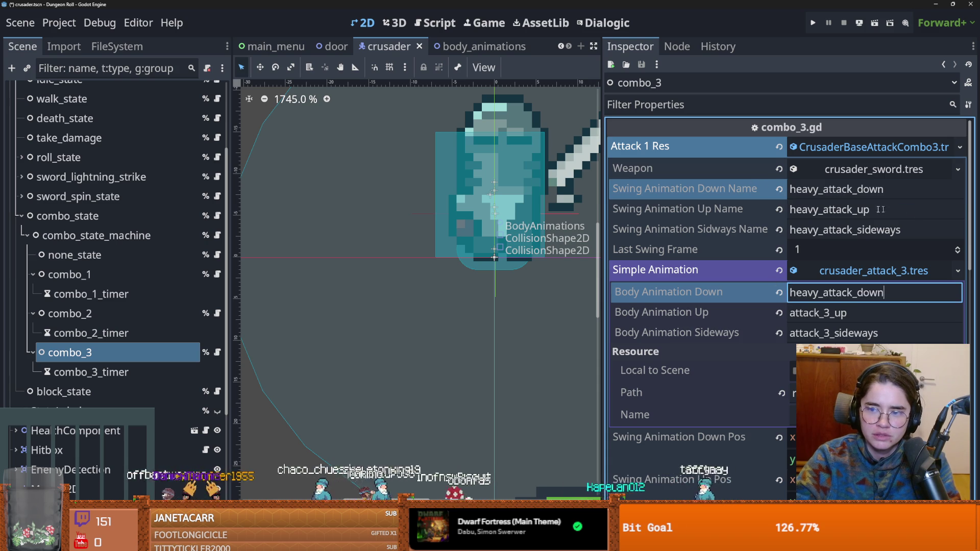
click(898, 209)
key(ctrl+c)
click(907, 312)
key(ctrl+v)
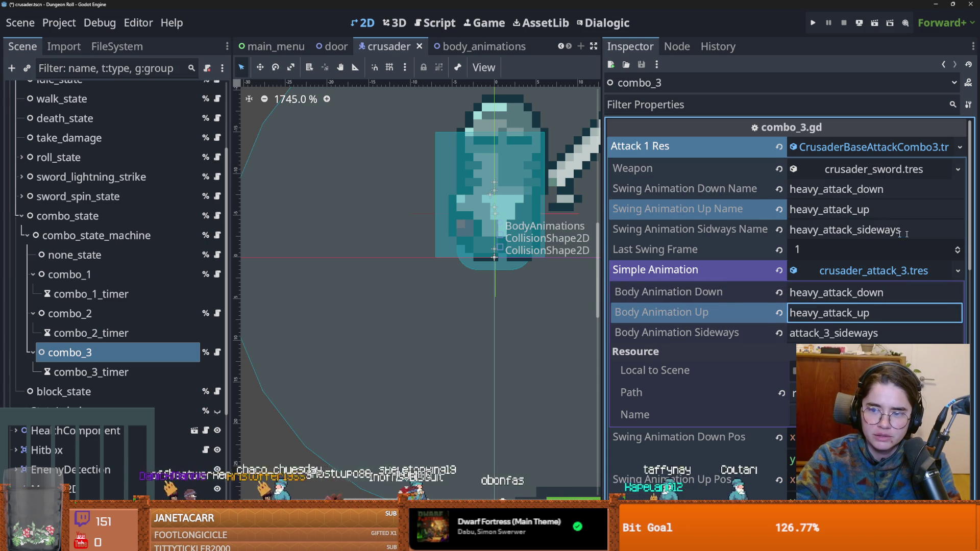
click(916, 234)
key(ctrl+c)
click(867, 333)
key(ctrl+v)
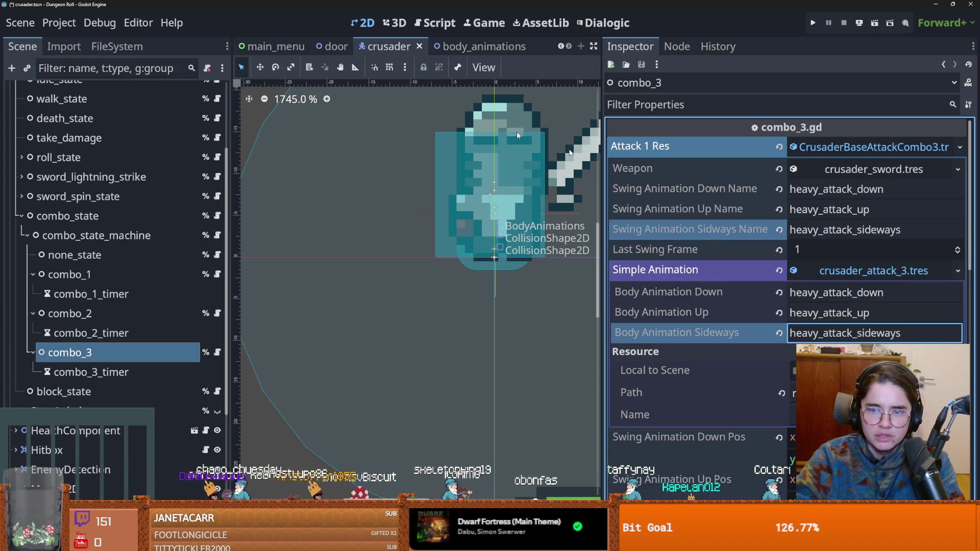
click(69, 274)
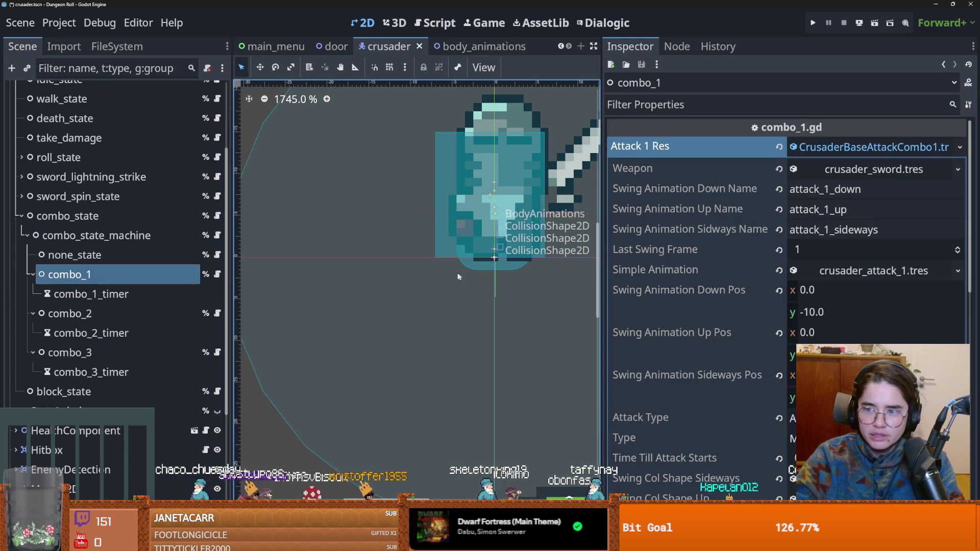
Copy combo_1's attack_1_down and attack_1_up into combo_3's down and up swing names.
double_click(827, 209)
double_click(827, 189)
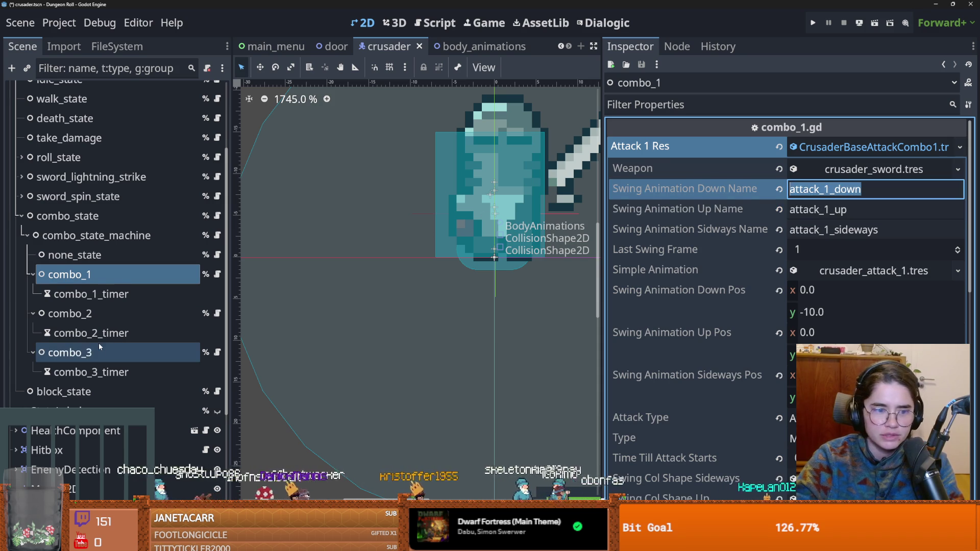
click(99, 351)
double_click(907, 190)
key(ctrl+v)
click(870, 209)
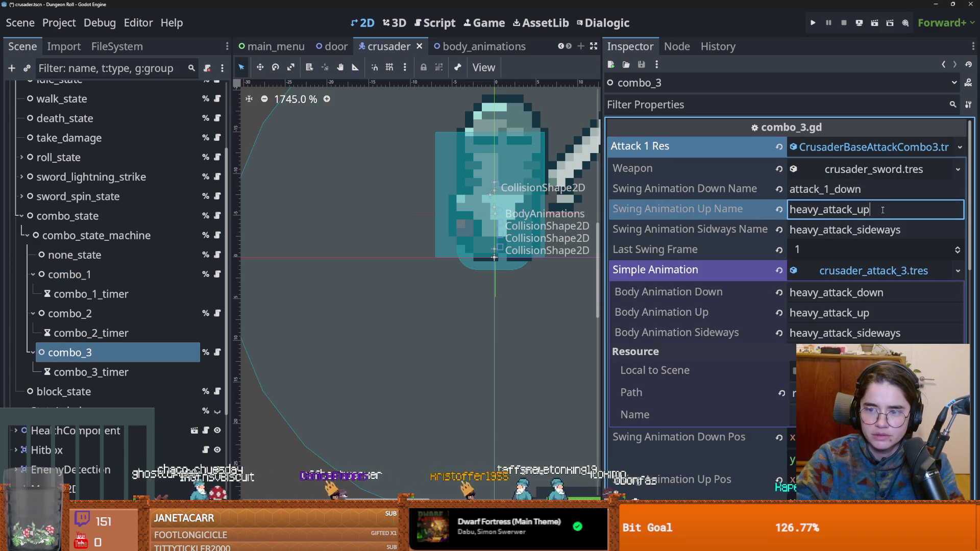
click(138, 278)
double_click(817, 209)
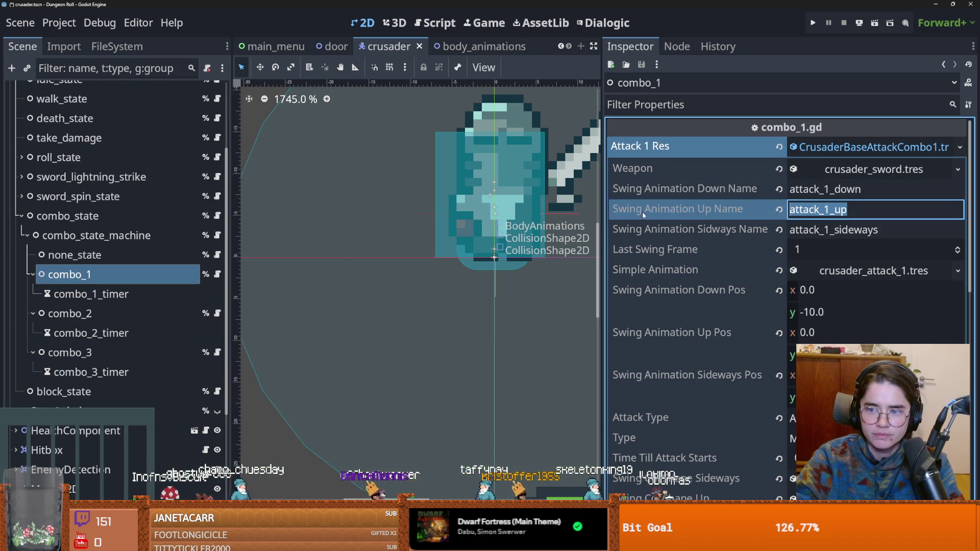
click(135, 356)
double_click(867, 209)
key(ctrl+v)
Set combo_3's sideways swing name to attack_1_sideways and save the crusader scene.
click(81, 274)
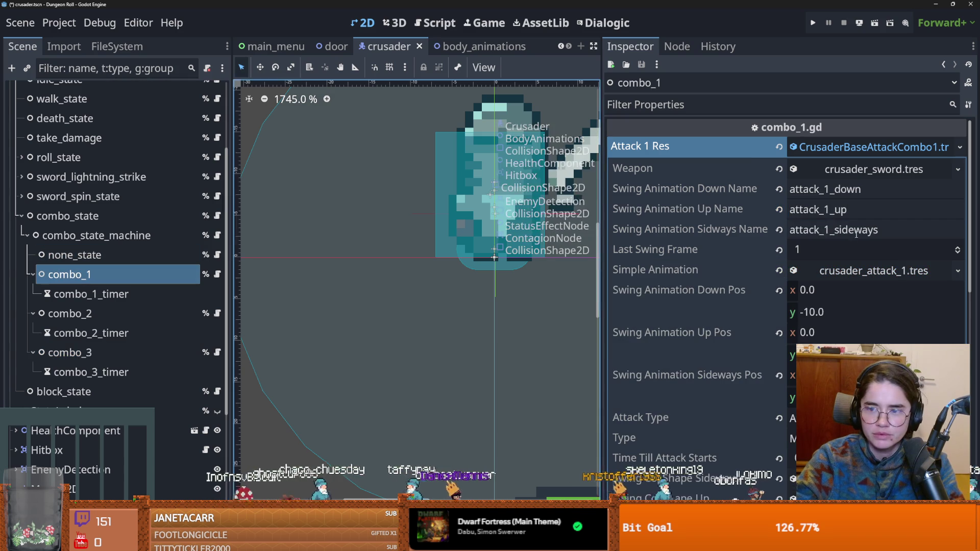
double_click(867, 229)
click(123, 352)
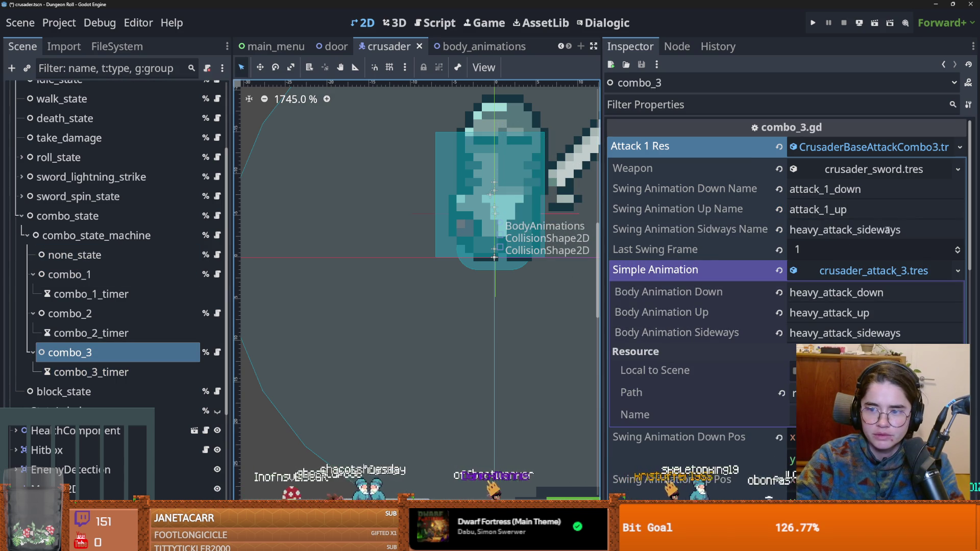
double_click(844, 230)
key(ctrl+v)
key(ctrl+s)
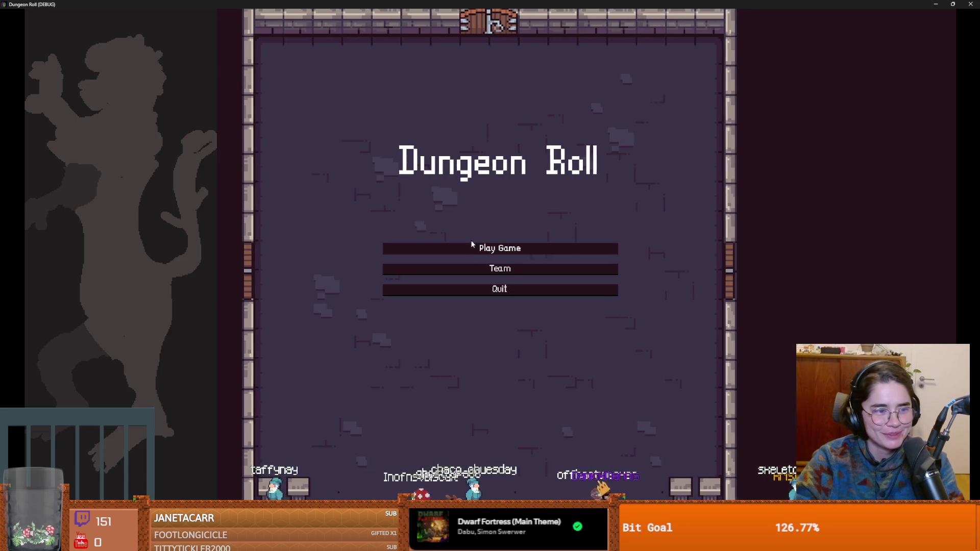
Start a game as the Crusader, swing through the sword combo several times, then close it.
click(469, 248)
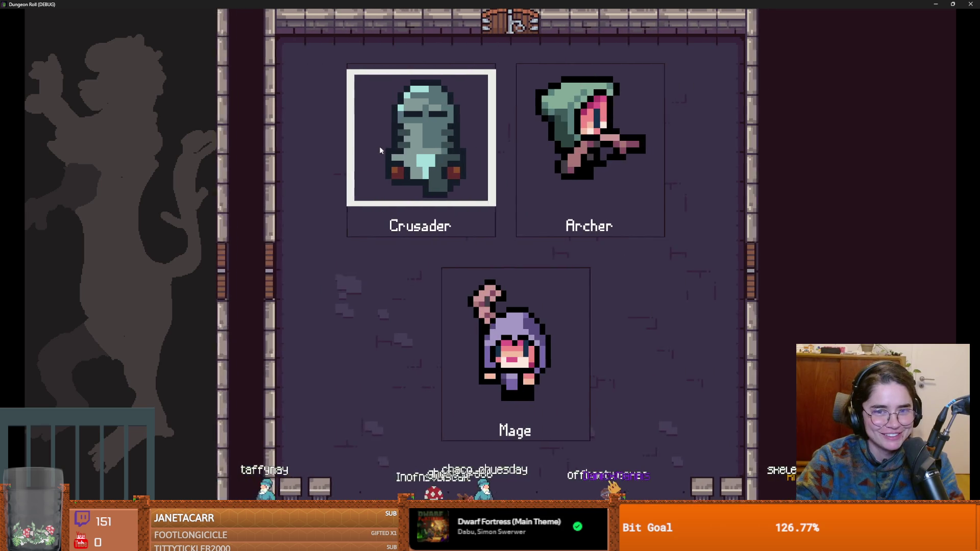
click(401, 211)
click(451, 209)
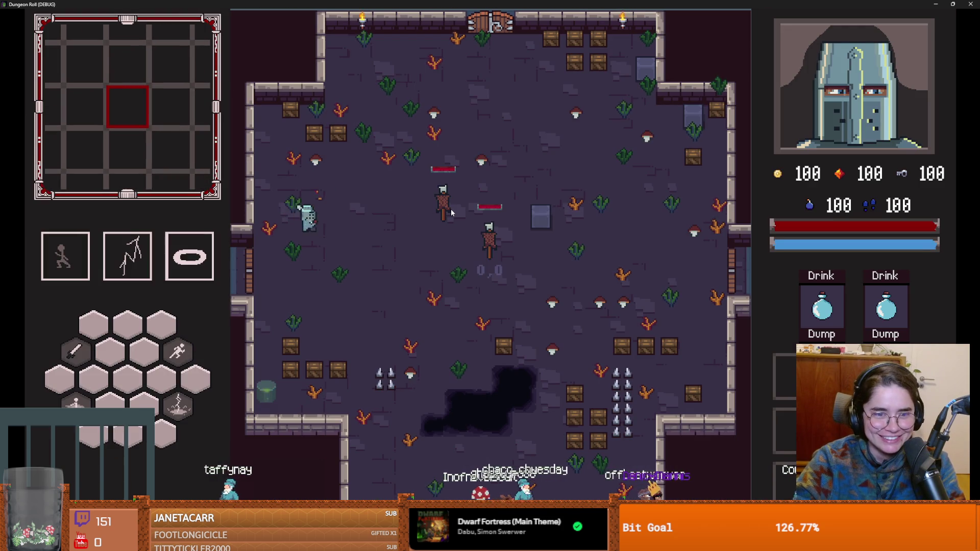
click(451, 214)
click(451, 213)
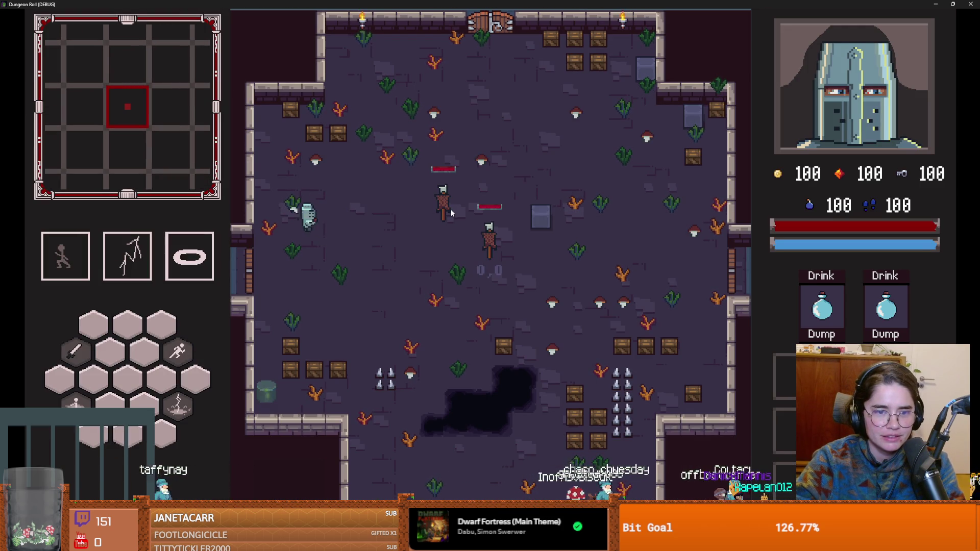
click(414, 204)
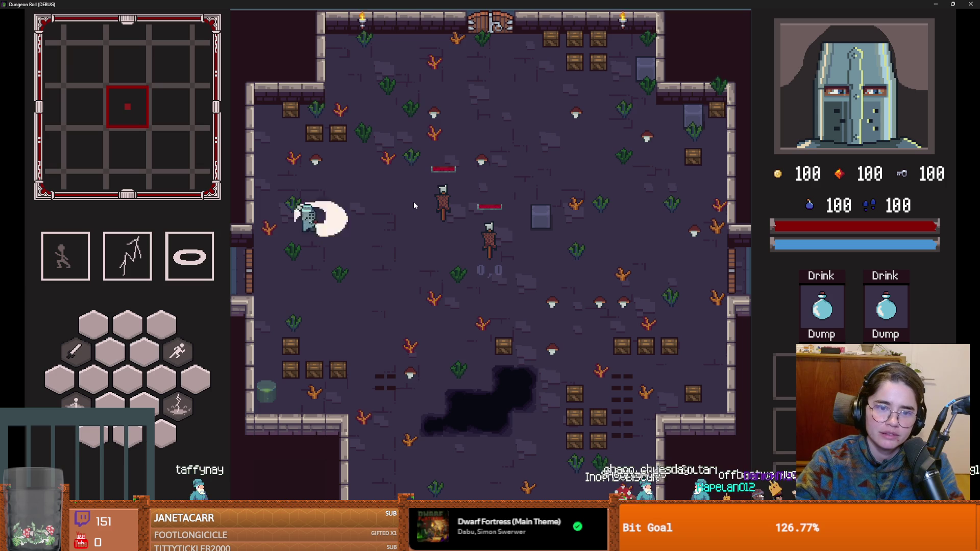
key(alt+F4)
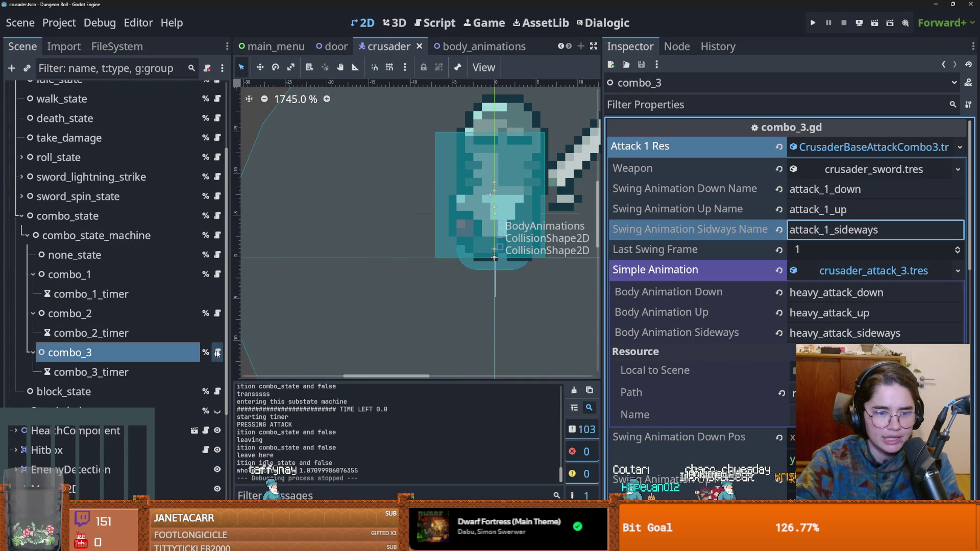
Open combo_3's script and review how its attack() call passes attack_1_res.
click(218, 352)
drag(600, 300, 850, 300)
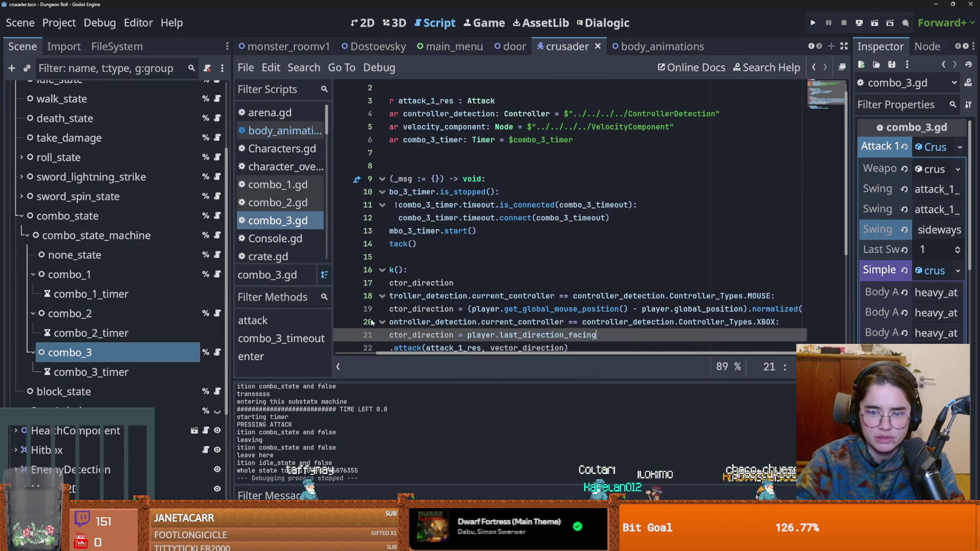
scroll(468, 313, down, 3)
scroll(468, 312, down, 1)
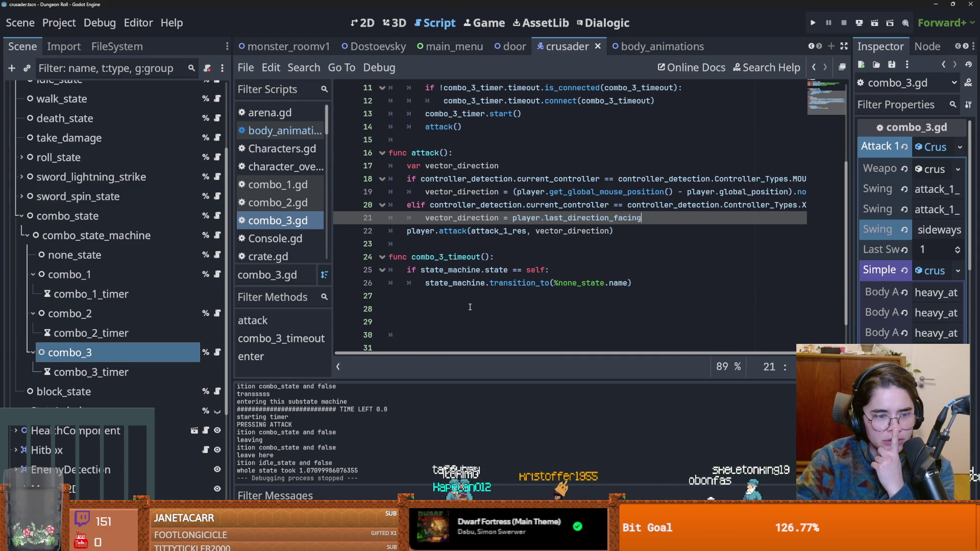
scroll(469, 306, up, 3)
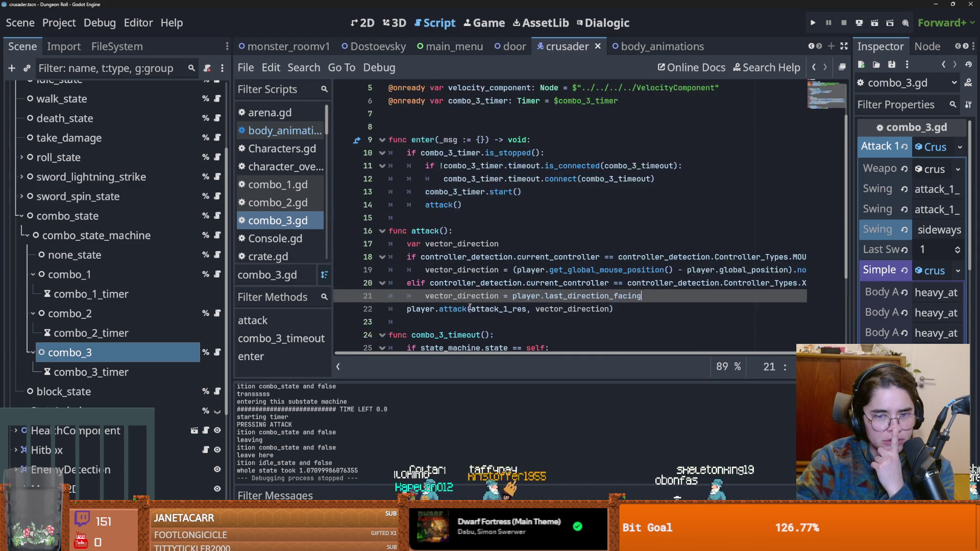
scroll(470, 307, down, 3)
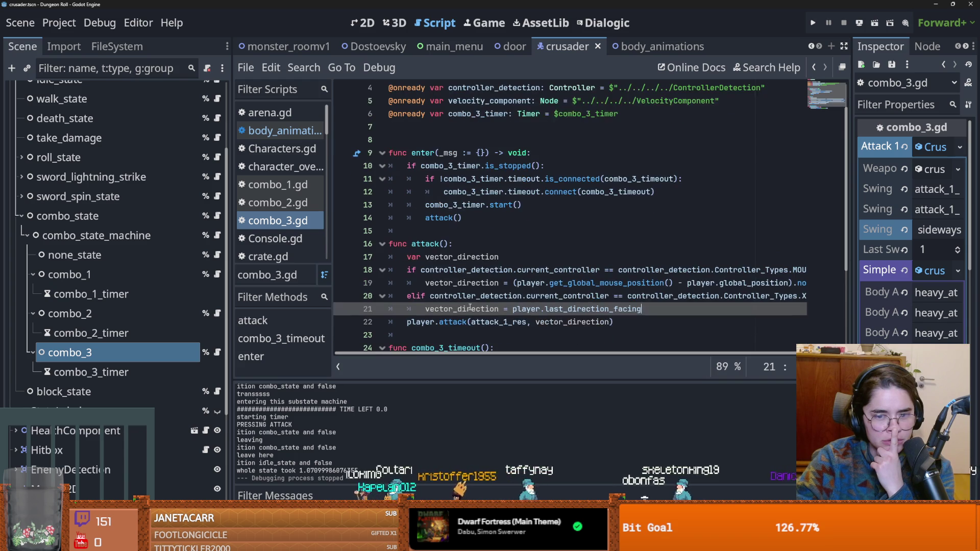
double_click(449, 322)
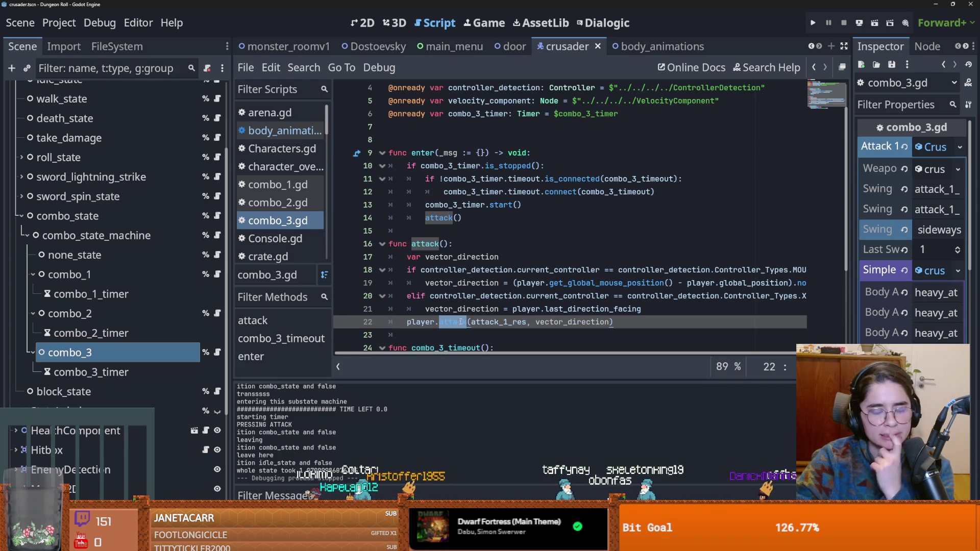
double_click(571, 322)
double_click(491, 322)
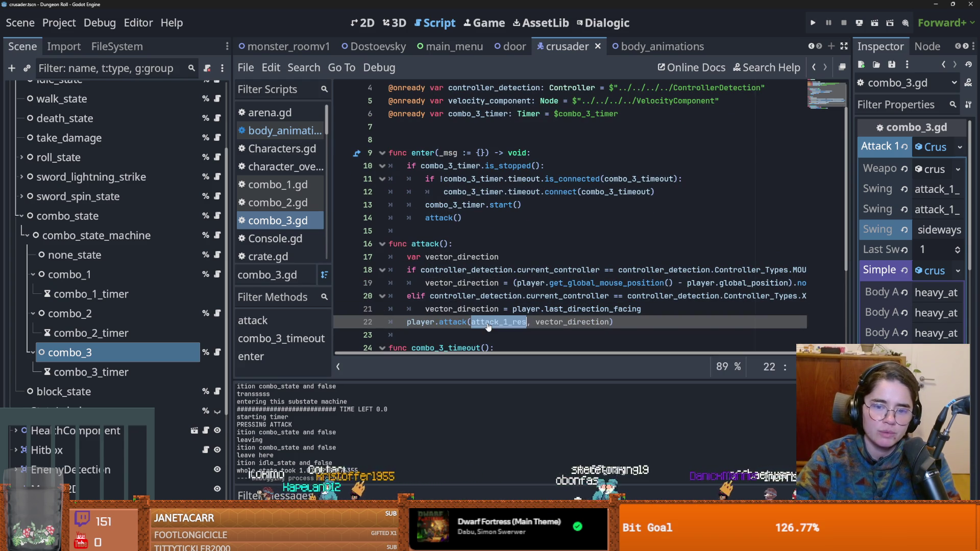
mouse_move(557, 303)
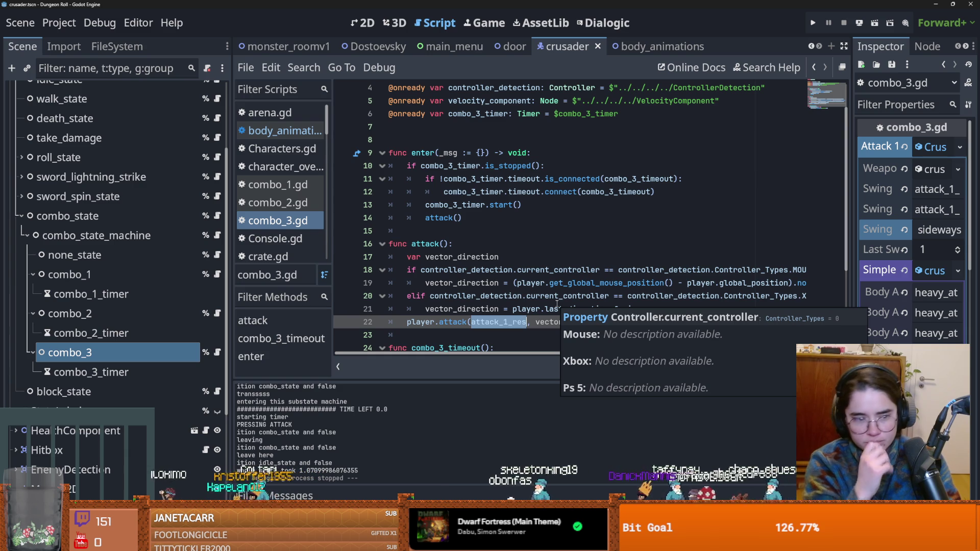
Filter the FileSystem for 'attack' and open Attack.gd in the script editor.
click(115, 49)
click(99, 87)
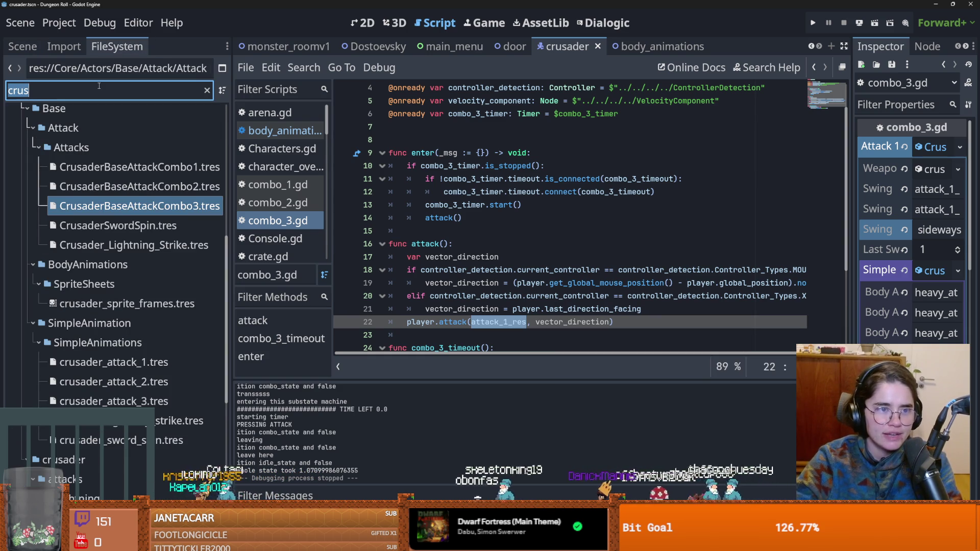
text(attack)
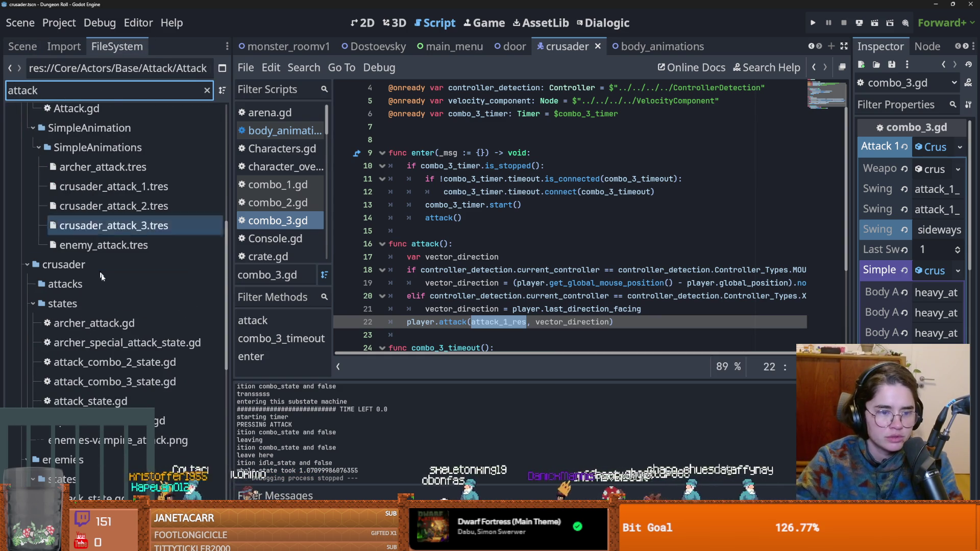
scroll(101, 204, up, 5)
click(77, 319)
scroll(84, 296, down, 2)
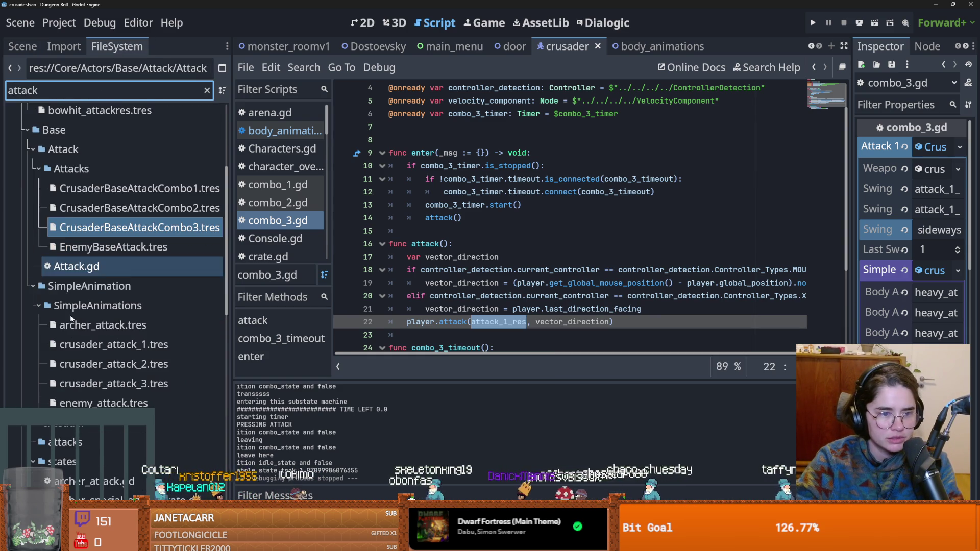
double_click(87, 266)
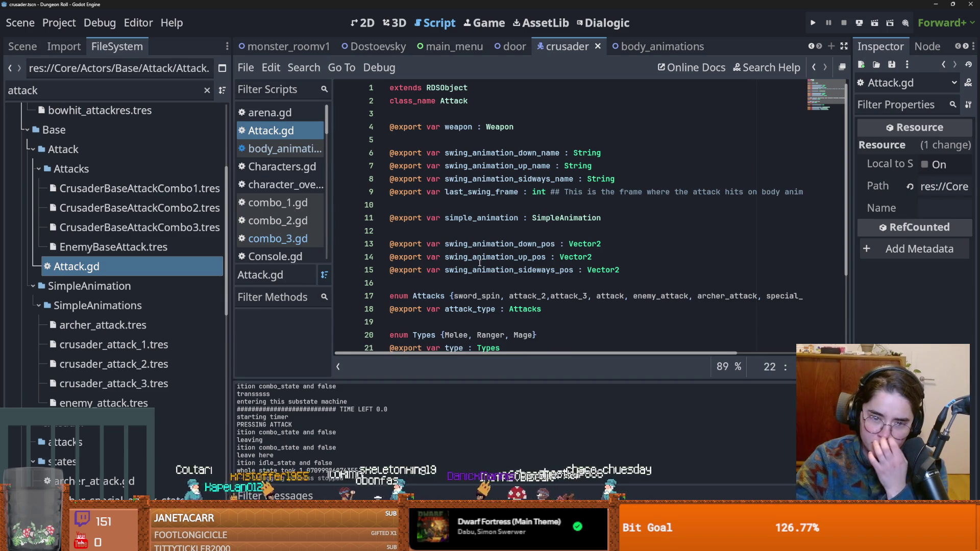
Add a blank line after weapon in Attack.gd and check Weapon.gd's int damage property.
click(450, 137)
key(Return)
key(Return)
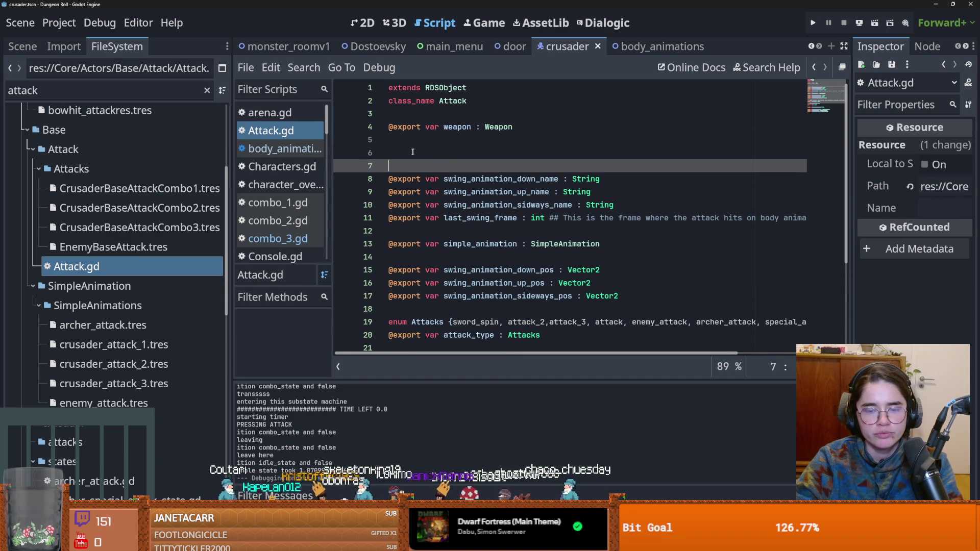
key(Up)
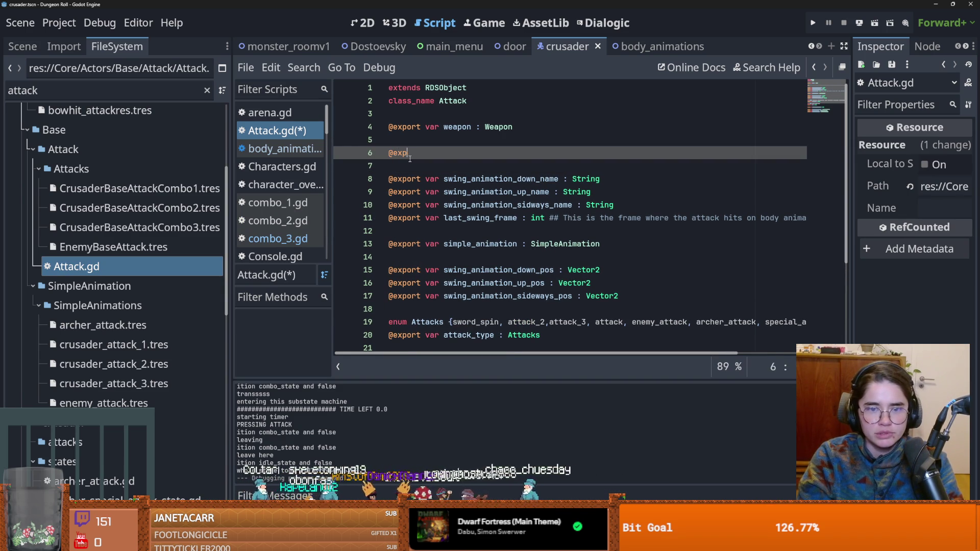
ctrl+click(485, 126)
drag(498, 126, 475, 127)
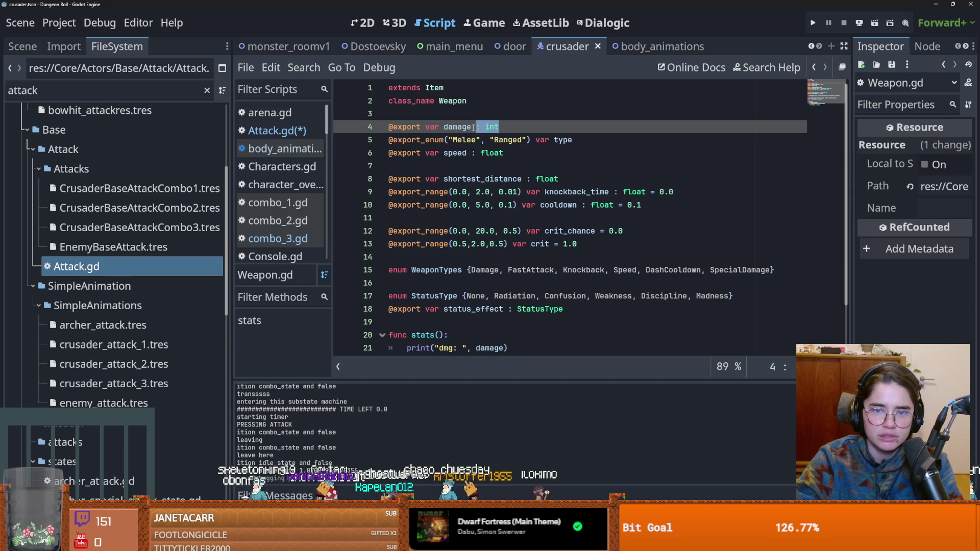
click(768, 67)
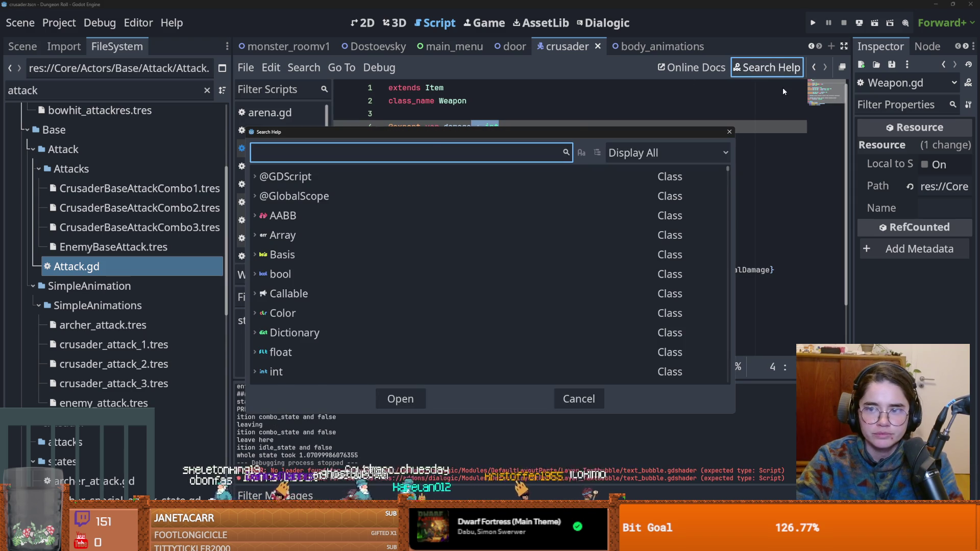
click(729, 133)
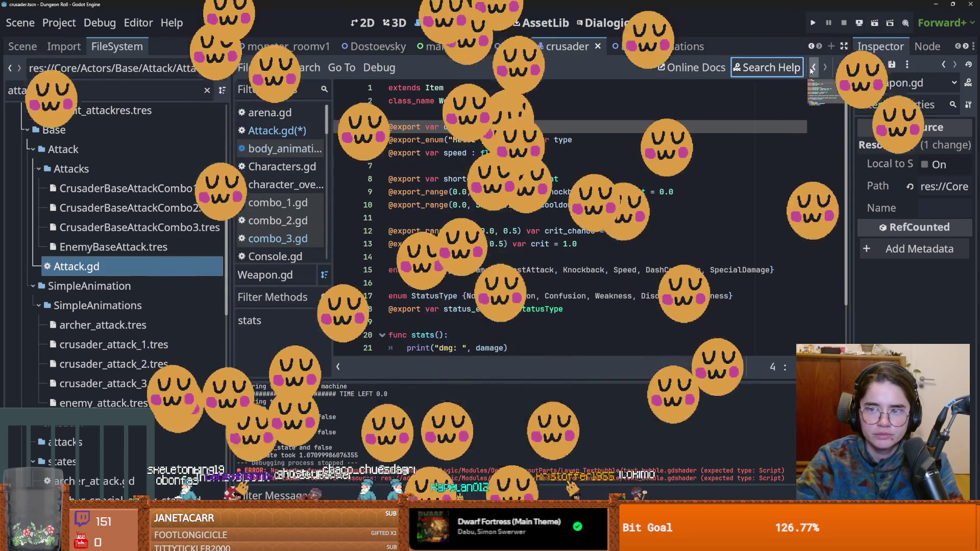
click(614, 269)
scroll(614, 218, down, 2)
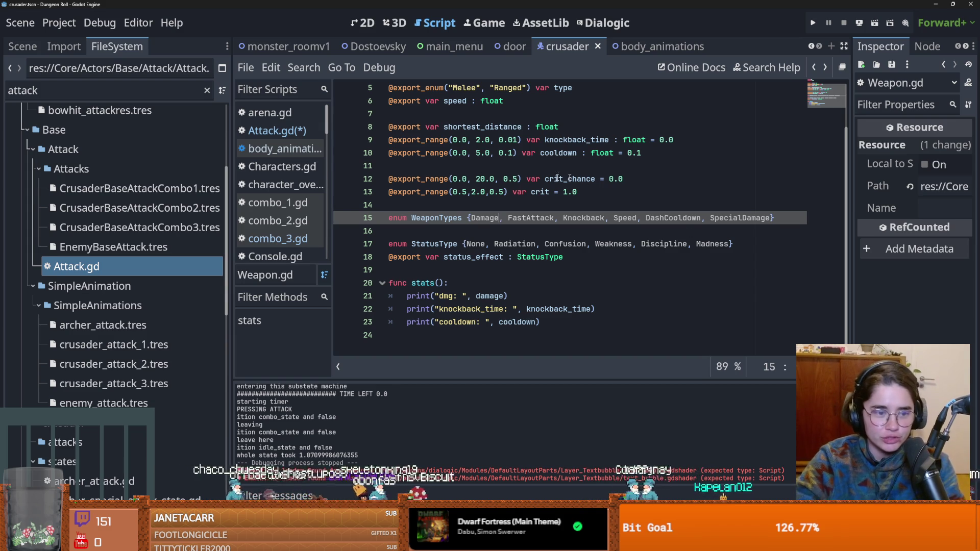
double_click(158, 260)
click(468, 152)
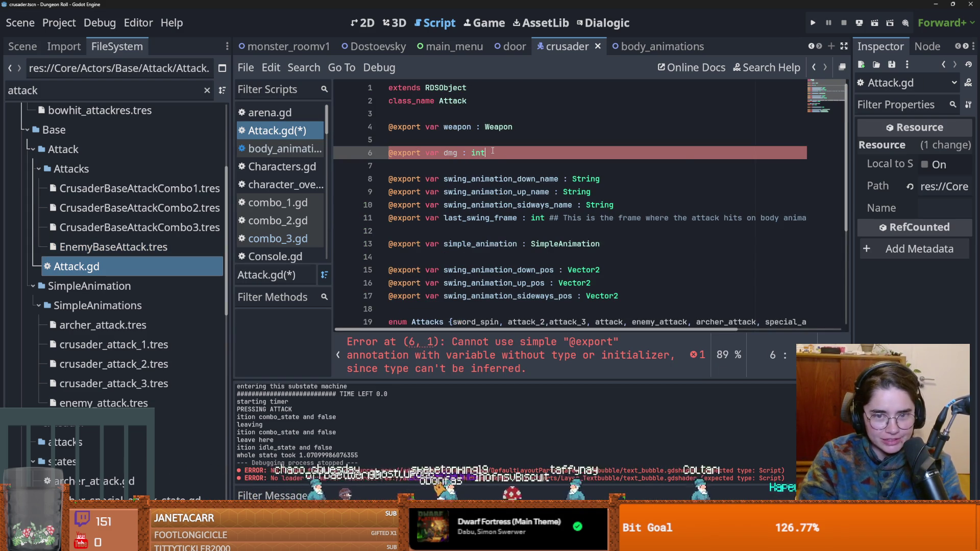
key(ctrl+s)
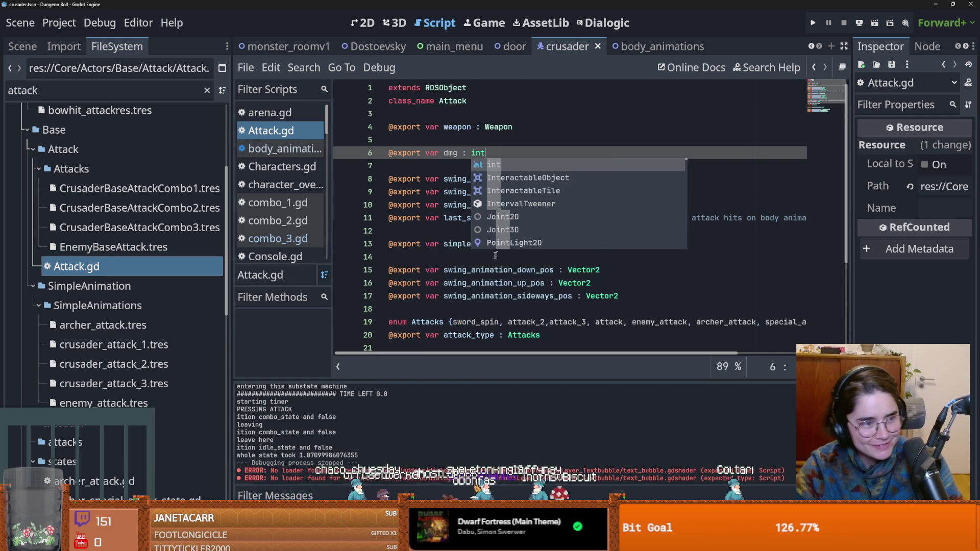
scroll(520, 239, down, 3)
scroll(550, 300, up, 3)
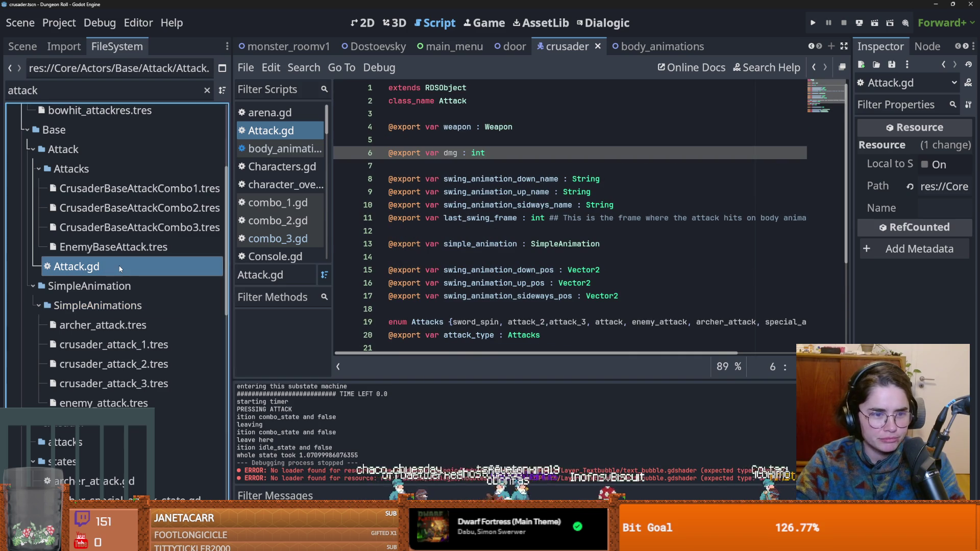
key(ctrl+s)
click(73, 274)
key(ctrl+s)
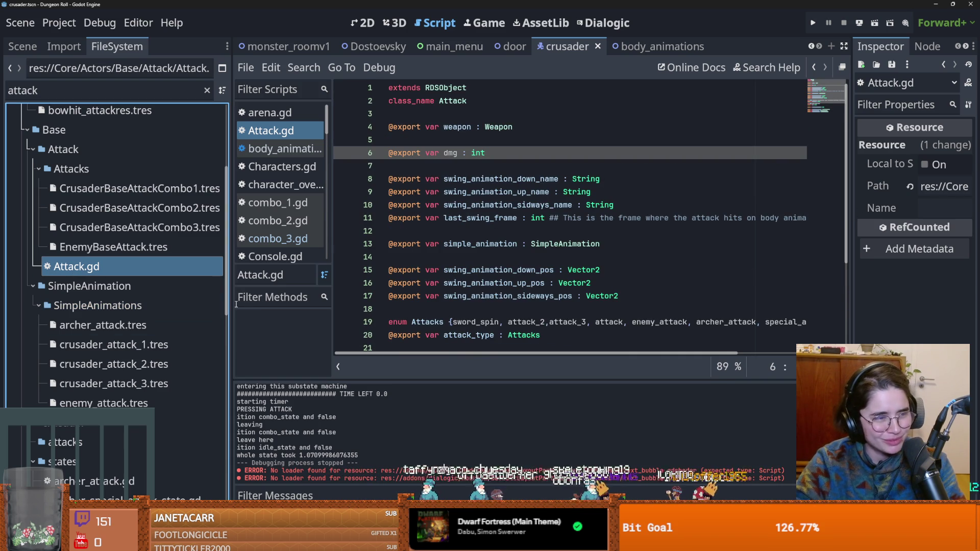
mouse_move(231, 312)
mouse_down()
mouse_move(144, 317)
mouse_move(178, 326)
mouse_up()
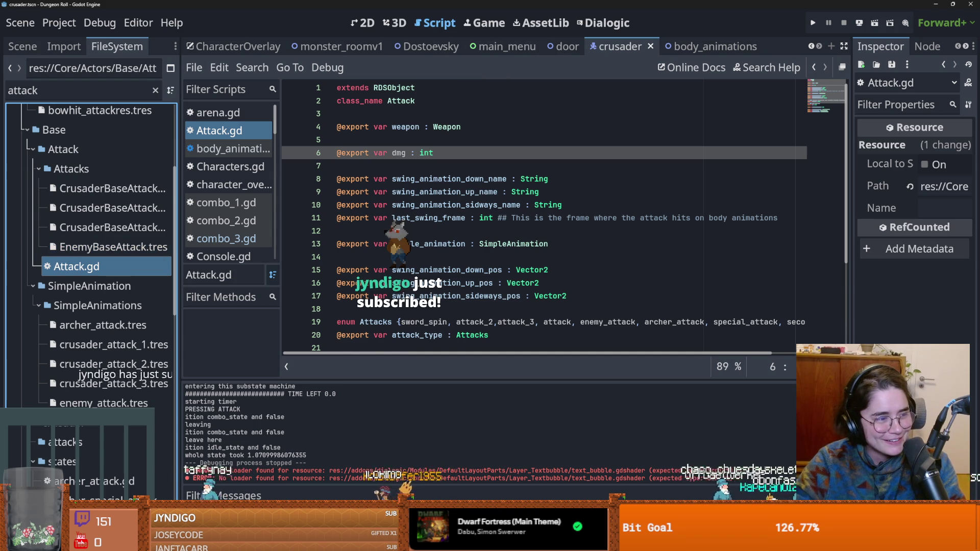
Place the caret on the simple_animation line 13 of Attack.gd.
click(286, 244)
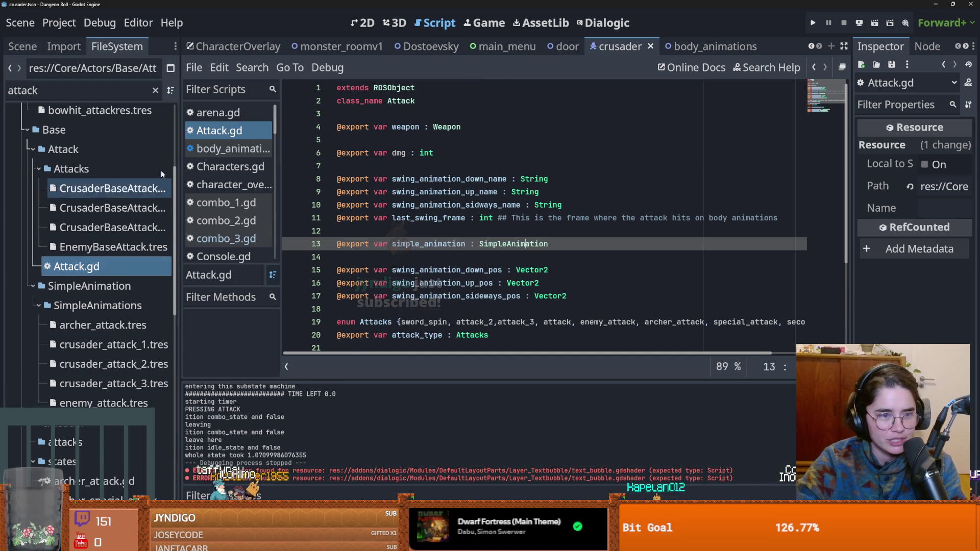
Inspect EnemyBaseAttack.tres in a widened Inspector, toggling its Simple Animation sub-resource.
click(129, 251)
double_click(130, 254)
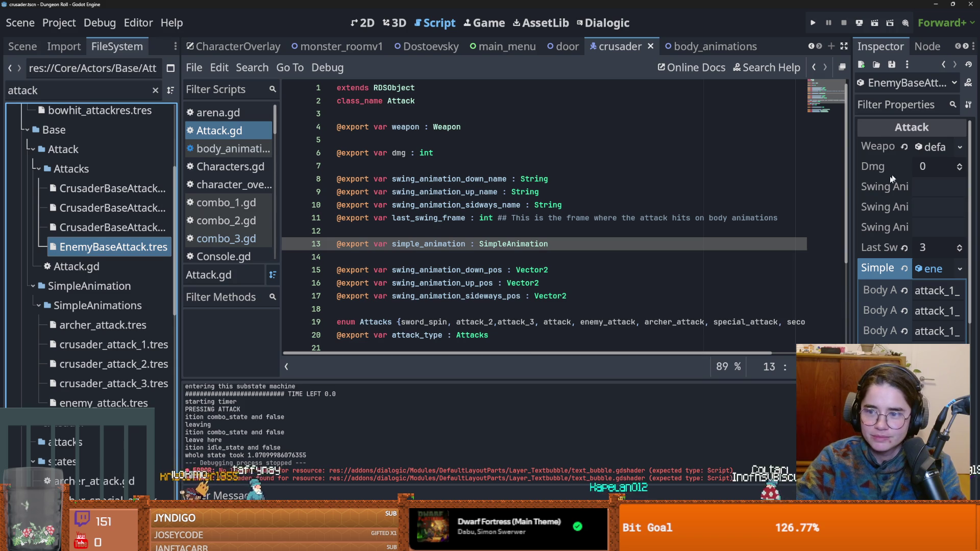
drag(846, 196, 681, 199)
click(930, 269)
click(930, 269)
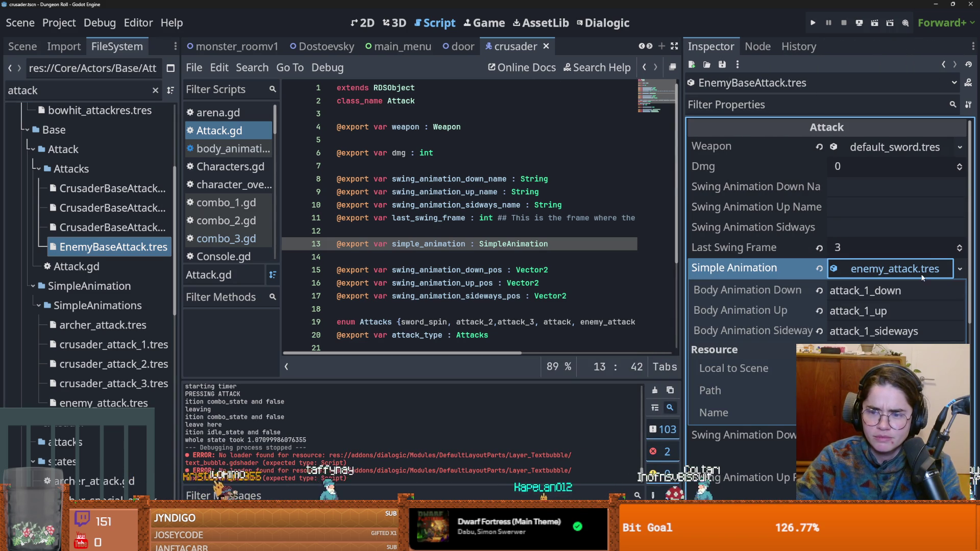
click(133, 254)
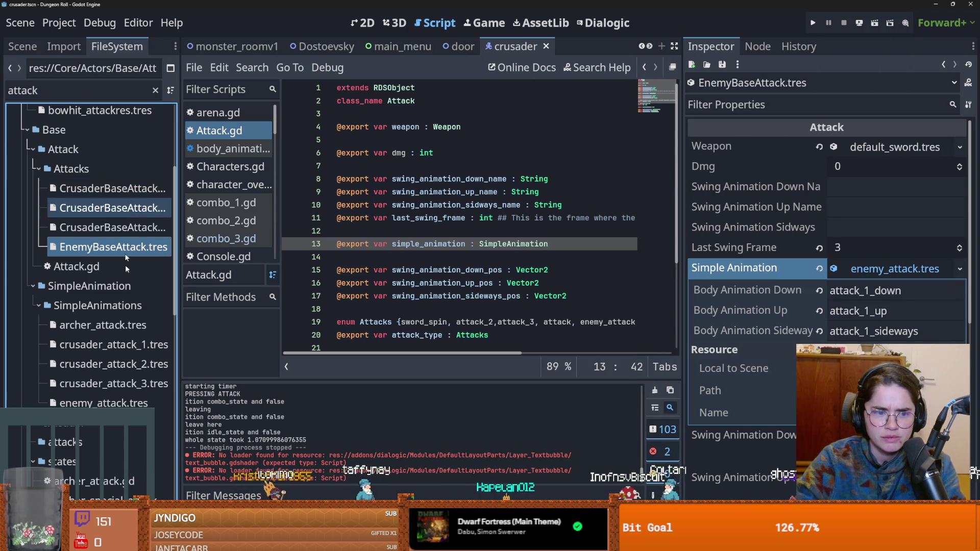
scroll(132, 332, down, 5)
scroll(128, 321, up, 5)
Filter files for 'crusa', set CrusaderBaseAttackCombo3's Dmg to 2, then select CrusaderBaseAttackCombo2.tres.
click(70, 90)
text(crus)
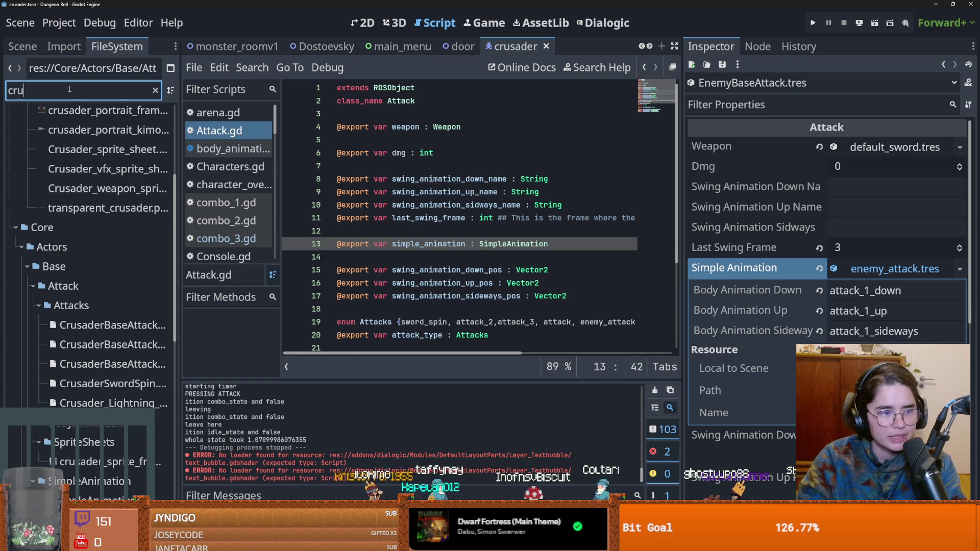
text(a)
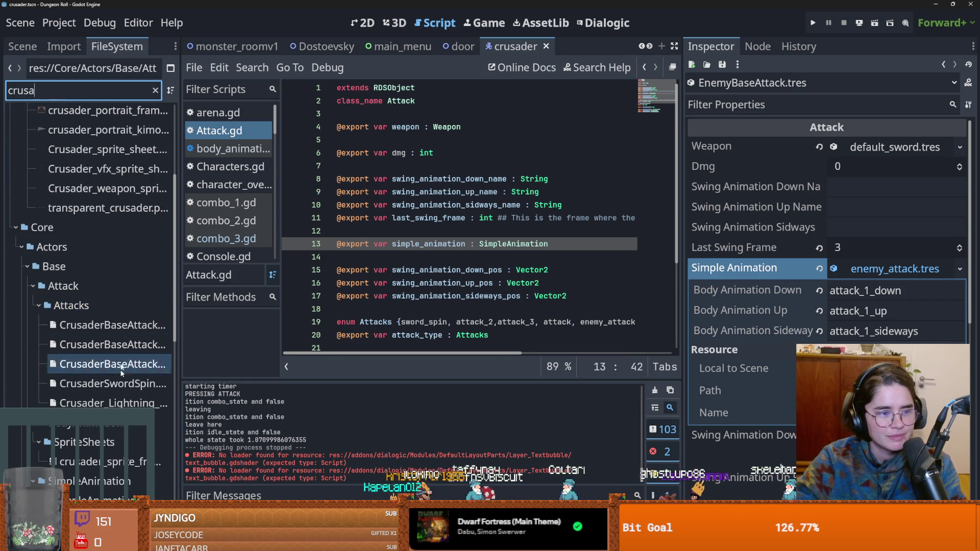
scroll(131, 384, up, 3)
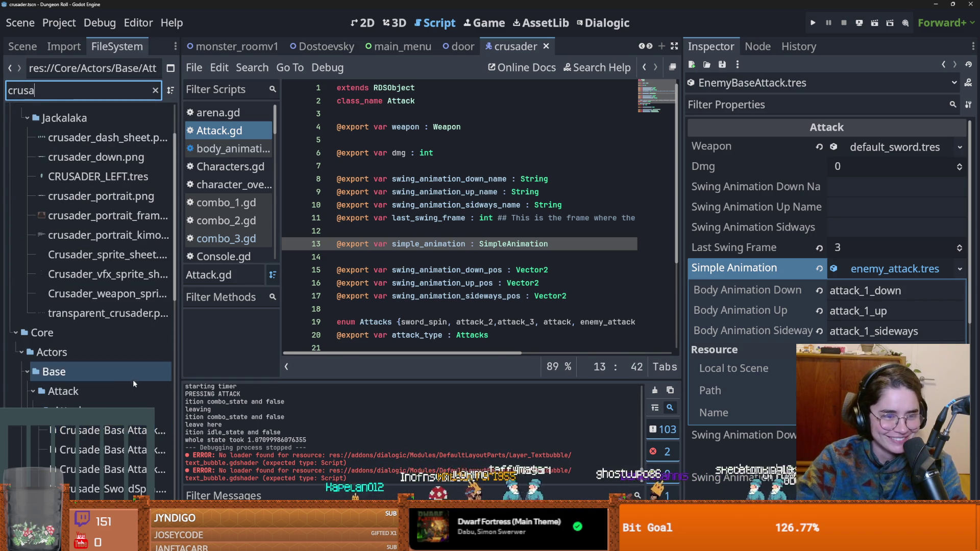
scroll(136, 306, down, 6)
click(138, 261)
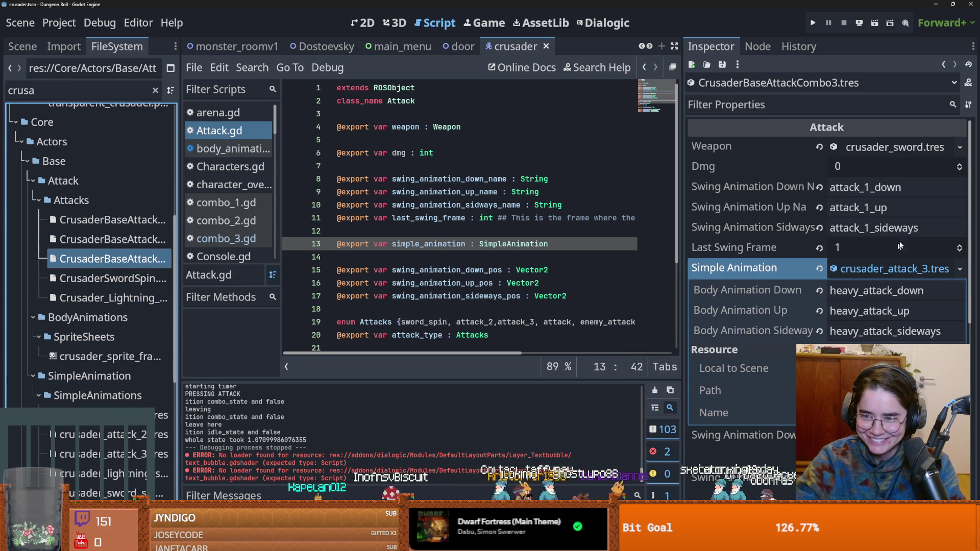
click(960, 165)
click(960, 165)
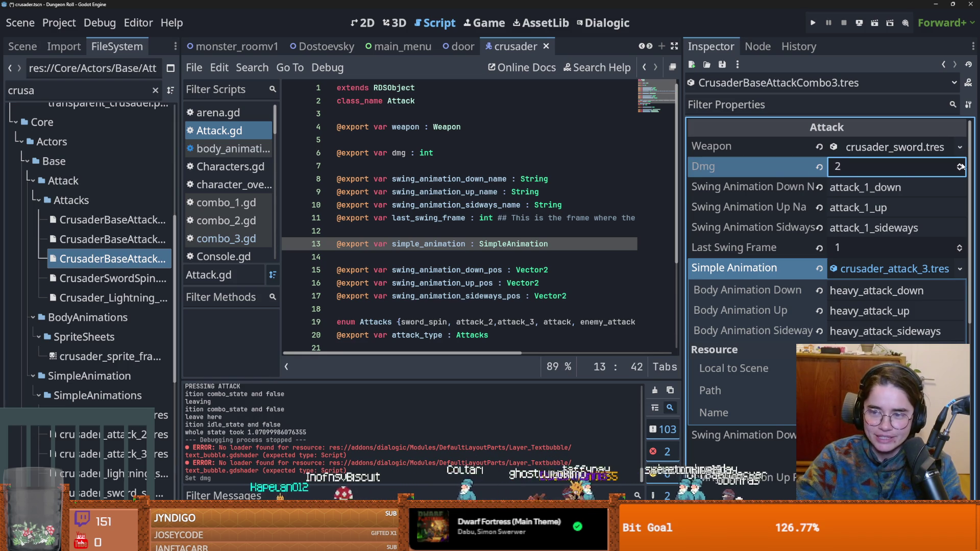
click(112, 238)
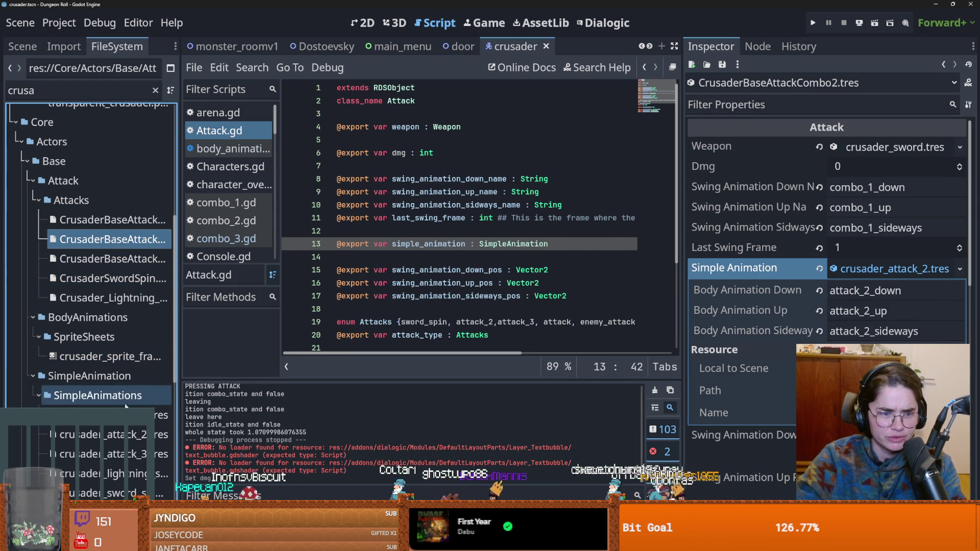
scroll(129, 488, down, 6)
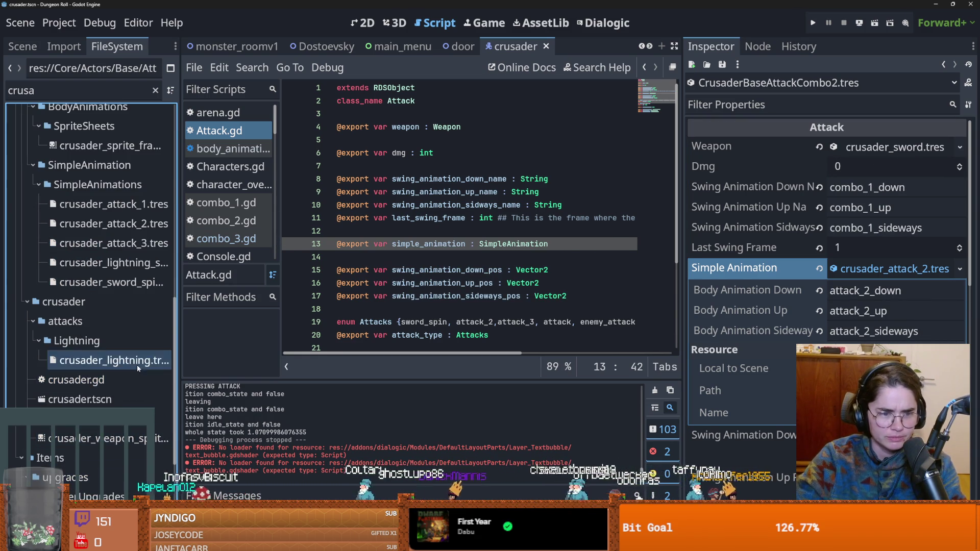
Check crusader_sword.tres has Damage 2, then view the crusader_attack_1.tres animation resource.
click(131, 450)
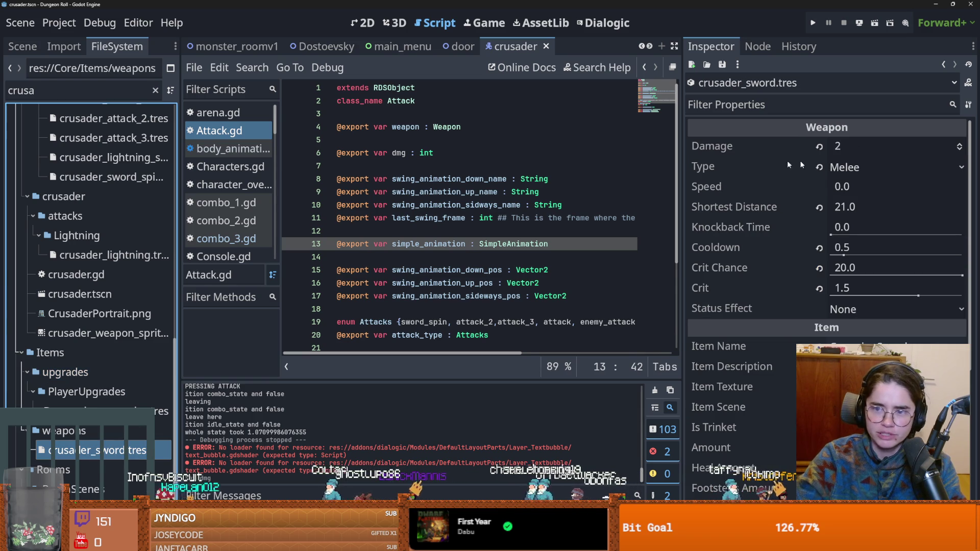
scroll(134, 277, up, 3)
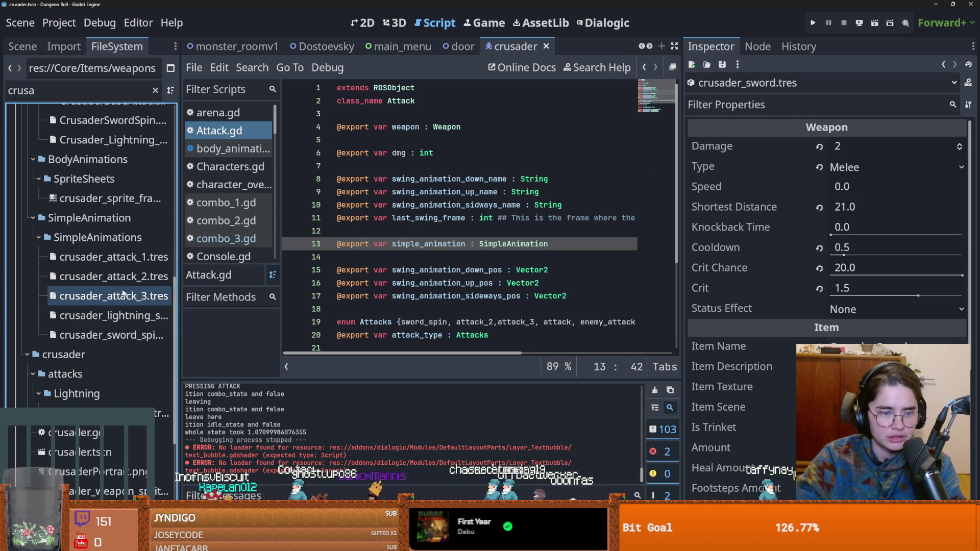
click(137, 257)
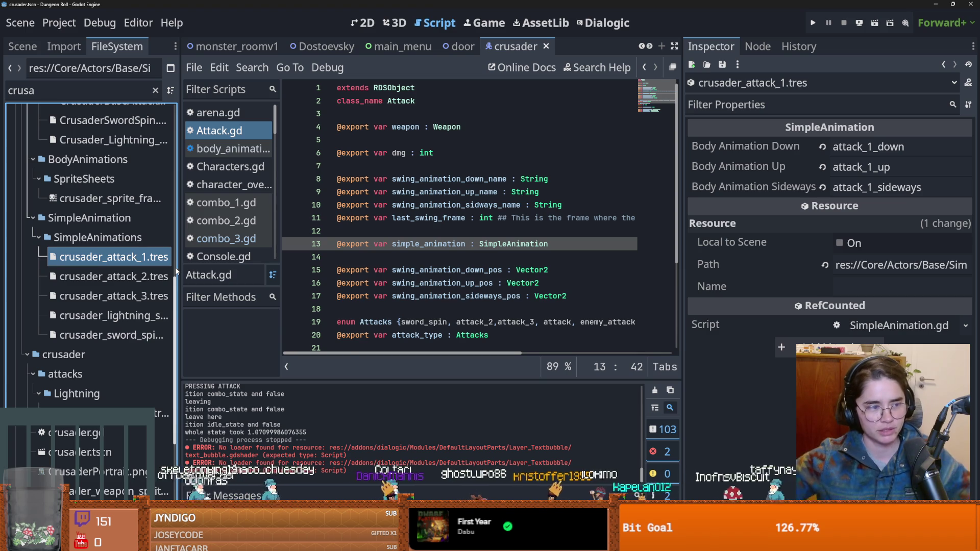
click(407, 239)
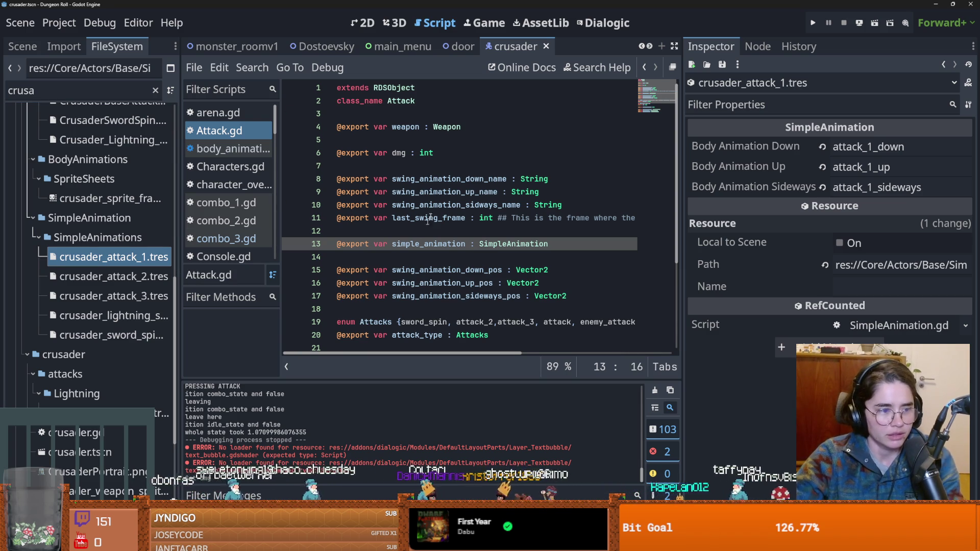